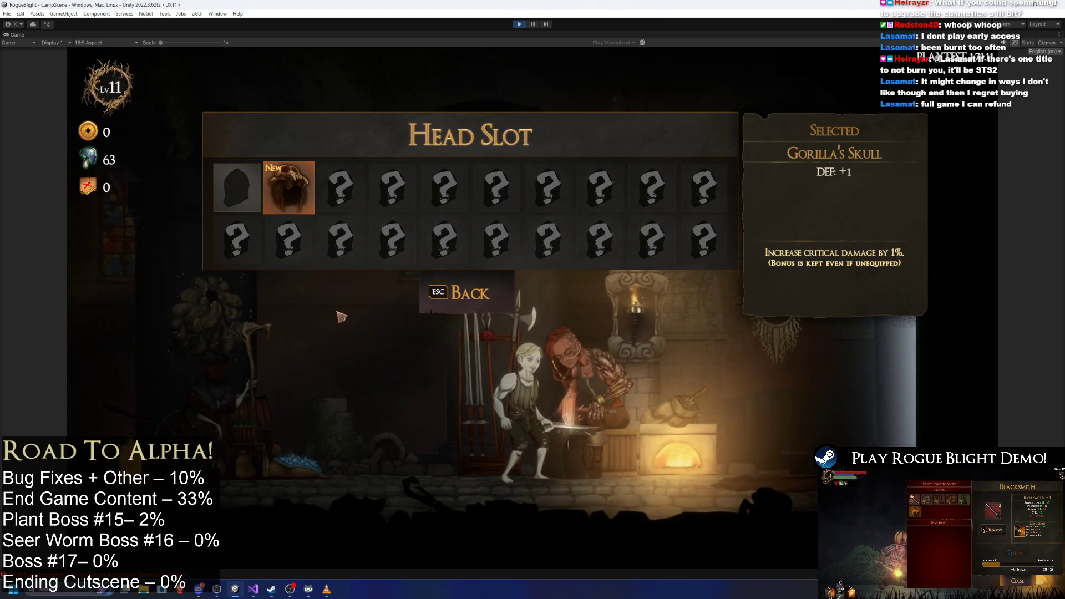
- Reselect Gorilla's Skull in the starting gear's Head Slot
left_click(490, 284)
left_click(276, 210)
mouse_move(290, 201)
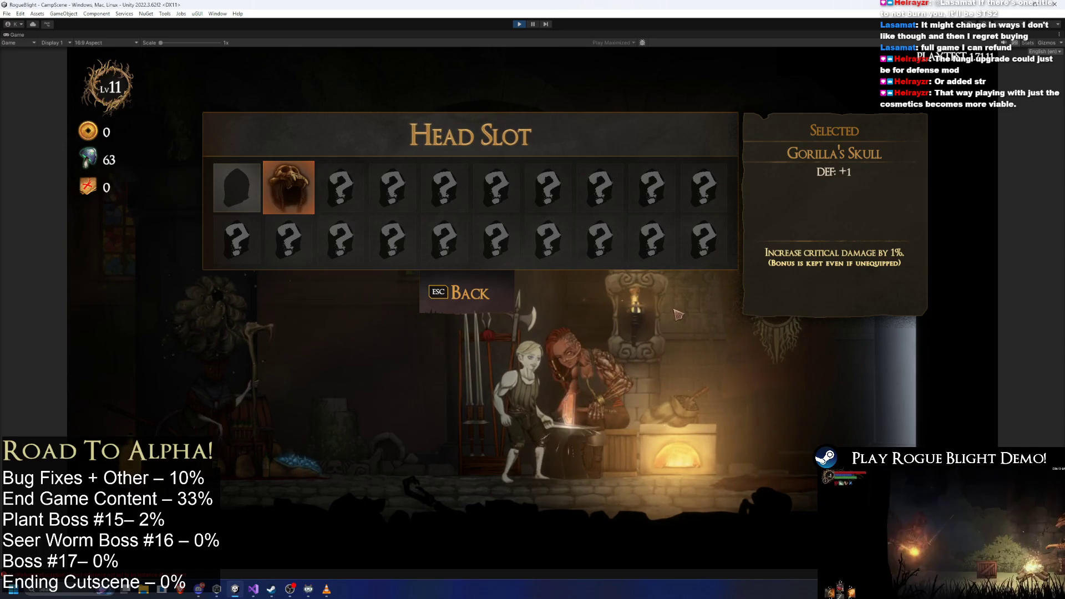
left_click(299, 175)
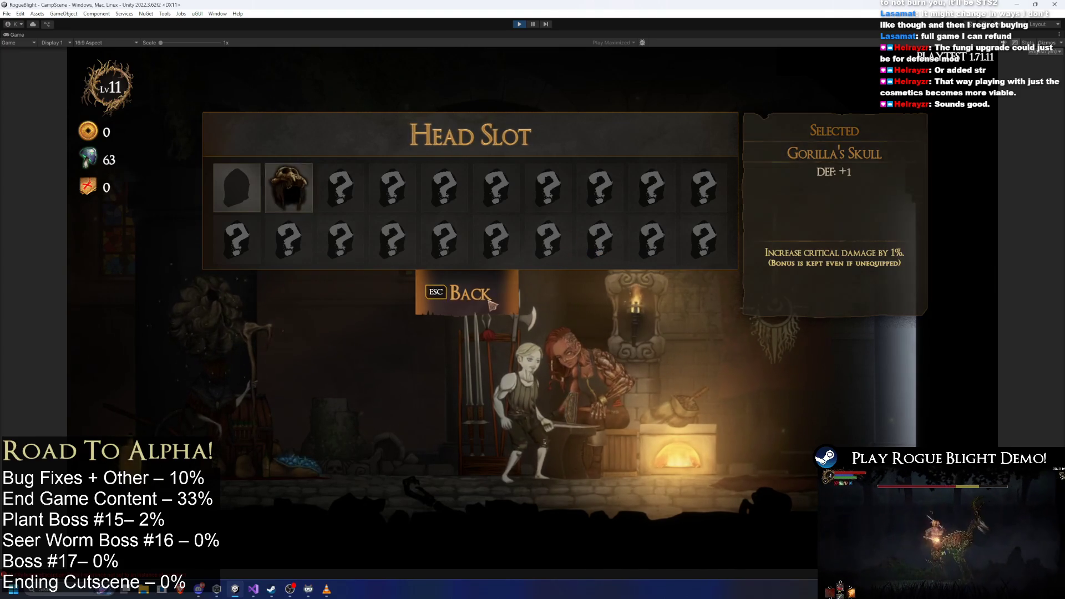
key("Escape")
key("Escape")
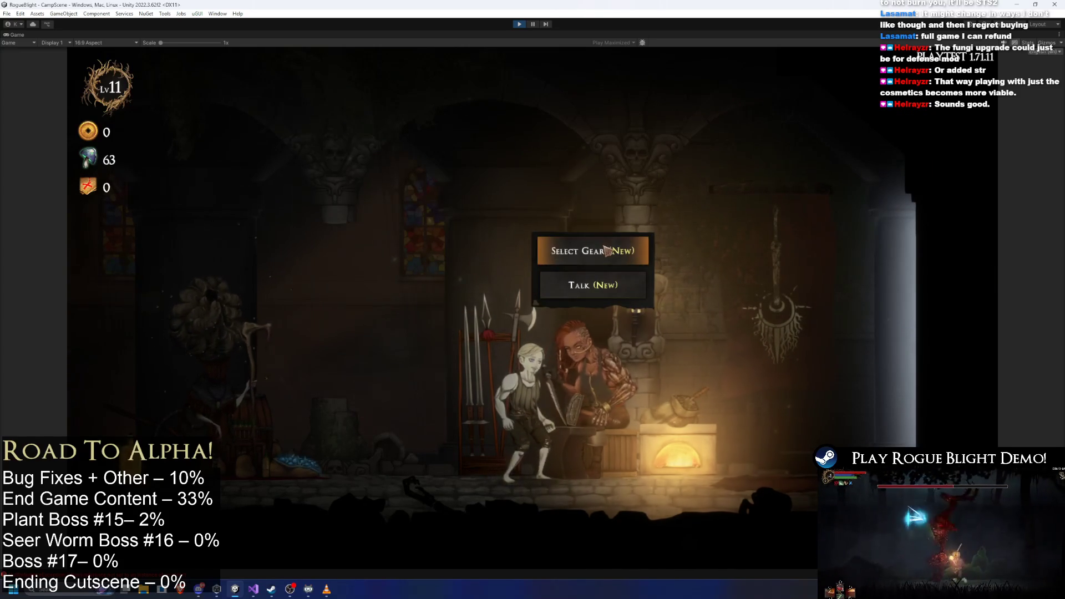
- Equip Gorilla's Boots in the blacksmith's Feet Slot
left_click(607, 245)
left_click(637, 209)
left_click(293, 190)
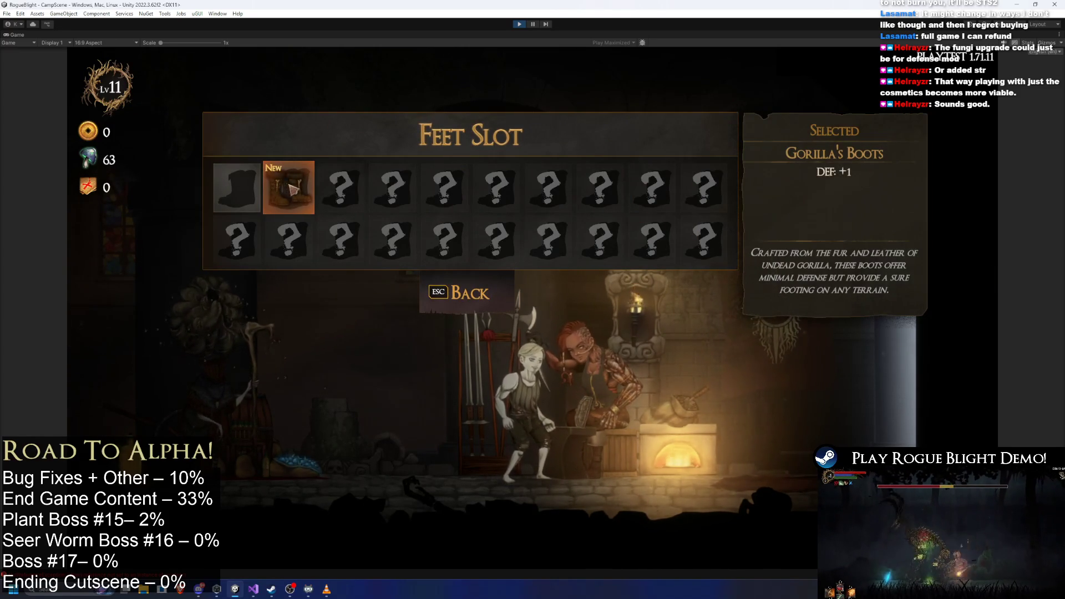
key("Escape")
- Equip Gorilla's Skull on the head slot, then close and reopen the starting gear menu
left_click(371, 207)
left_click(288, 188)
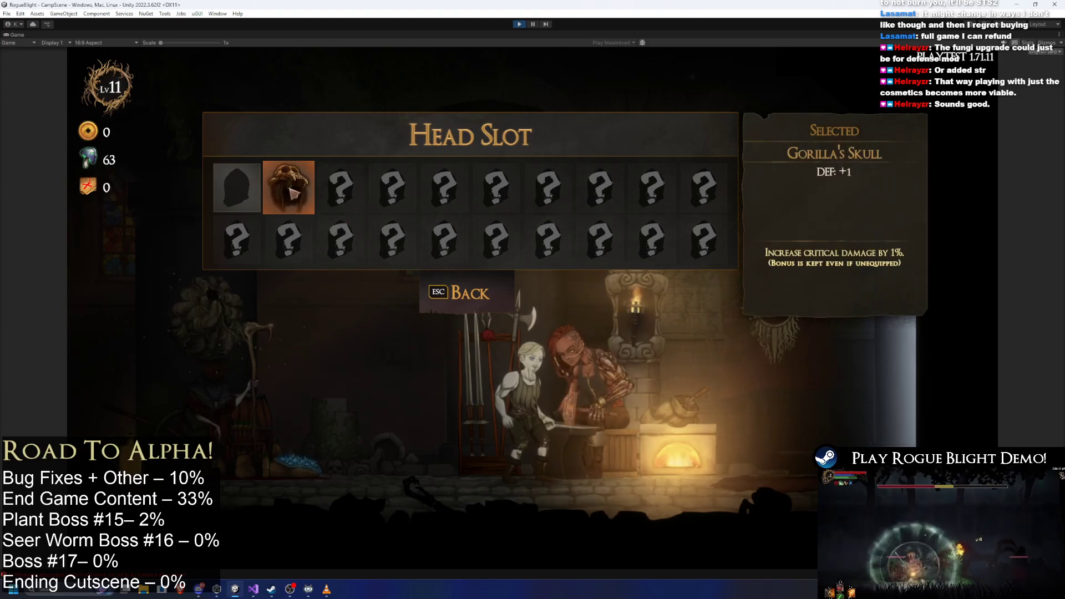
left_click(446, 309)
key("Escape")
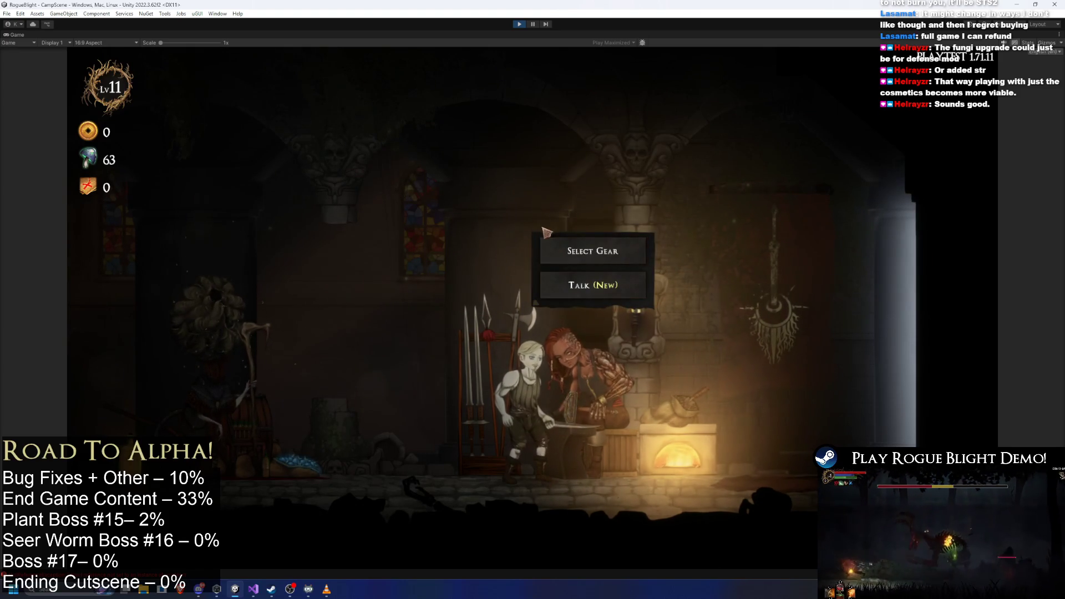
left_click(580, 251)
left_click(460, 289)
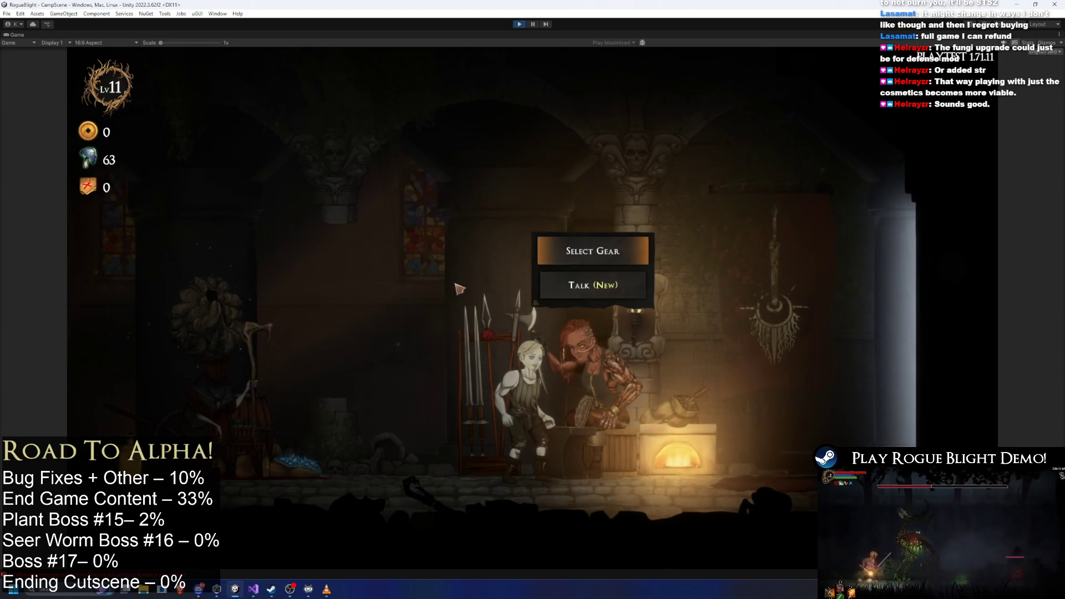
- Browse the upgrades vendor's General, Attributes and Fortune upgrade pages
key("a")
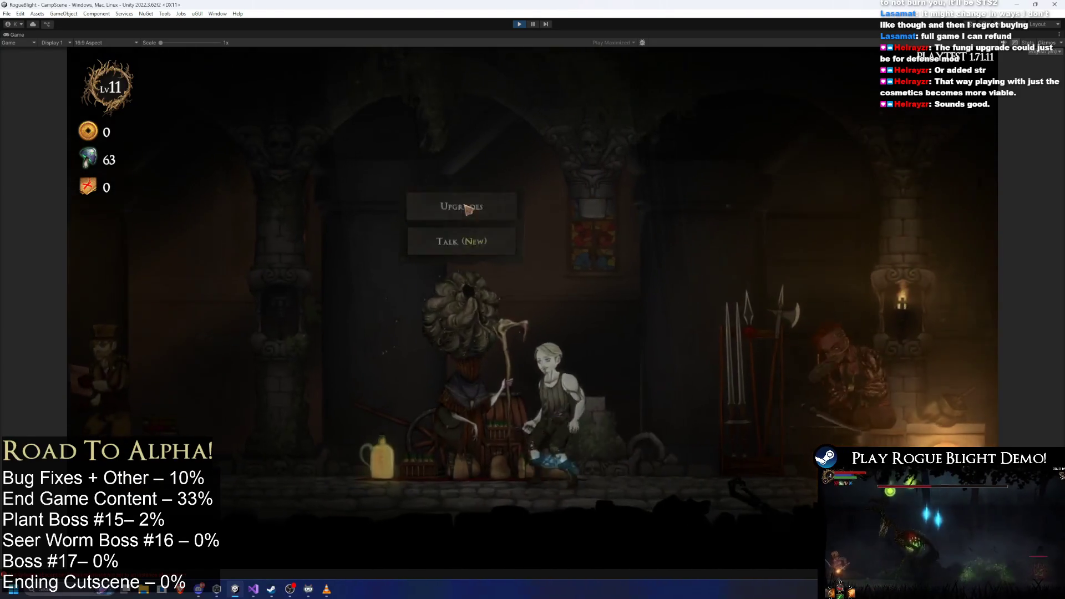
left_click(447, 212)
key("Down")
key("Down")
key("Down")
key("Down")
key("Escape")
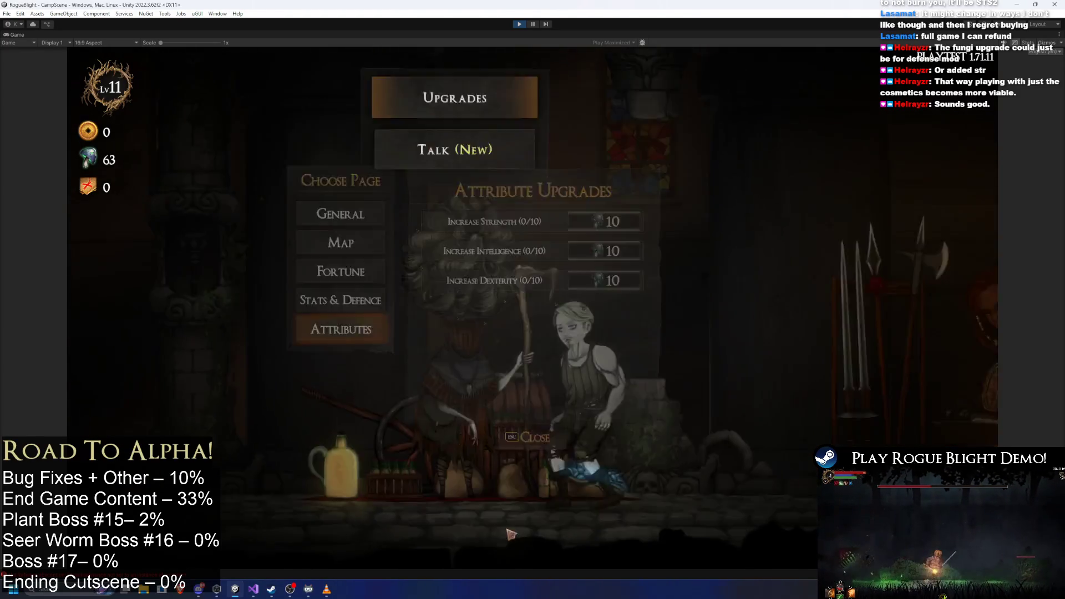
key("Return")
key("Down")
key("Down")
key("Up")
key("Up")
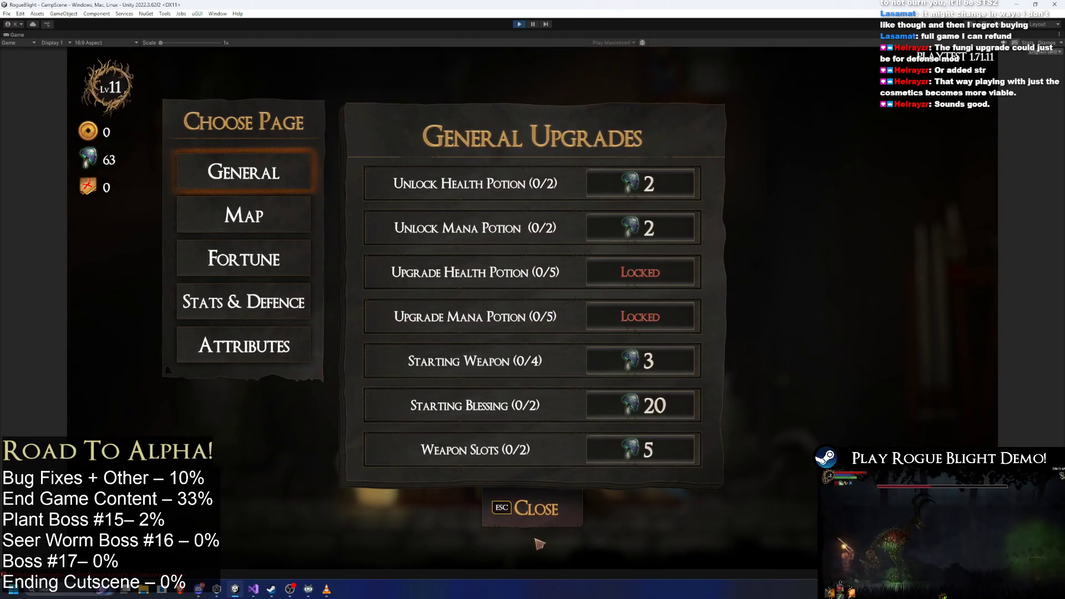
left_click(563, 509)
- Check the map vendor's map selection and its empty challenge maps list
key("d")
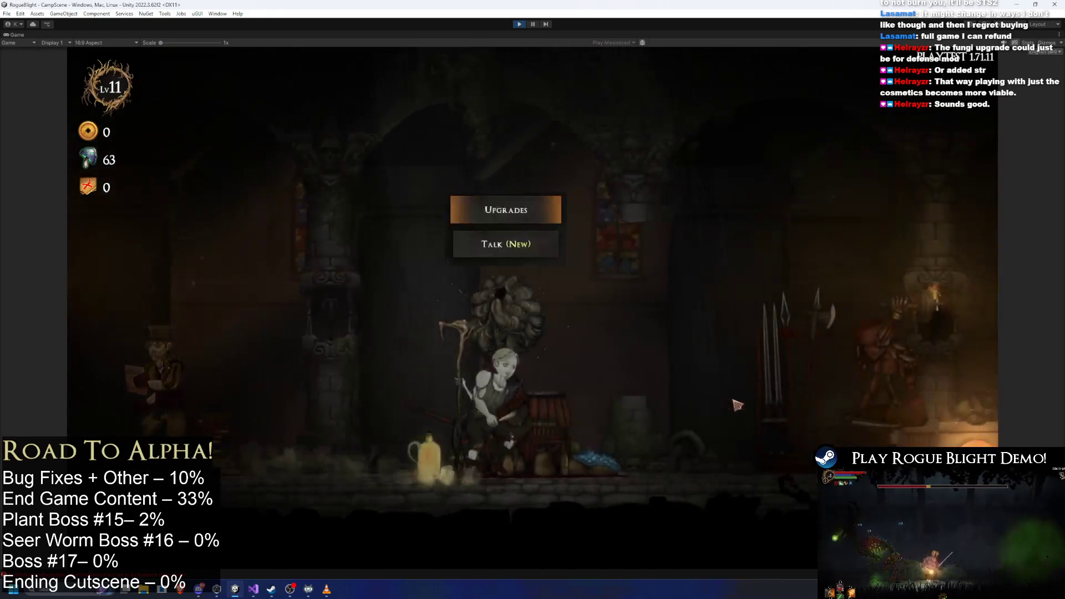
key("d")
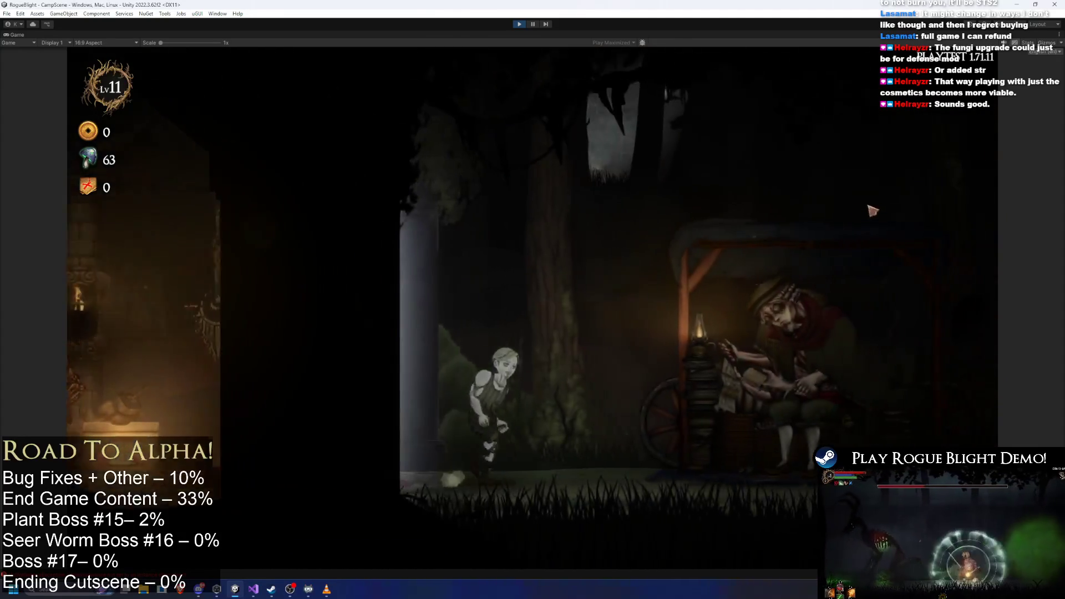
left_click(696, 180)
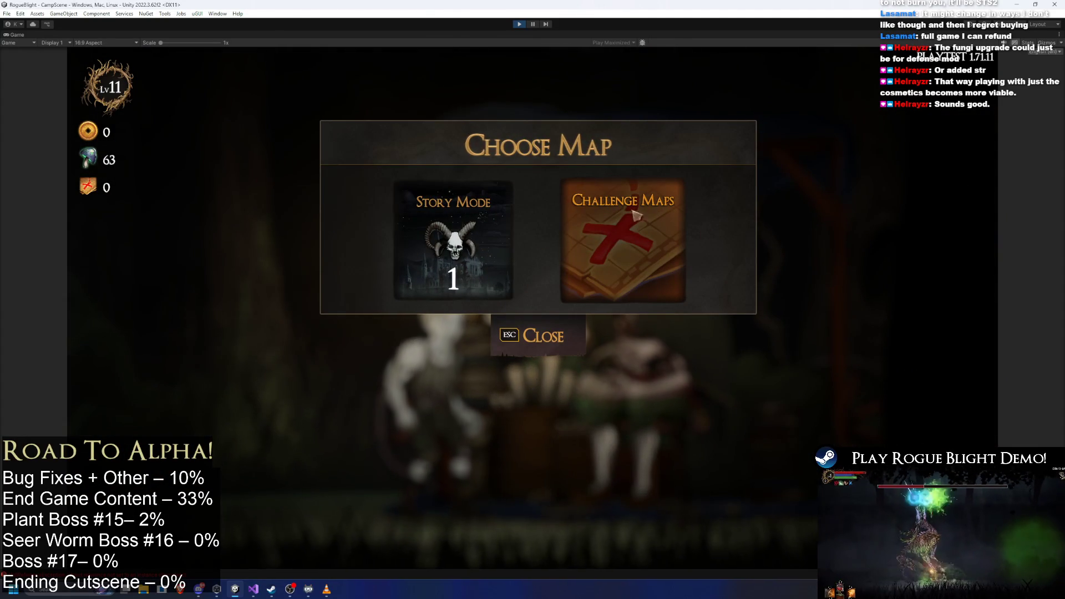
left_click(596, 275)
key("Escape")
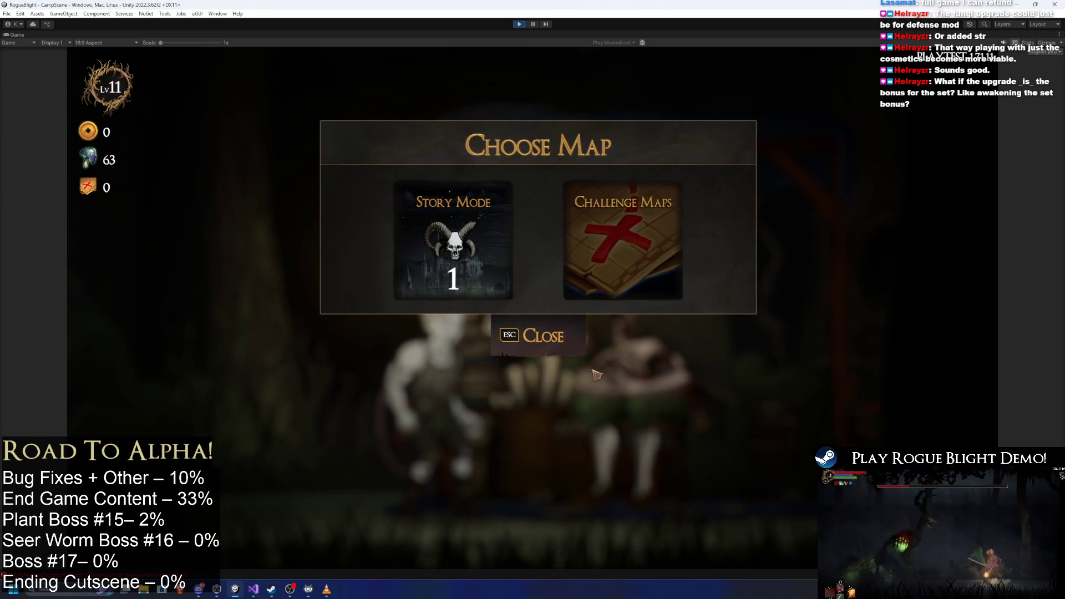
left_click(526, 345)
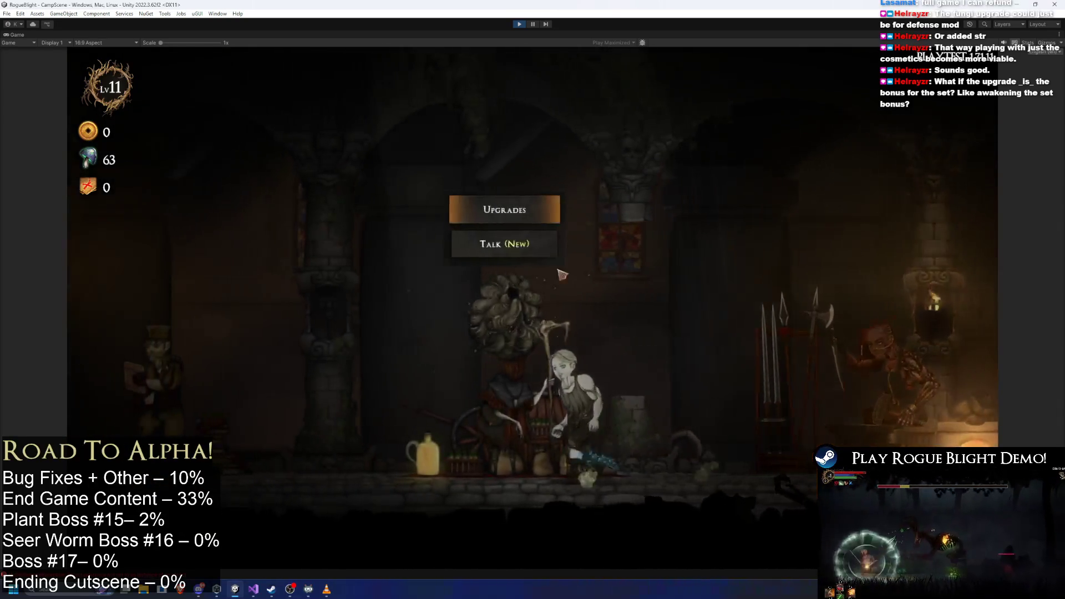
- Talk through a conversation with the upgrades vendor Thebe
left_click(496, 243)
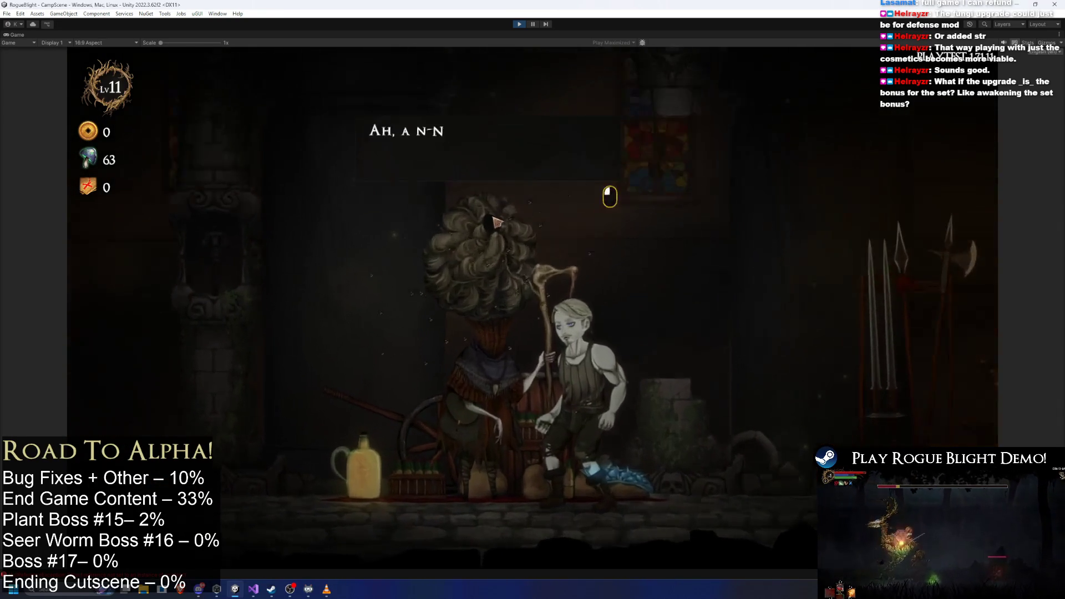
left_click(527, 277)
left_click(555, 333)
left_click(587, 400)
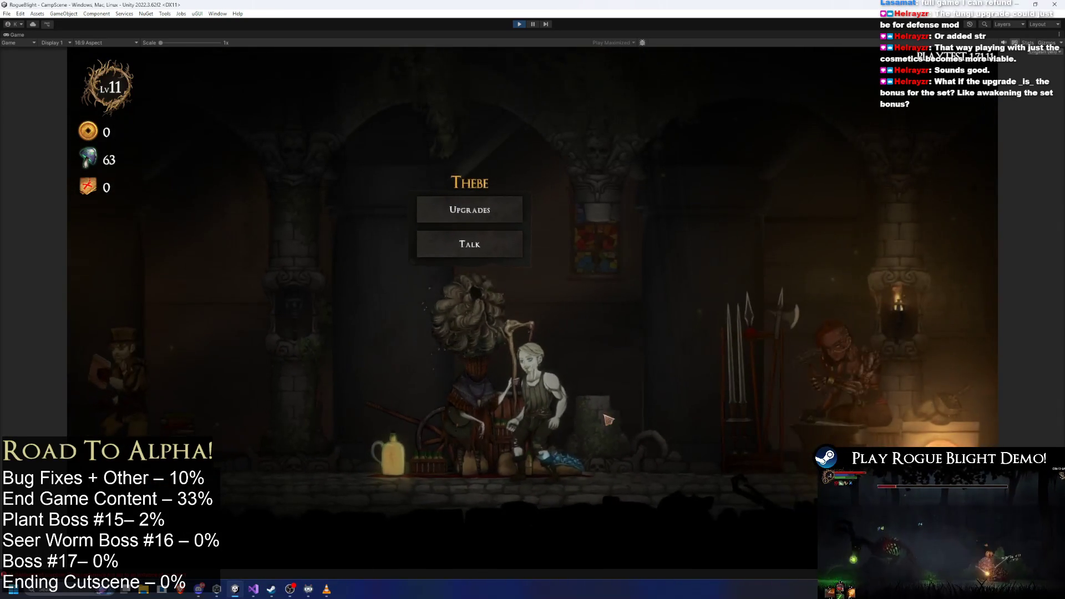
- View the blacksmith's Head Slot and Body Slot choices, then stop Play mode
key("d")
left_click(607, 247)
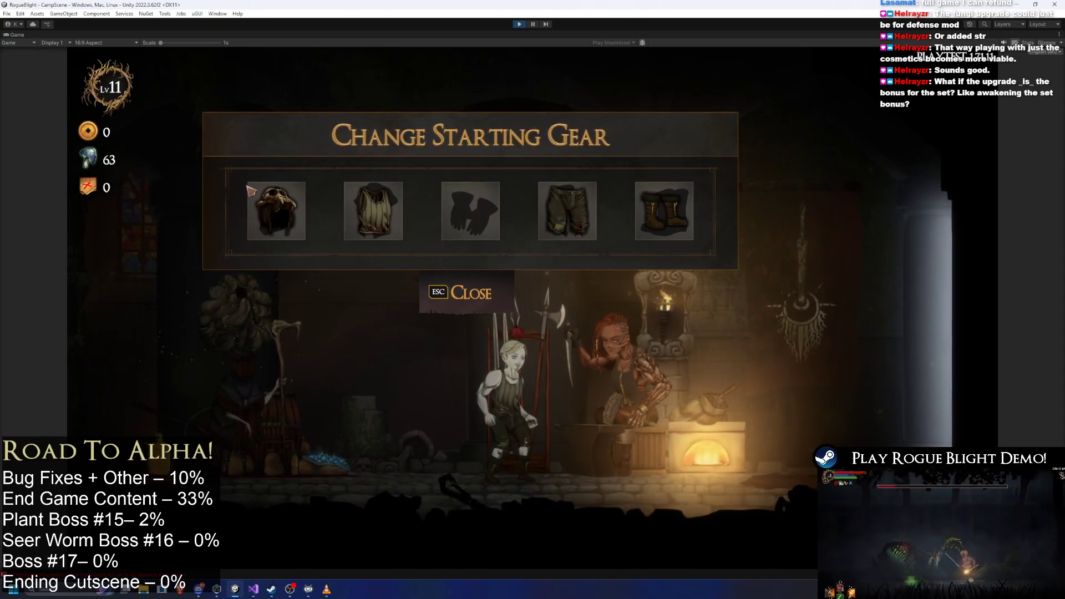
left_click(266, 199)
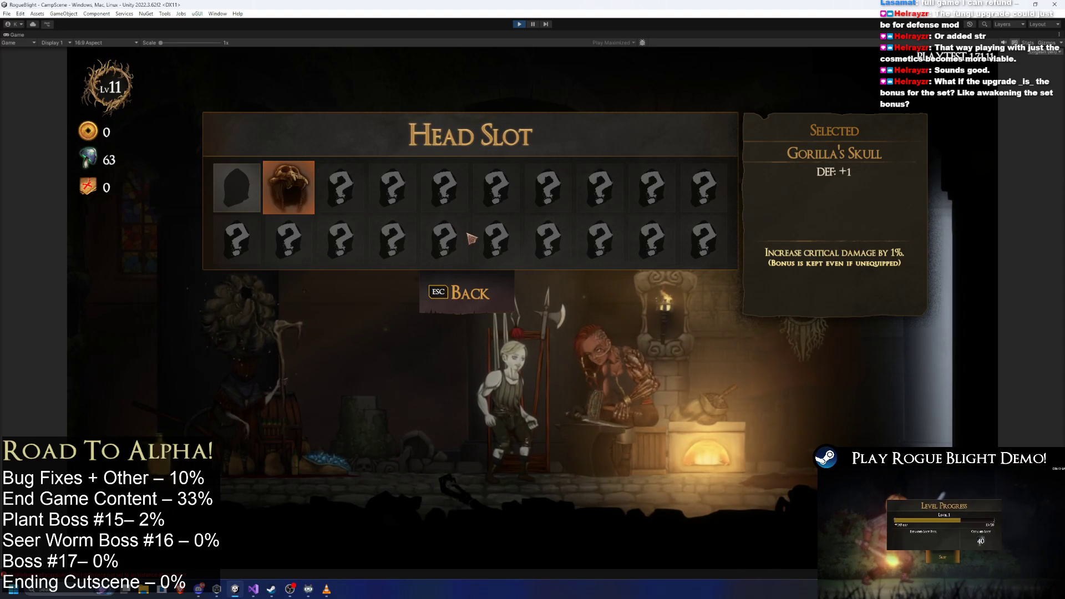
key("Escape")
left_click(379, 212)
key("Escape")
key("Escape")
left_click(519, 24)
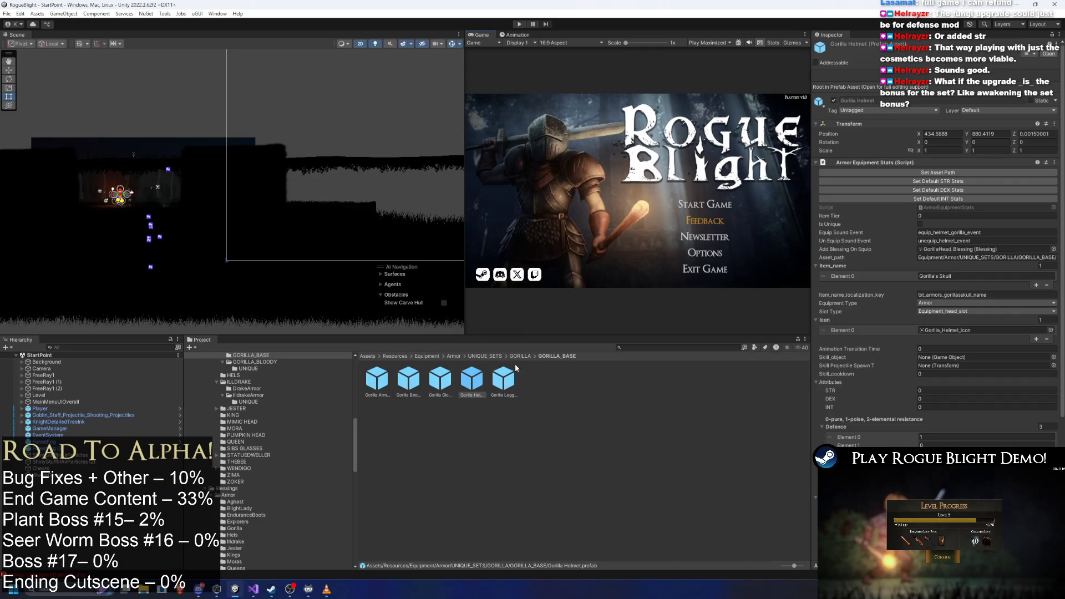
- Review Gorilla Helmet.prefab's armor stats in the Inspector, then re-enter Play mode
left_click(937, 174)
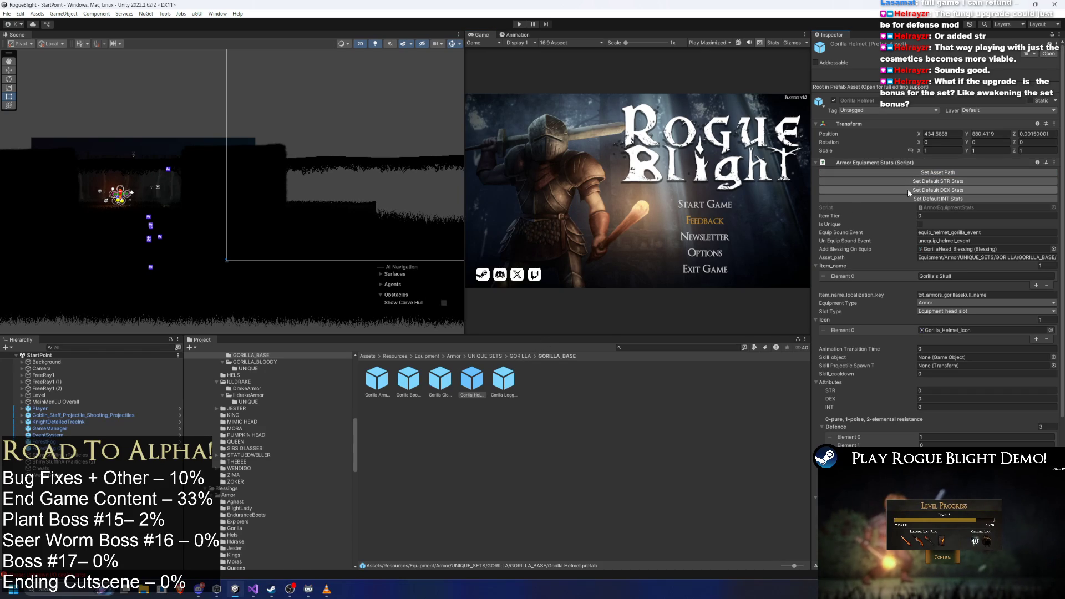
scroll(918, 365, "down", 5)
scroll(918, 365, "down", 2)
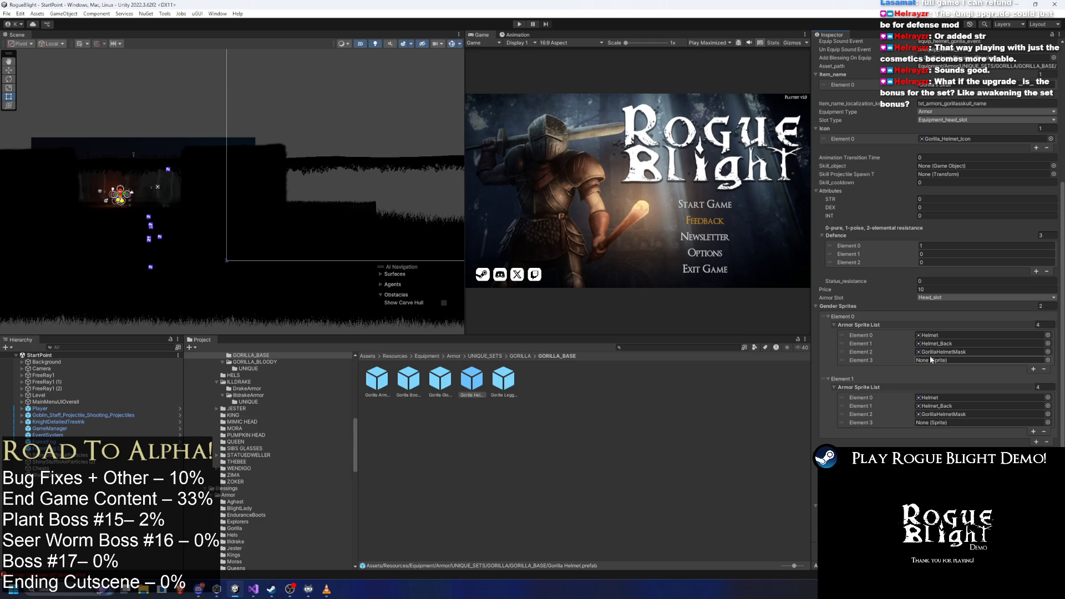
left_click(520, 26)
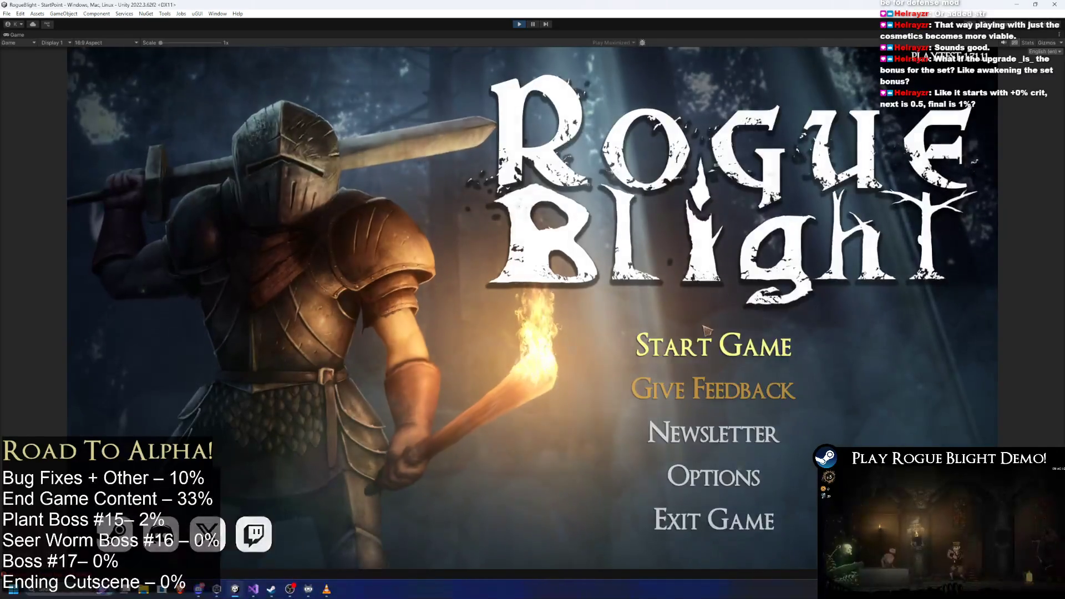
- Start the game from a save slot and visit the upgrades vendor
left_click(738, 318)
left_click(738, 318)
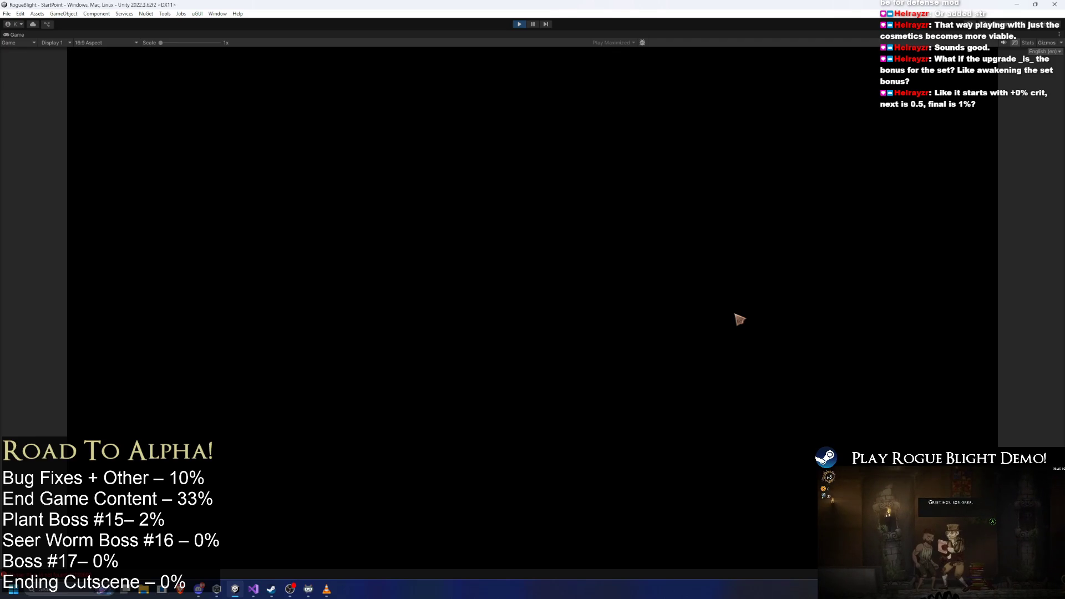
key("d")
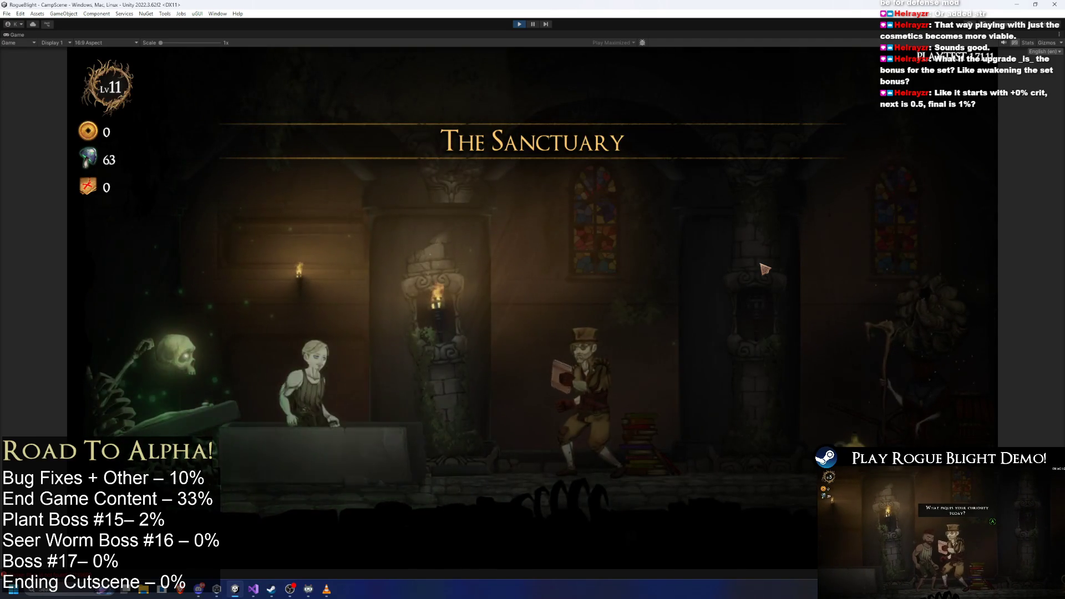
key("e")
- Start a Story Mode map, then pause and abandon the run
key("d")
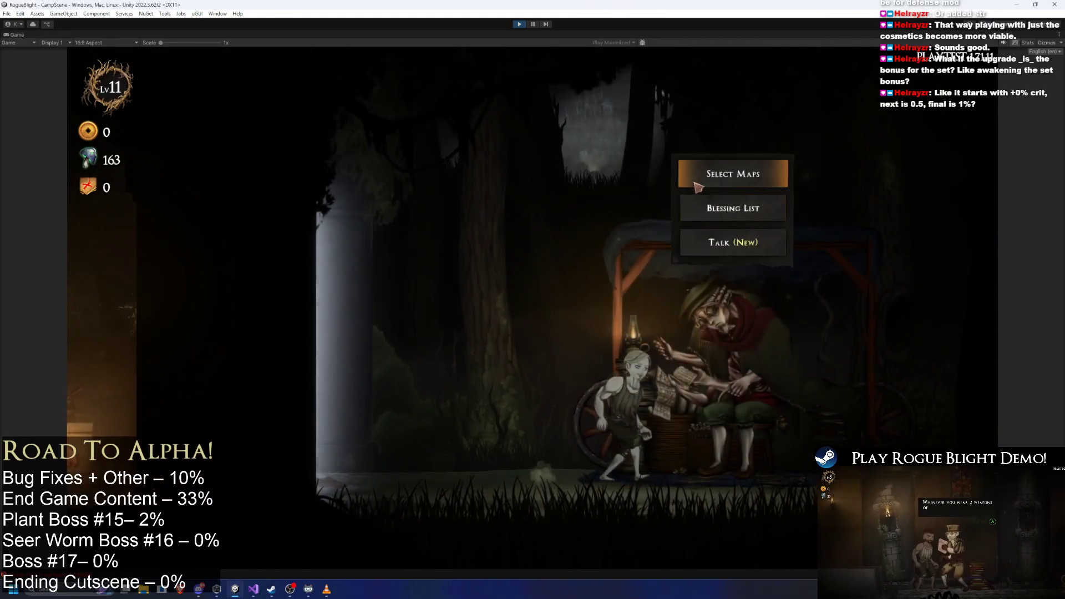
left_click(698, 188)
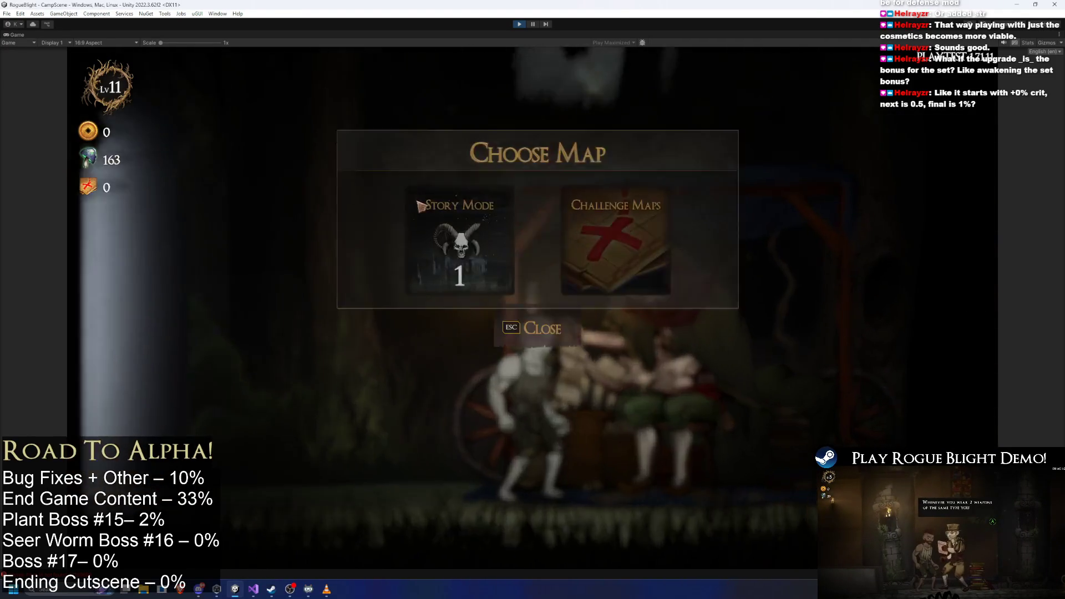
left_click(605, 239)
left_click(625, 275)
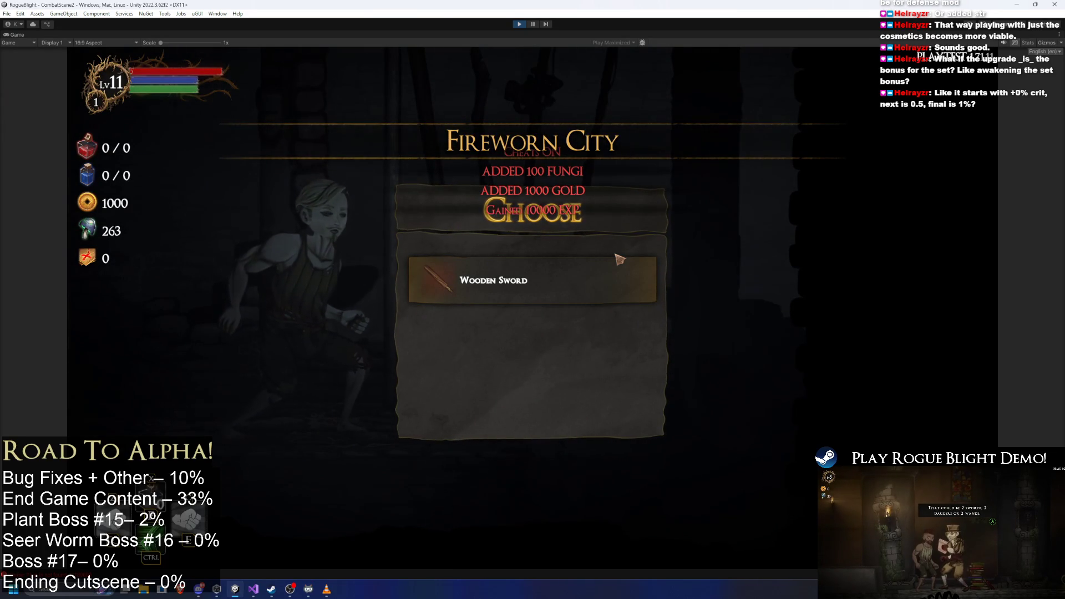
key("Escape")
left_click(511, 283)
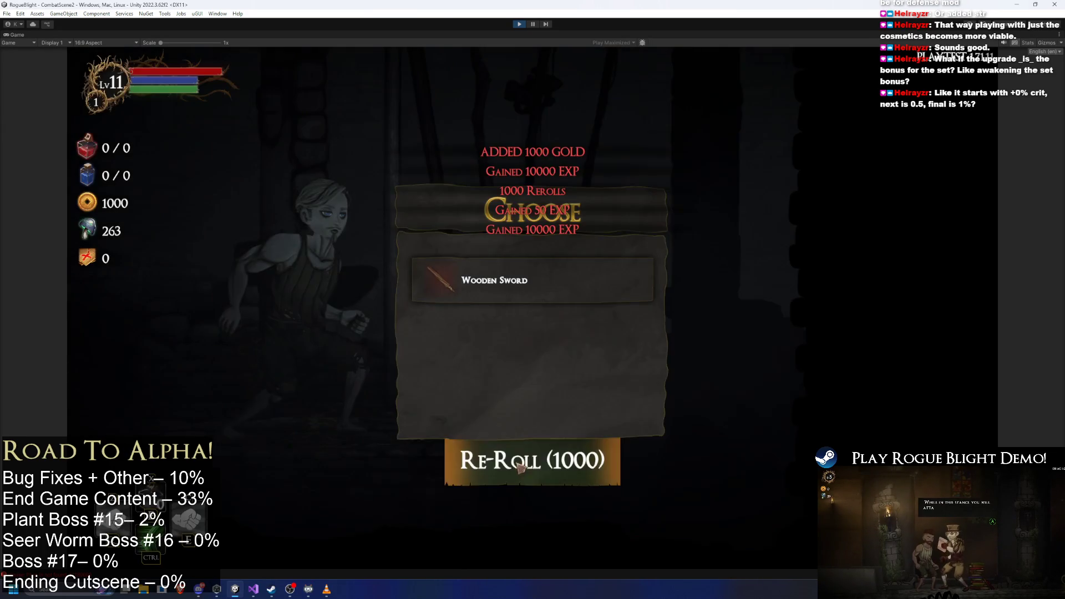
left_click(511, 283)
key("Escape")
left_click(516, 327)
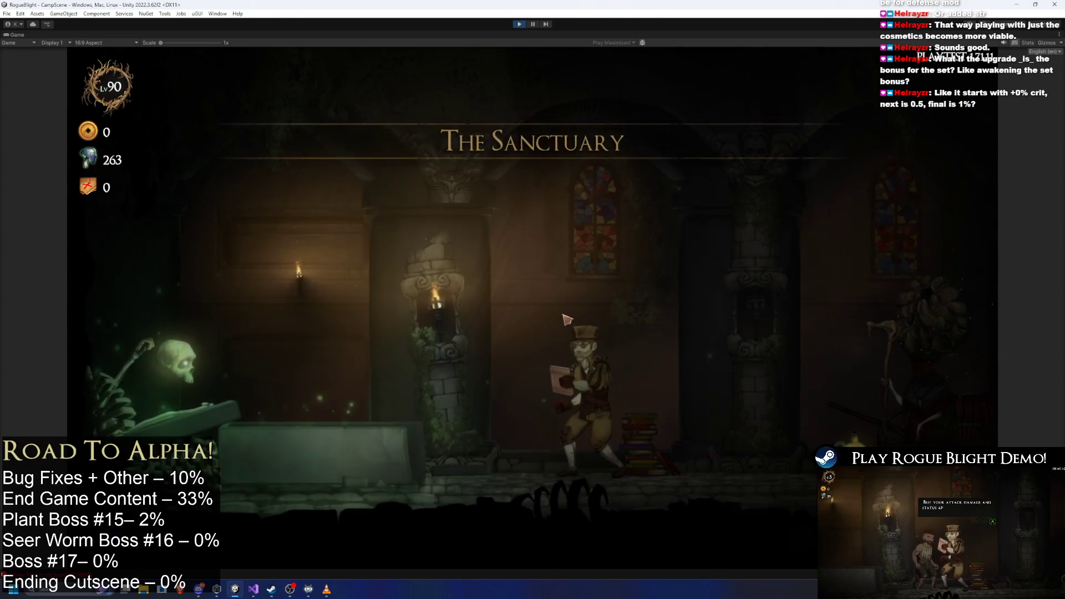
- Check General Upgrades, then open the blacksmith's head-slot choices showing Gorilla's Skull
key("a")
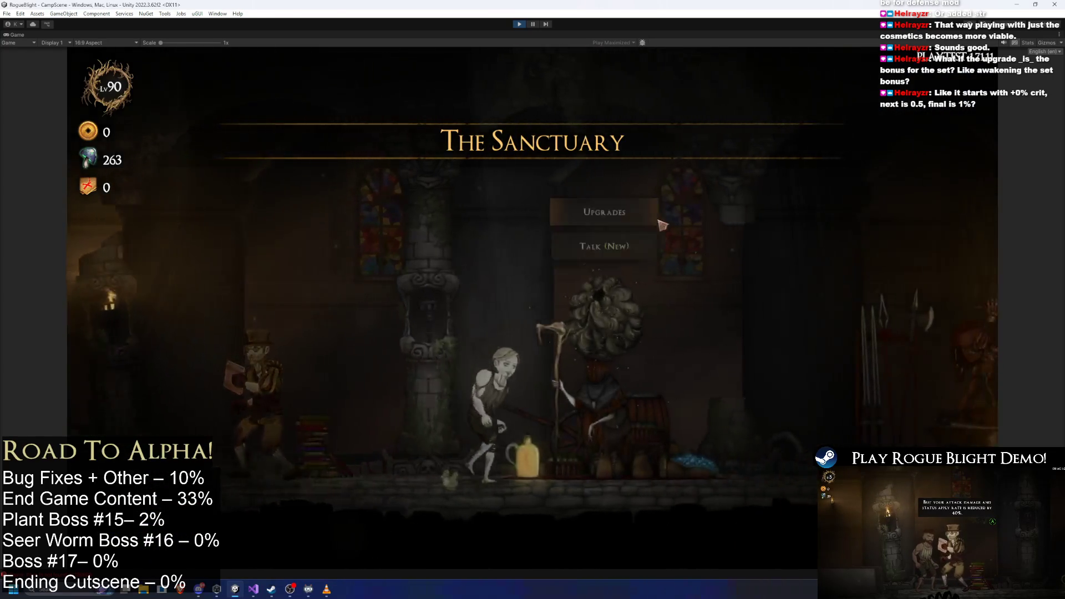
key("e")
left_click(546, 510)
key("d")
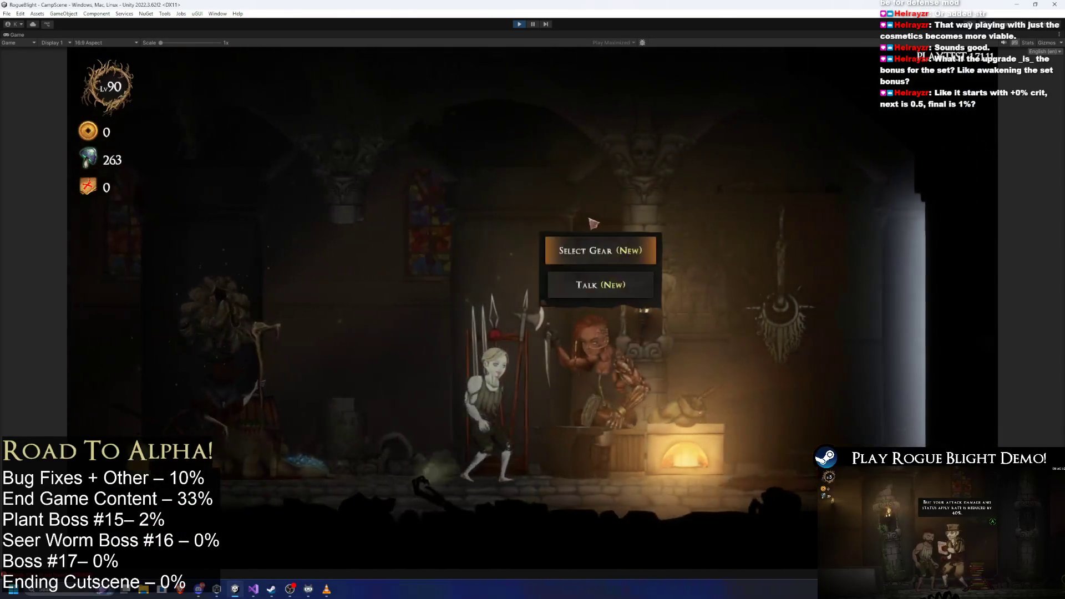
key("e")
left_click(264, 213)
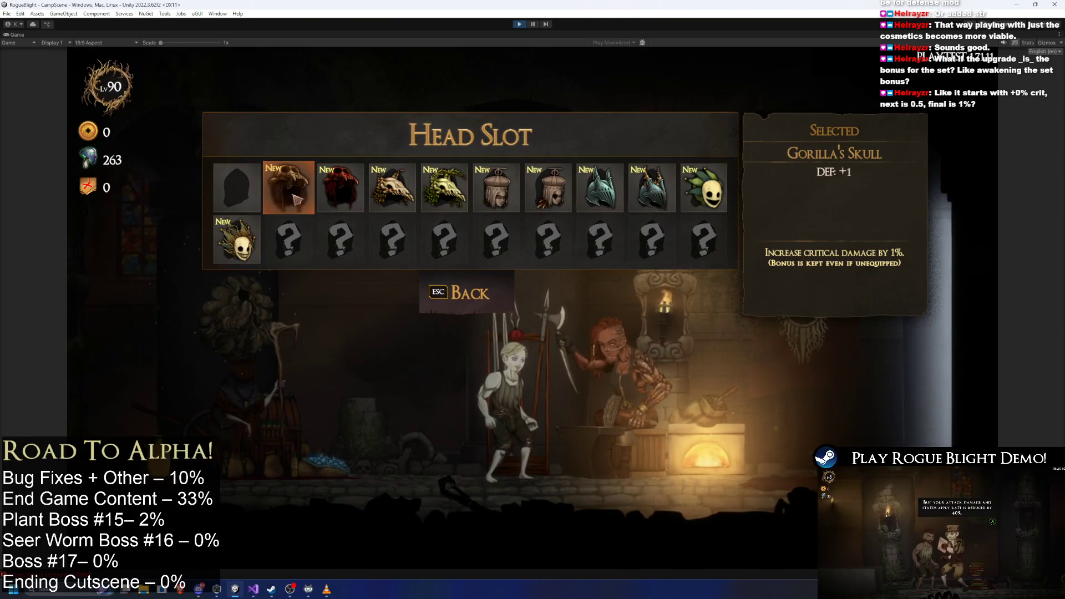
mouse_move(286, 179)
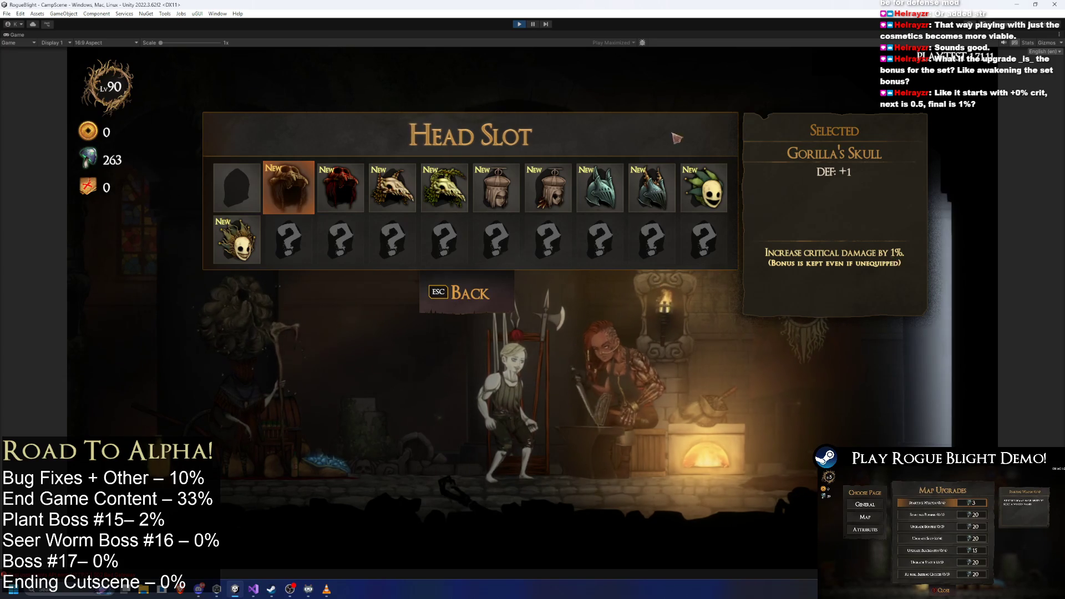
- Start a map from the map merchant, then pause and abandon the run
key("Escape")
key("Escape")
key("d")
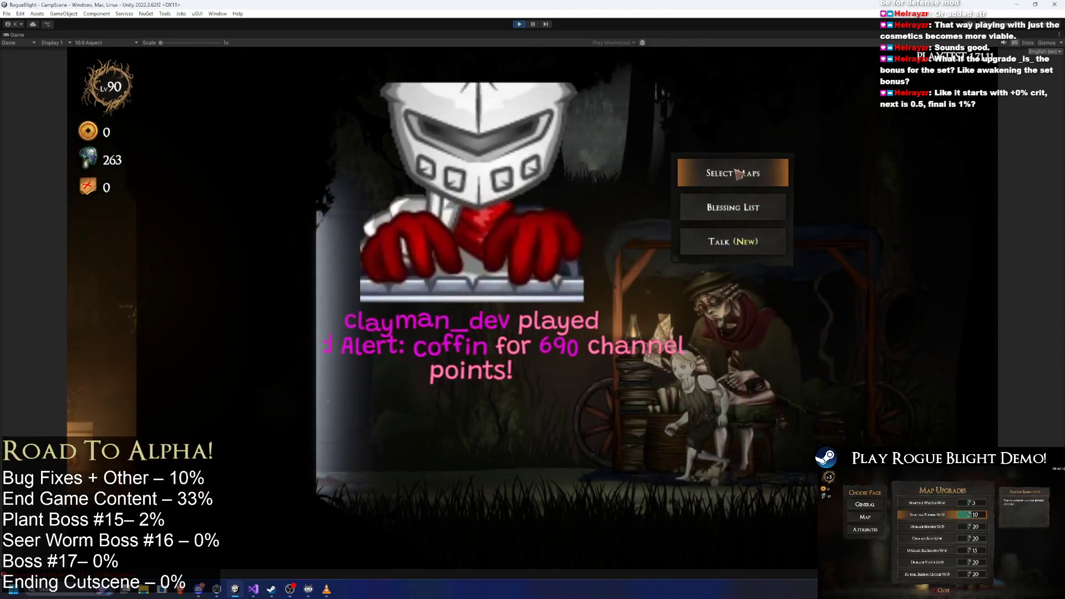
left_click(739, 174)
key("Return")
key("Return")
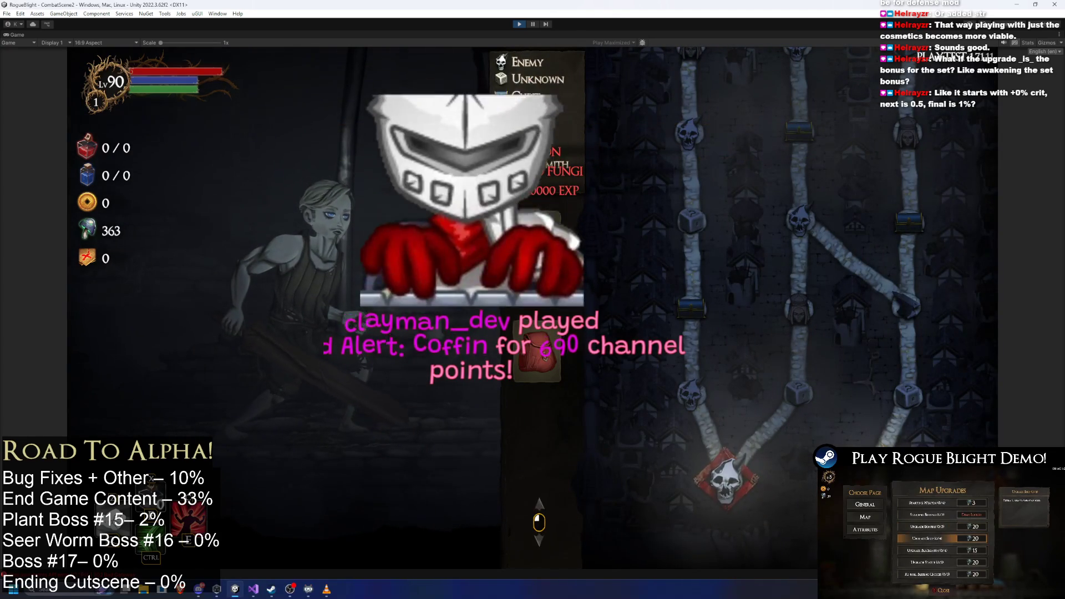
key("Escape")
key("Escape")
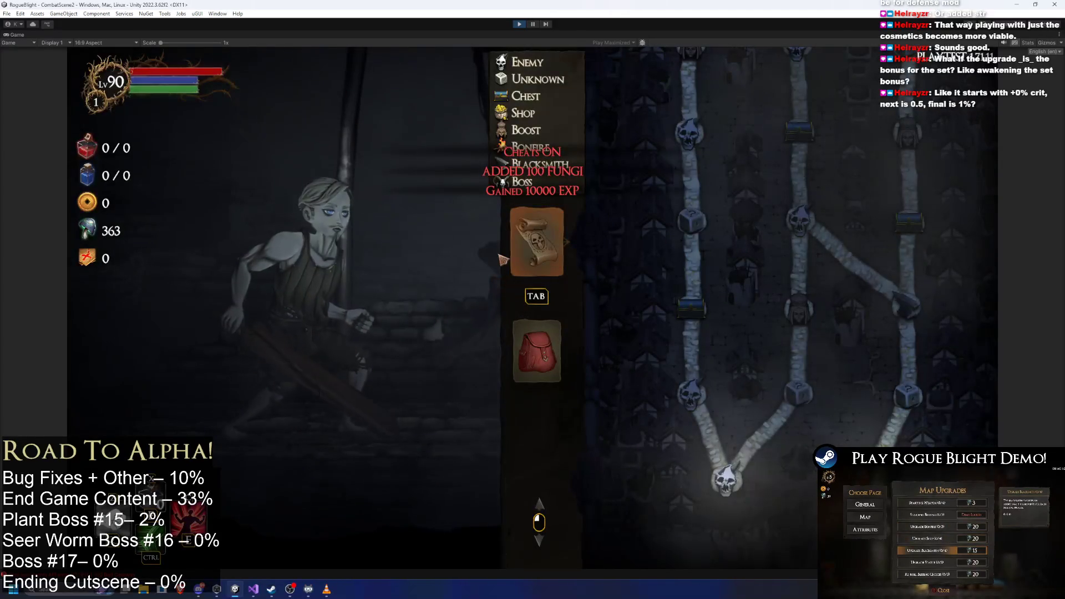
key("Escape")
left_click(541, 326)
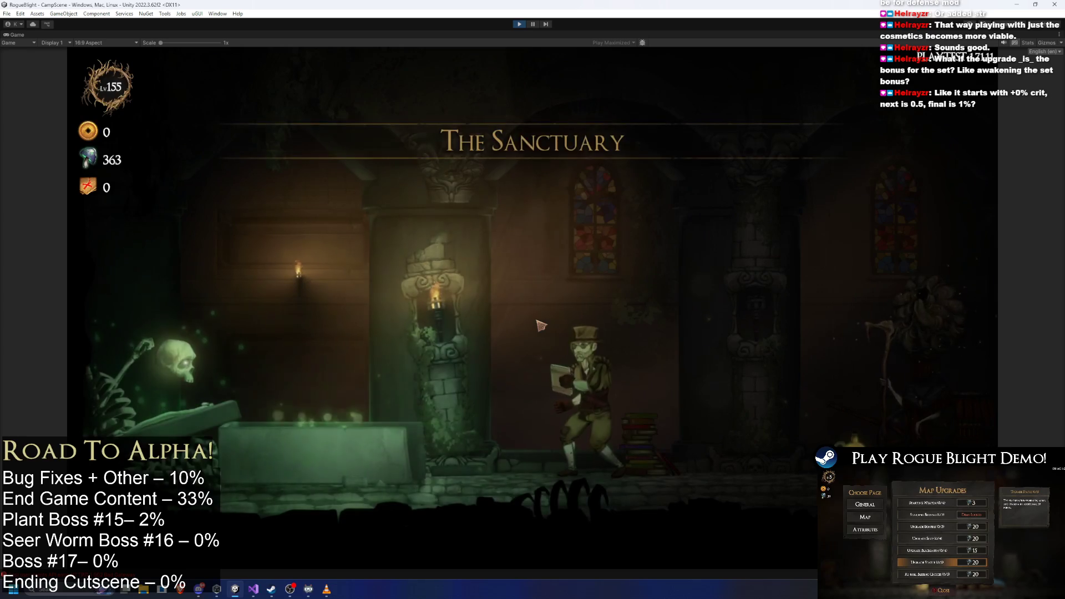
- Check the General Upgrades panel at the upgrades keeper
key("d")
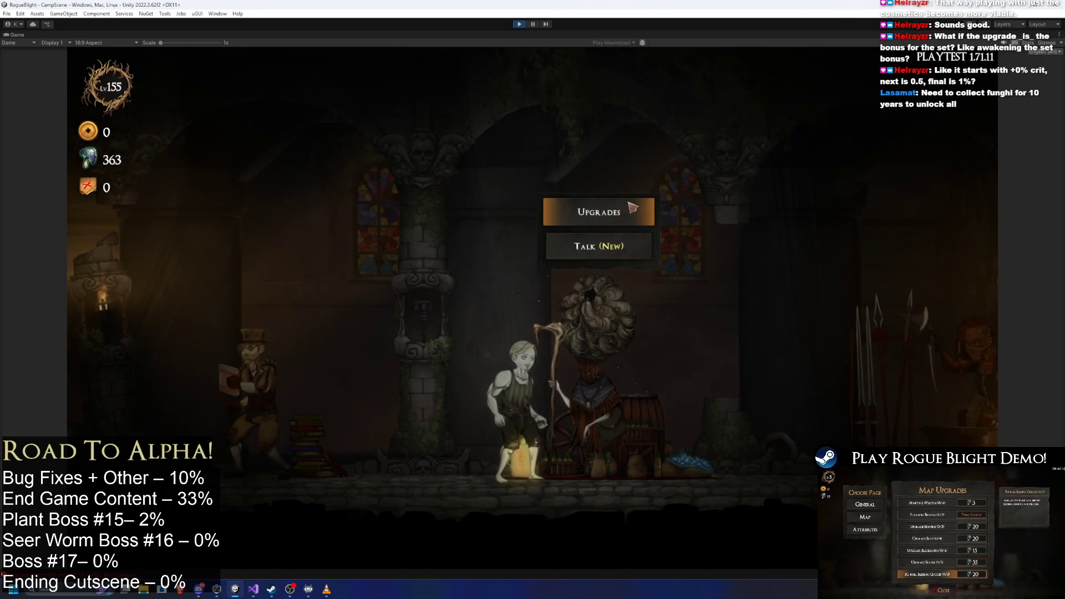
left_click(643, 216)
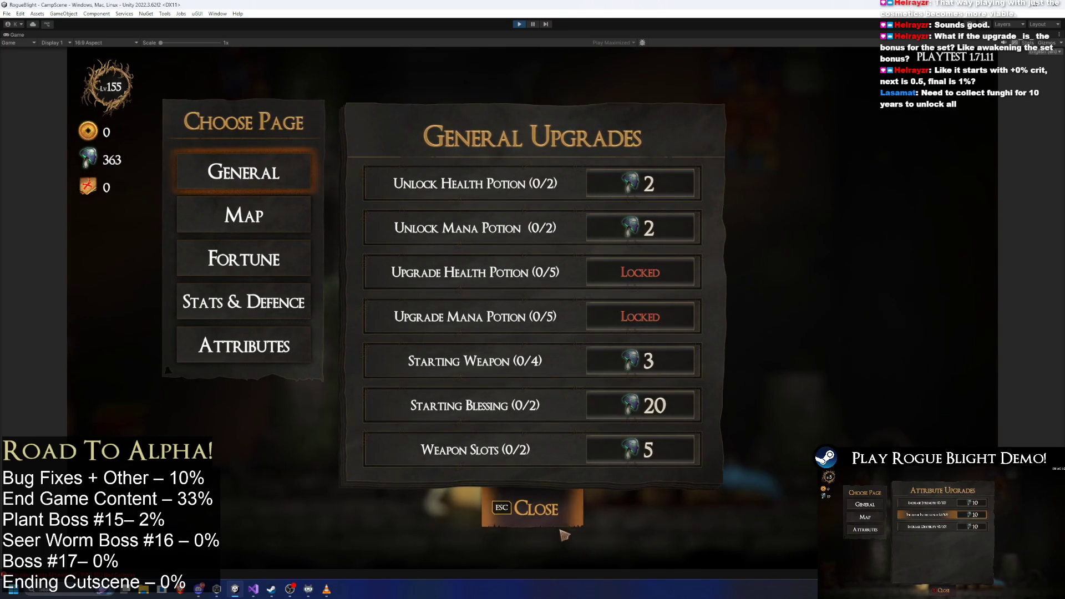
left_click(530, 509)
- Equip King's Crown on the head slot and reopen the Head Slot grid
key("d")
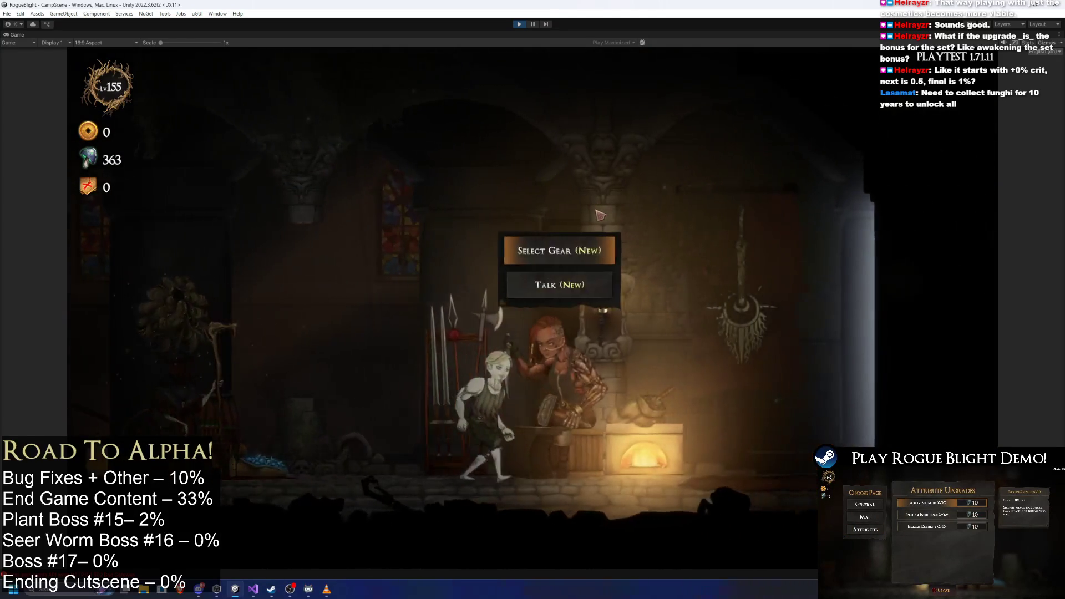
left_click(568, 246)
left_click(278, 214)
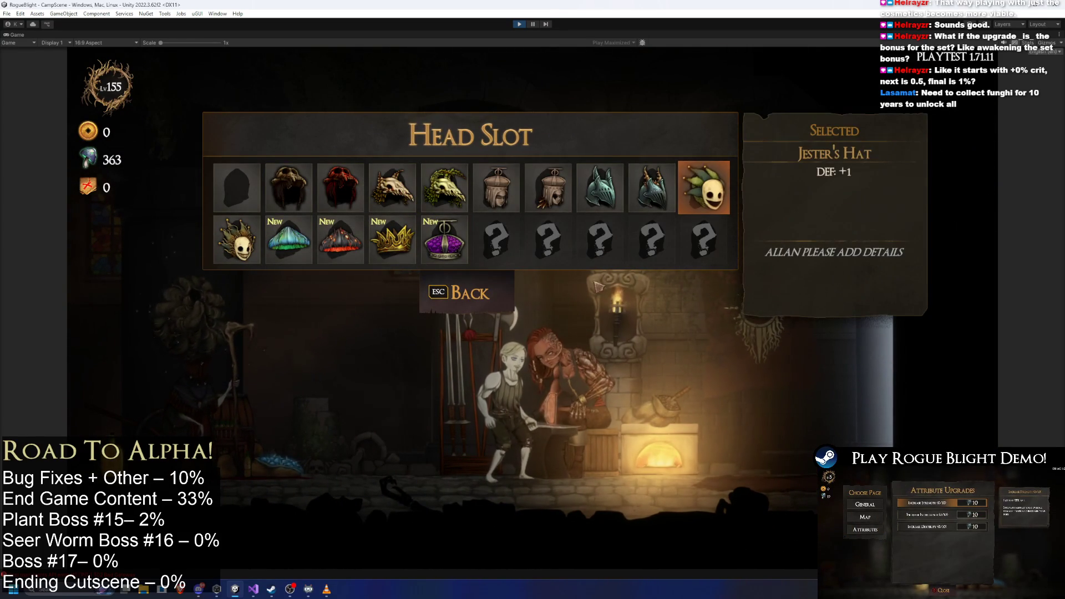
left_click(443, 240)
key("Escape")
left_click(571, 311)
left_click(265, 223)
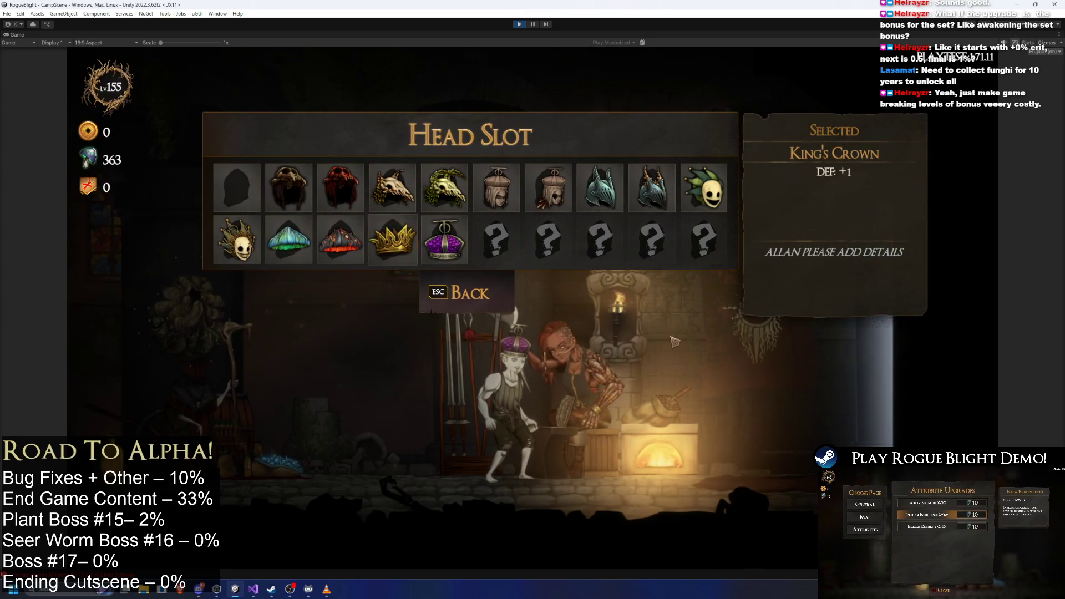
- Launch Snipping Tool and start a new snip of the game view
key("super")
type("snipping Tool")
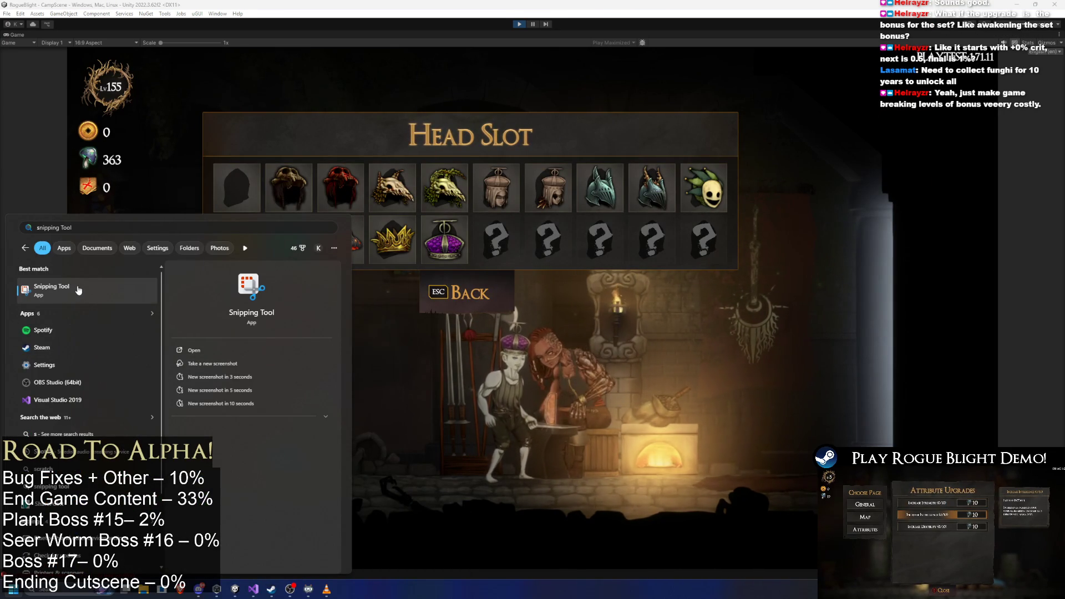
left_click(85, 292)
left_click(480, 273)
mouse_move(997, 566)
left_mouse_down()
mouse_move(210, 71)
mouse_move(78, 52)
mouse_move(78, 40)
mouse_move(71, 50)
left_mouse_up()
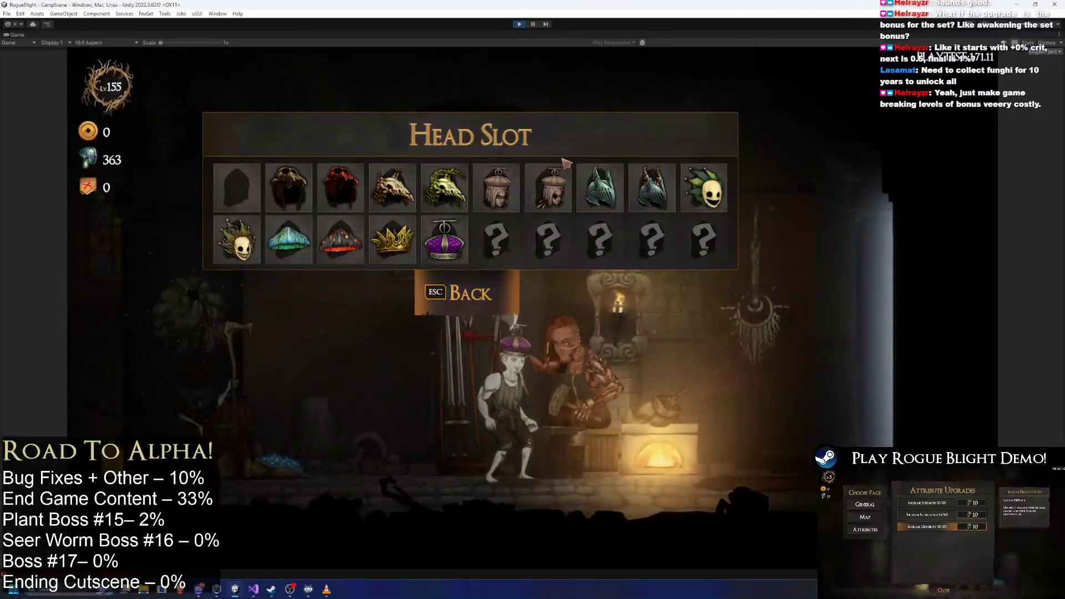
- Maximize the captured Head Slot screenshot, then bring up Windows Settings
double_click(591, 241)
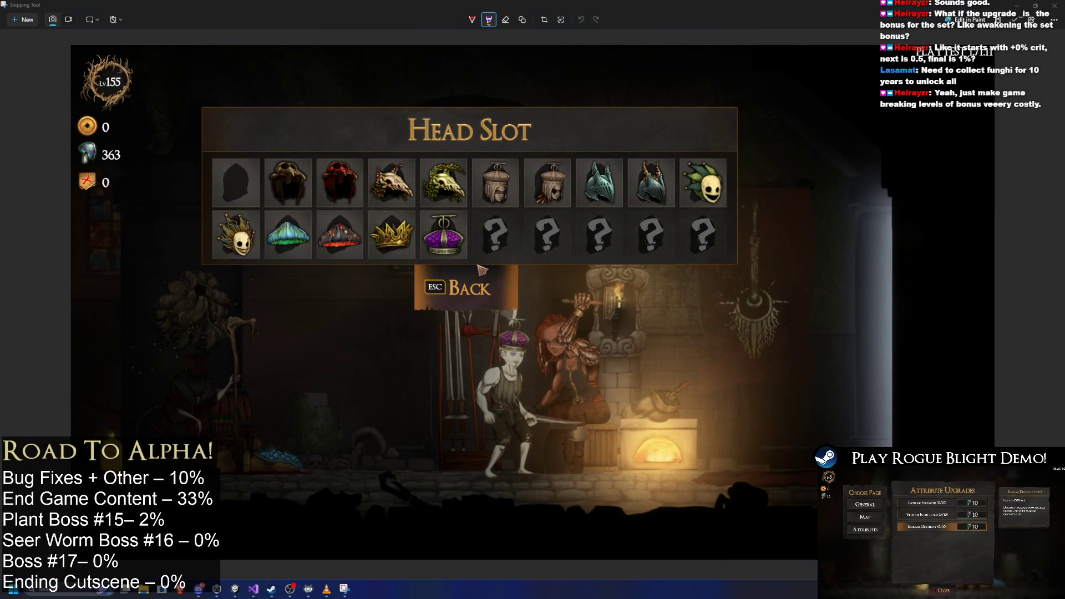
key("super+i")
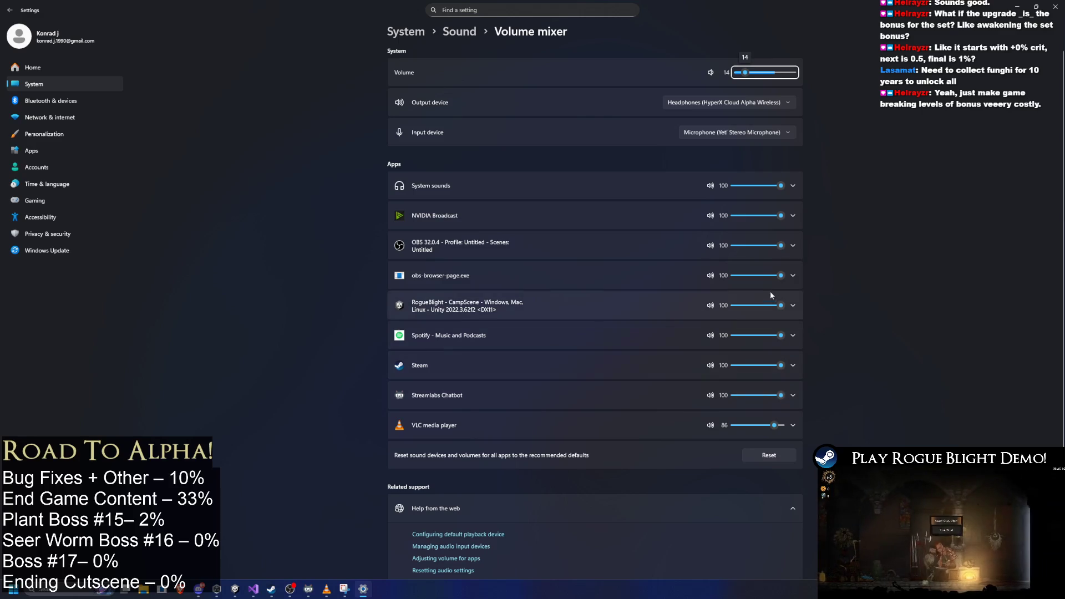
- Drag System Volume down to 3 and close Settings
mouse_move(772, 246)
left_mouse_down()
mouse_move(731, 254)
mouse_move(827, 248)
left_mouse_up()
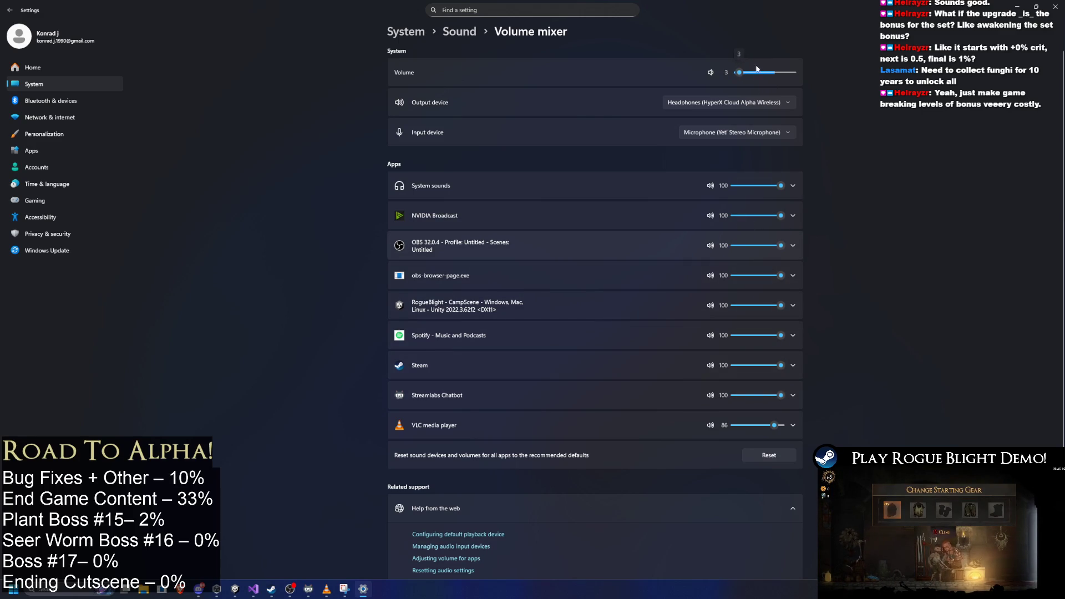
left_click(1055, 7)
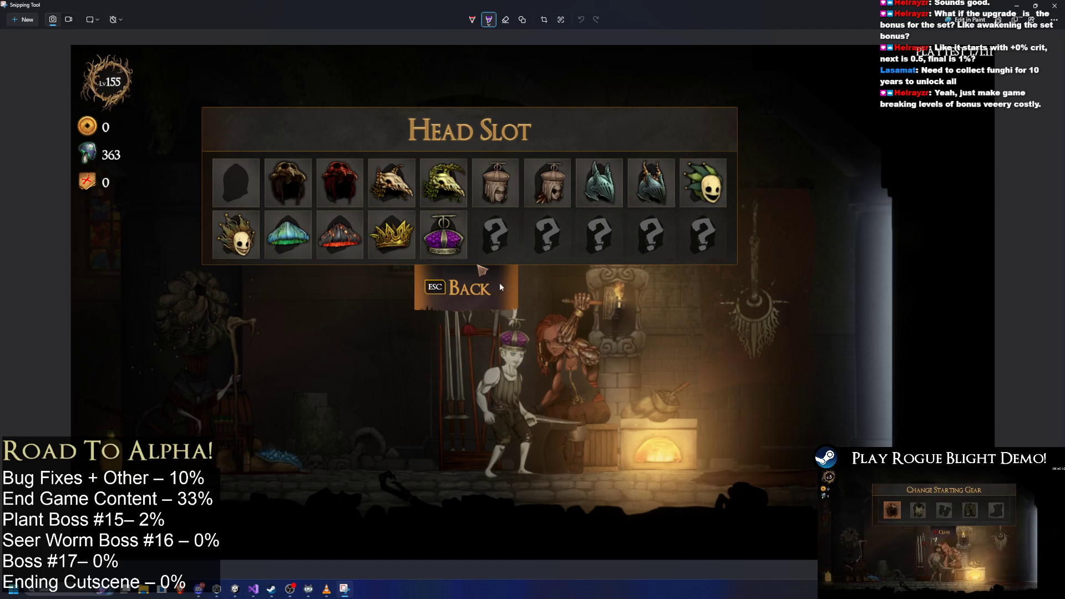
- Loop the first empty ? head slot in purple, removing the stray stroke over BACK
mouse_move(491, 228)
left_mouse_down()
mouse_move(521, 214)
mouse_move(497, 230)
left_mouse_up()
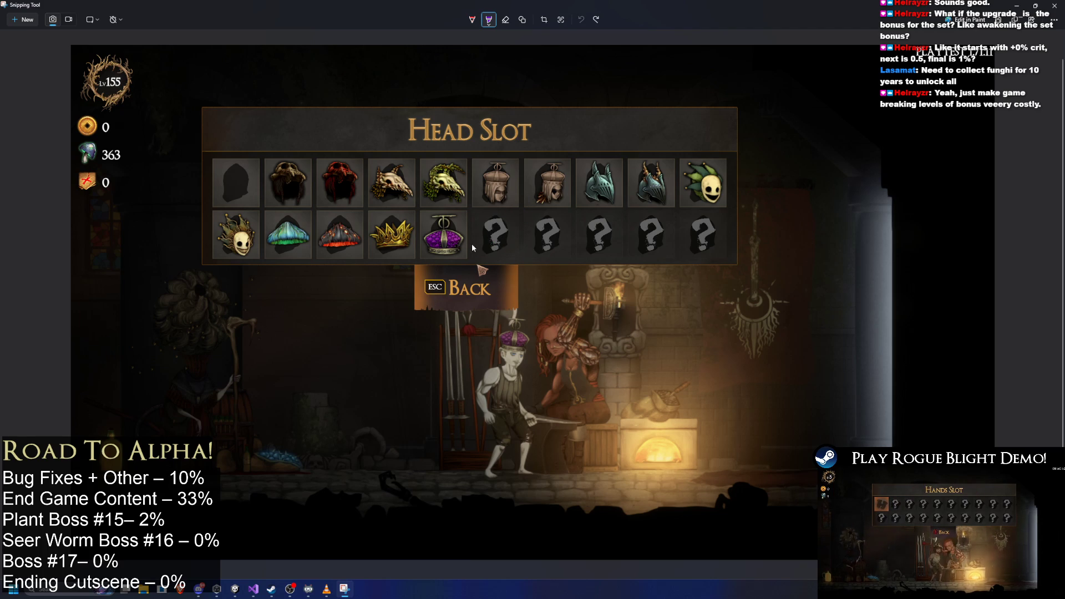
key("ctrl+z")
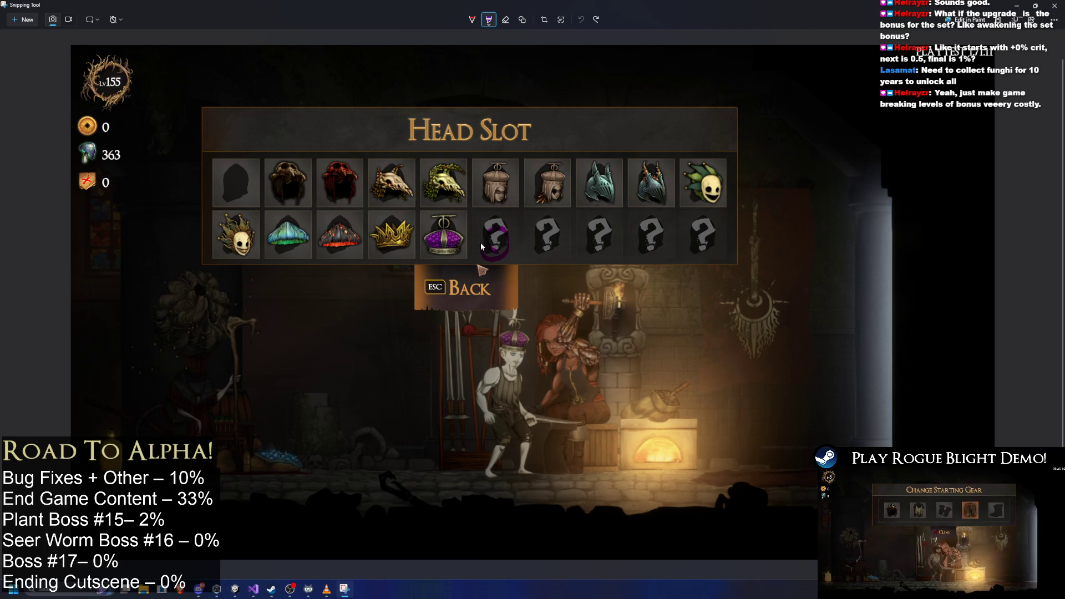
left_click_drag(496, 228, 506, 248)
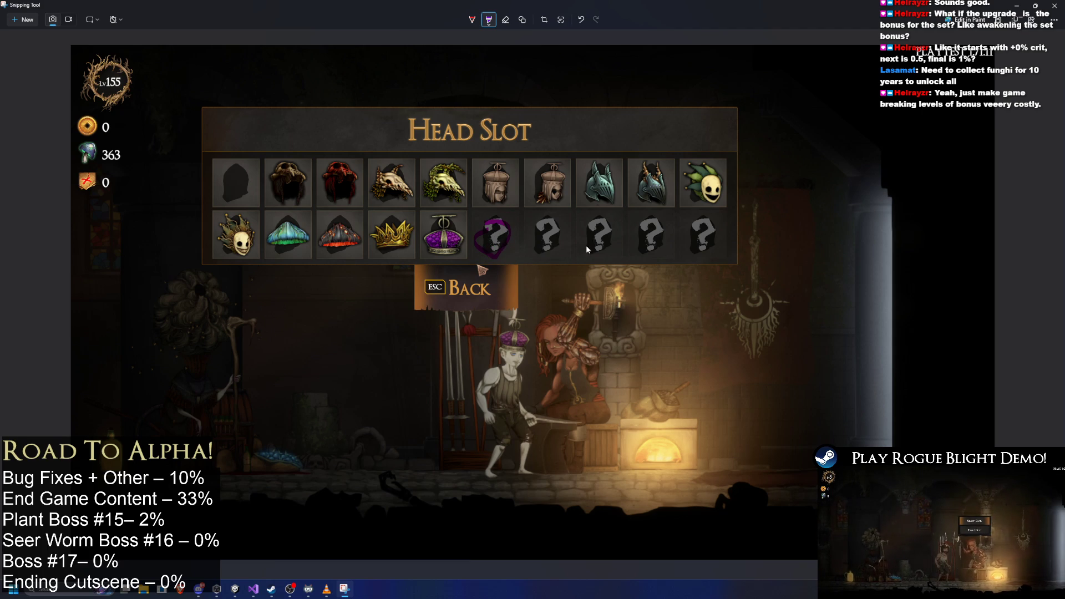
left_click_drag(446, 298, 478, 280)
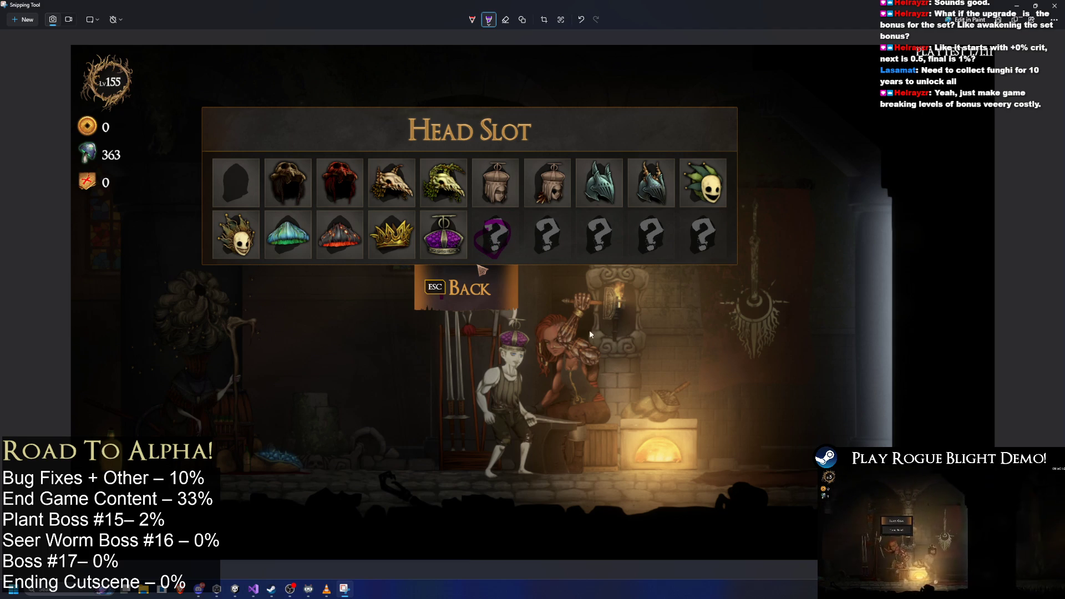
right_click(511, 240)
left_click(508, 252)
key("super")
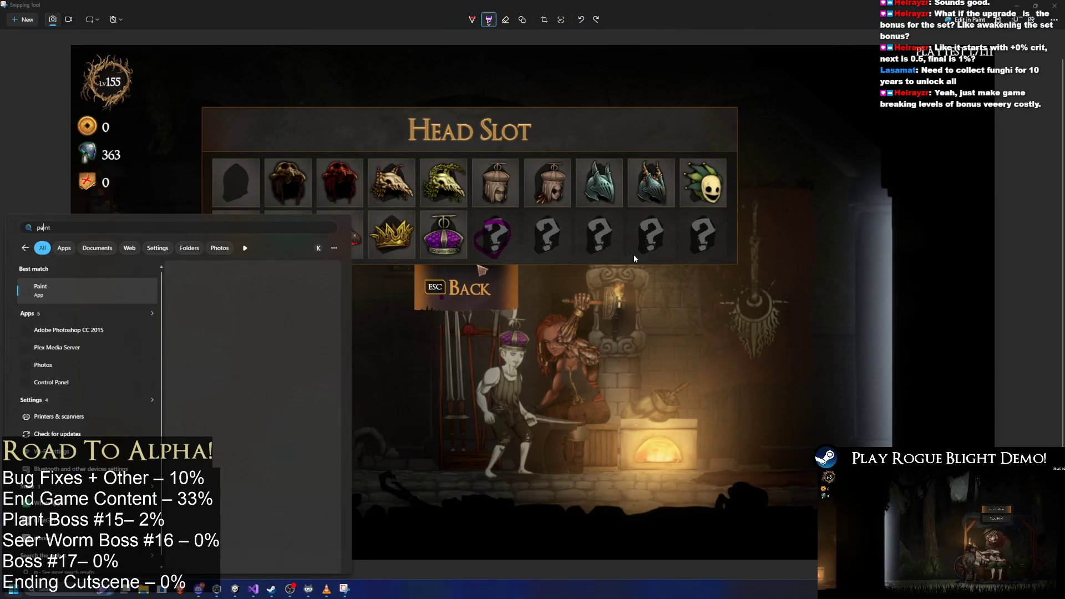
- Paste the screenshot into Paint and caption it 'Increase Crit Damage by 1%' above Head Slot
key("Escape")
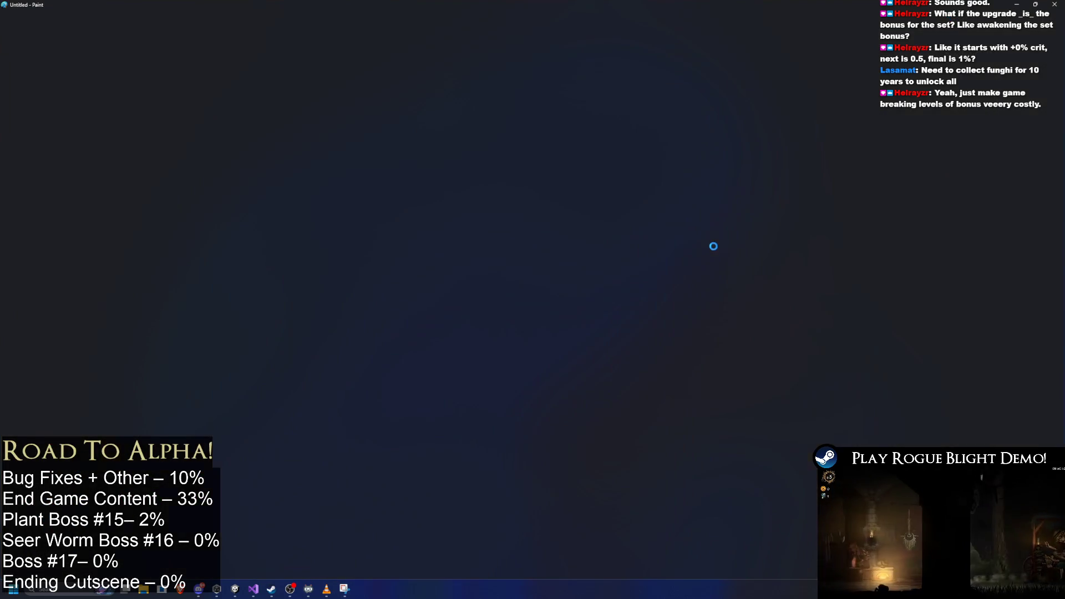
key("ctrl+v")
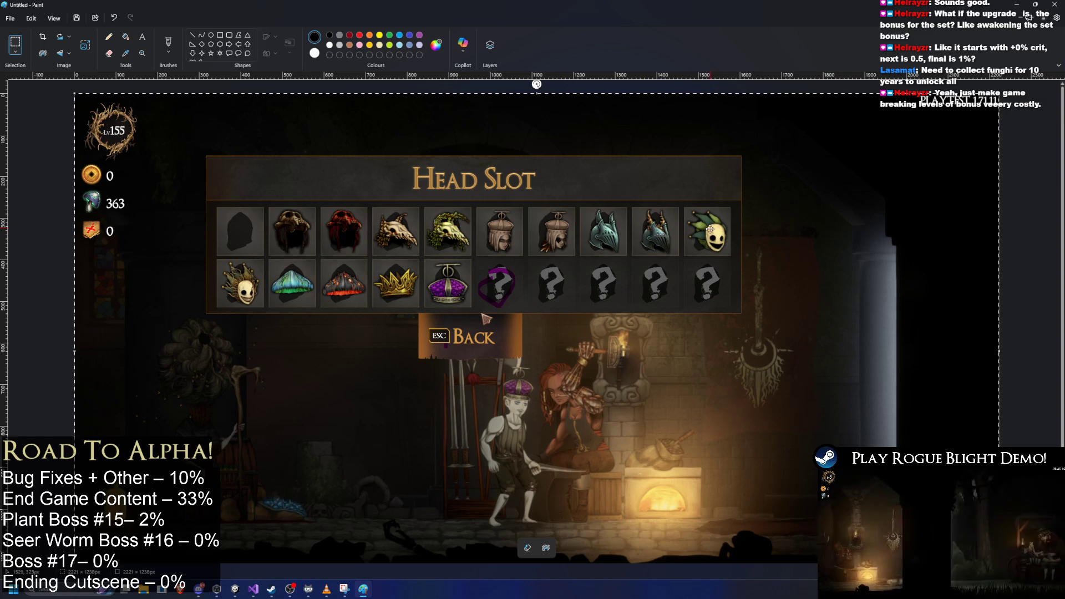
left_click(142, 36)
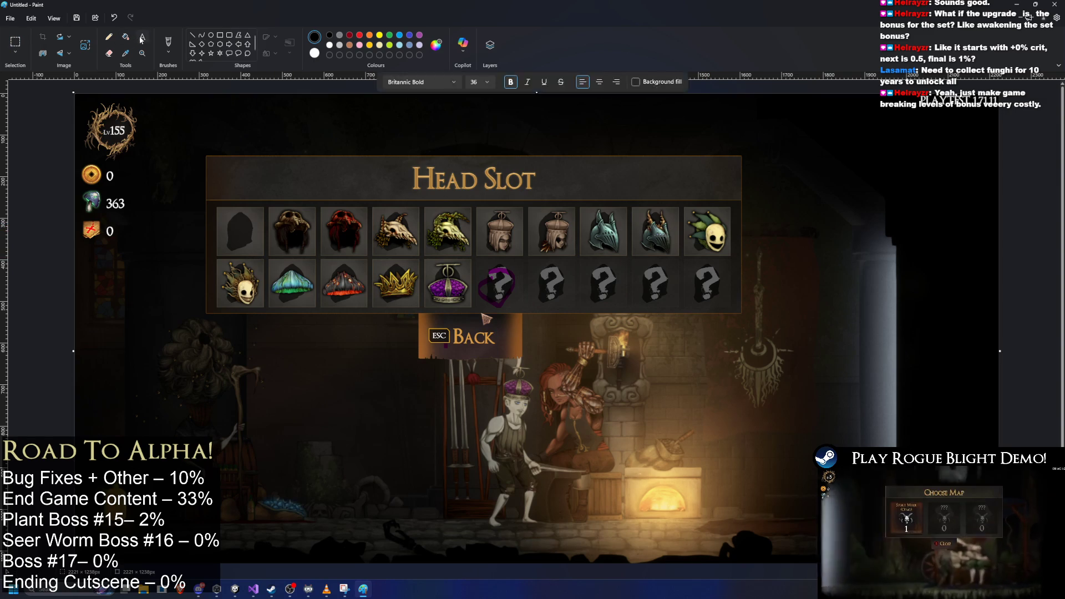
left_click_drag(215, 127, 379, 159)
left_click(515, 175)
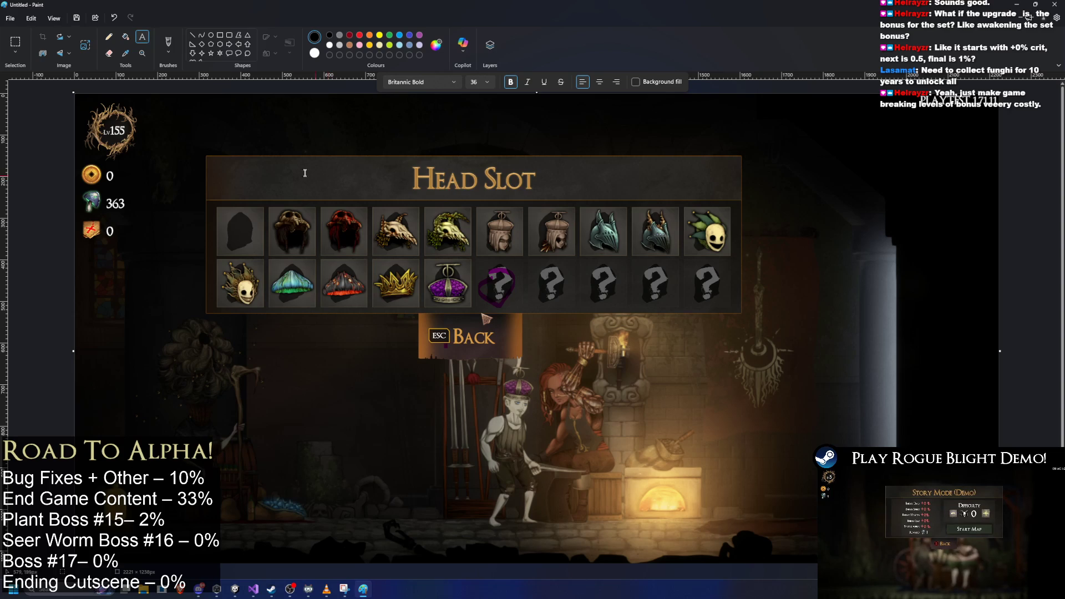
left_click_drag(236, 141, 399, 167)
left_click_drag(314, 149, 324, 125)
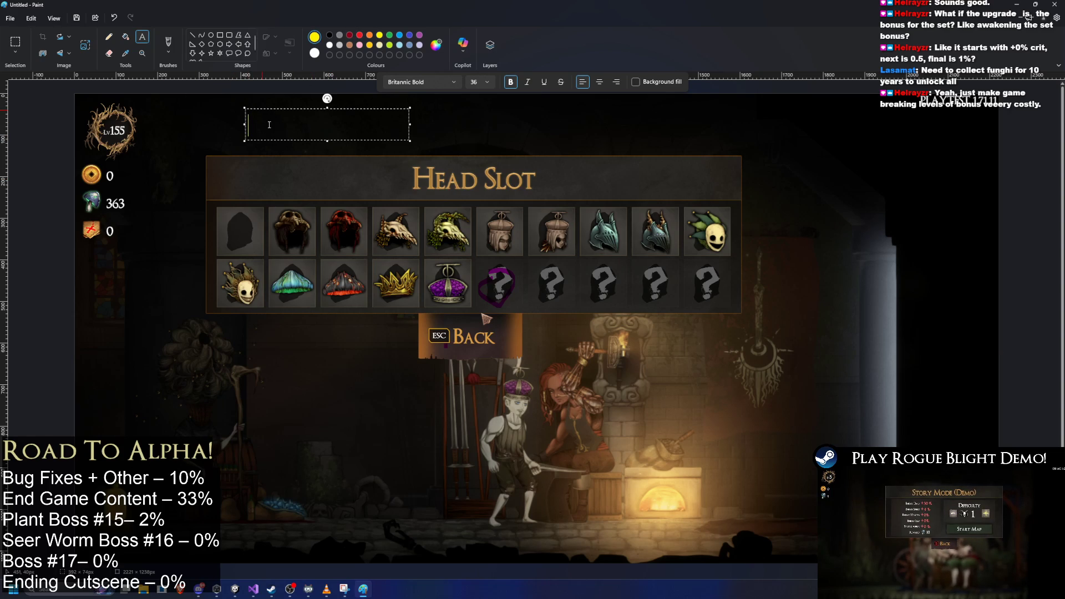
type("Increase Crit Damage 1%")
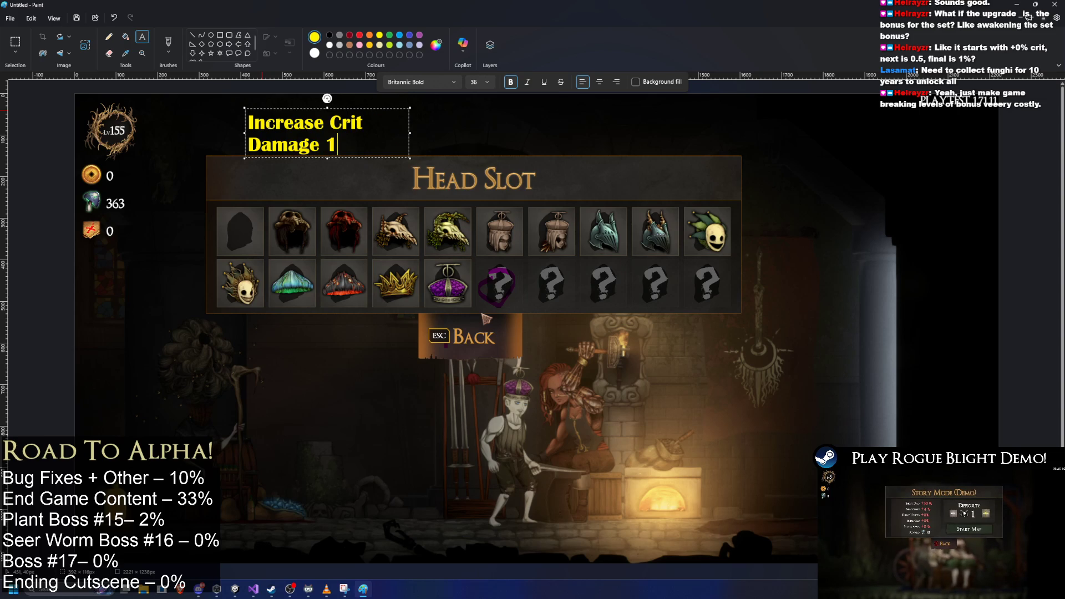
left_click_drag(410, 136, 512, 133)
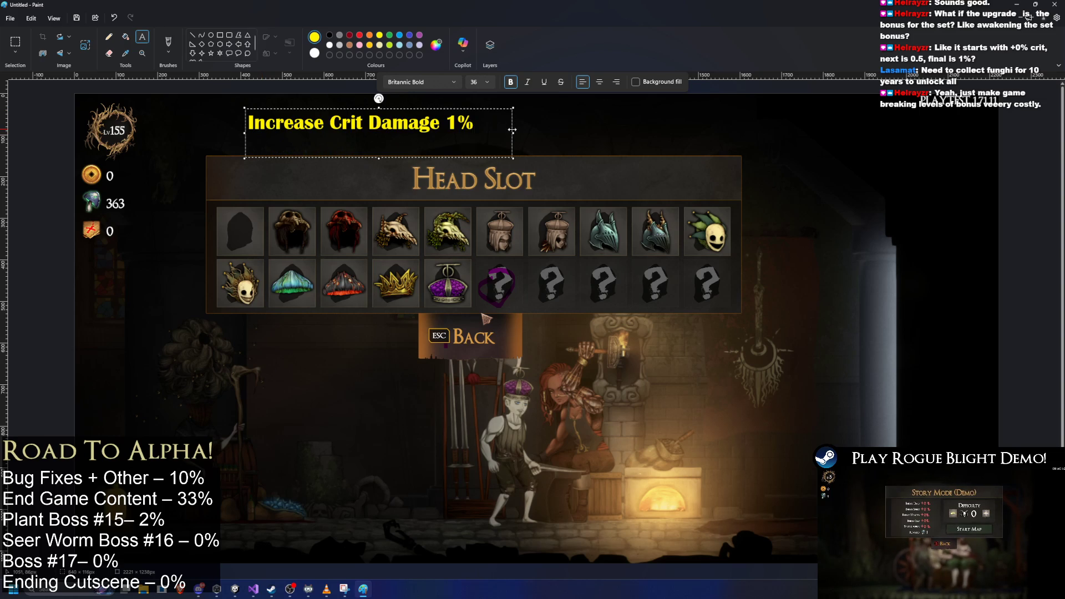
type("by")
left_click(647, 178)
- Add a second caption 'Increase Crit Damage by 2%' at the upper right
left_click(600, 120)
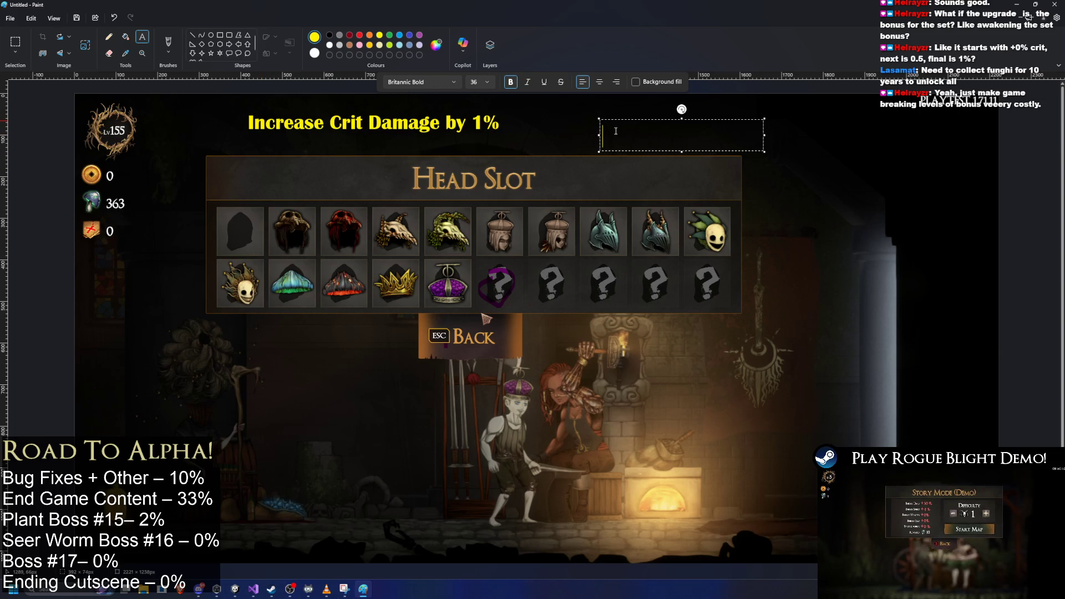
type("Increase C")
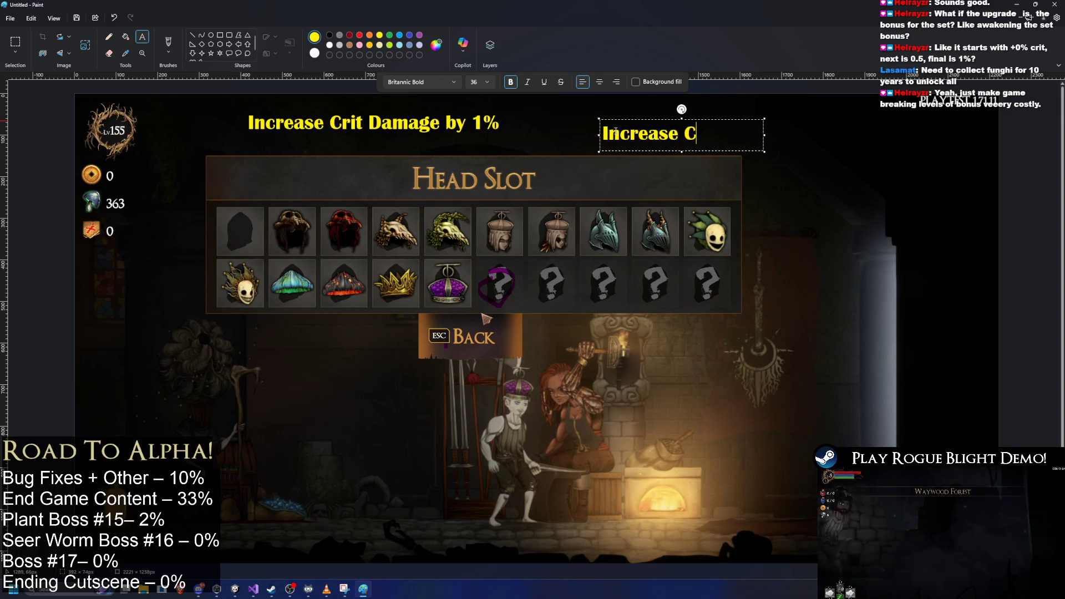
type("rit Damage by 2%")
left_click_drag(764, 147, 905, 147)
left_click(208, 84)
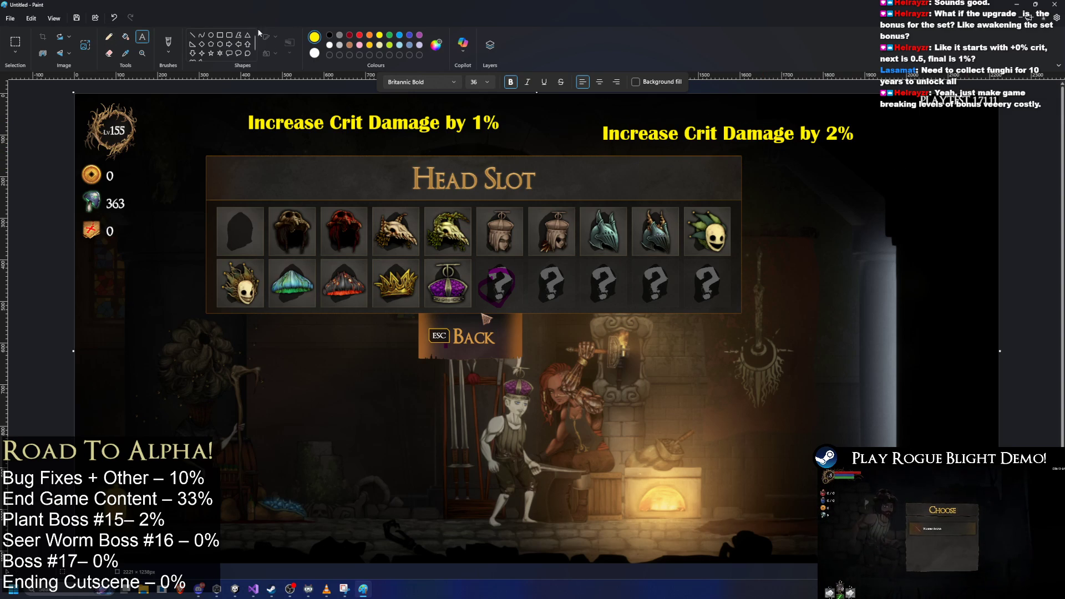
left_click(168, 43)
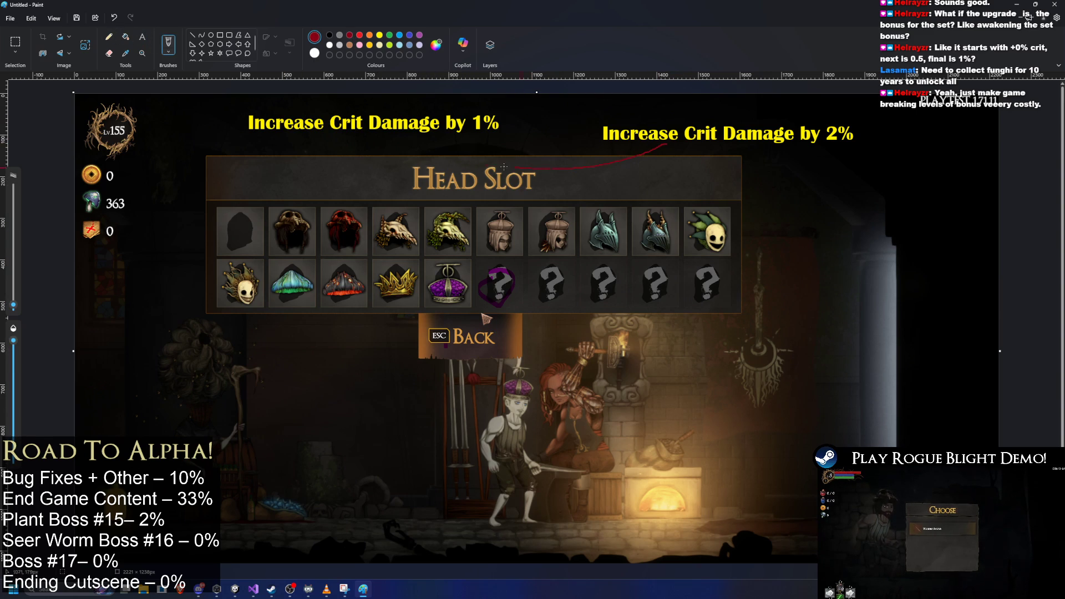
- Draw a red line from the caption and red circles around several helmets
left_click_drag(540, 168, 353, 206)
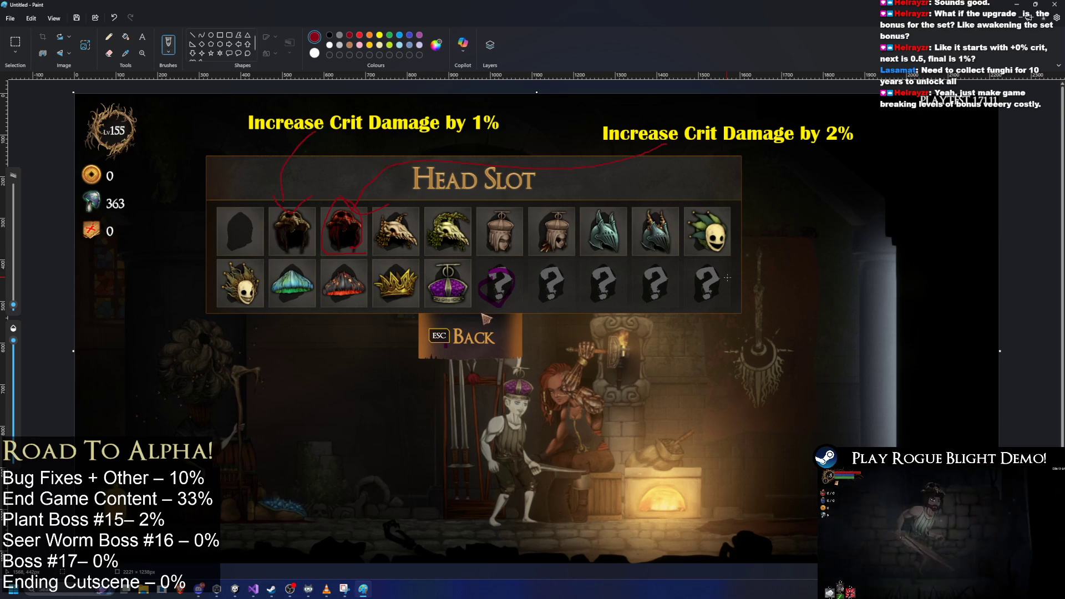
left_click_drag(311, 216, 295, 224)
key("ctrl+z")
left_click_drag(385, 244, 388, 245)
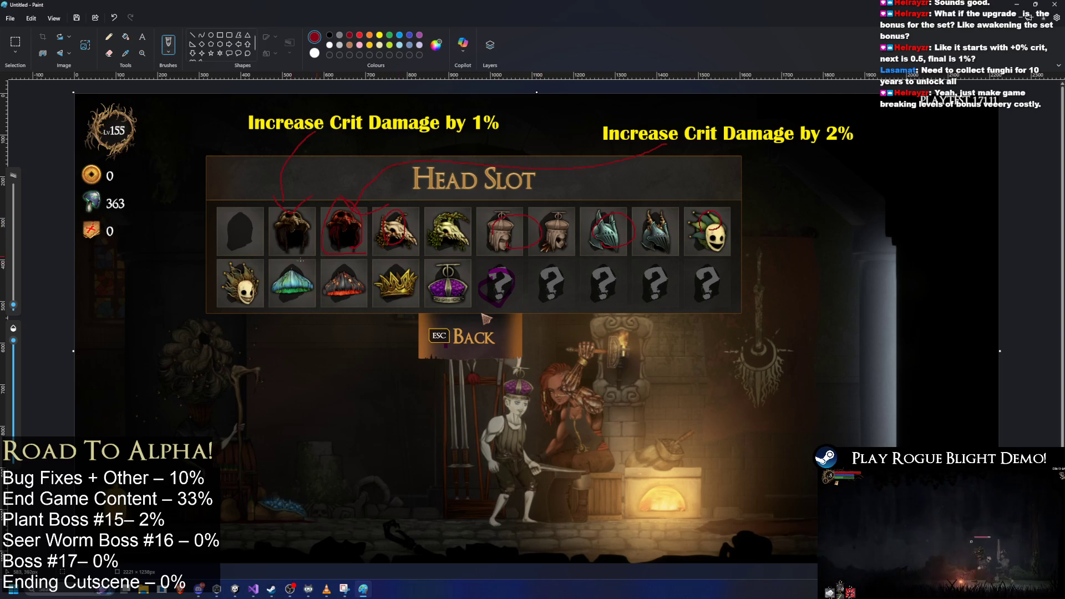
left_click_drag(236, 298, 240, 297)
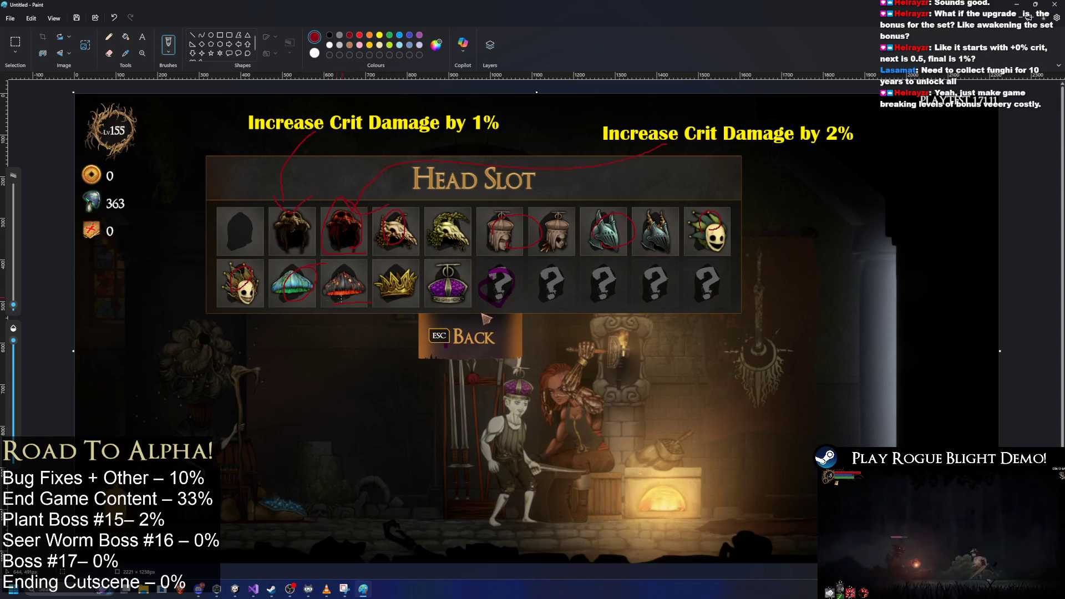
key("ctrl+z")
key("ctrl+z")
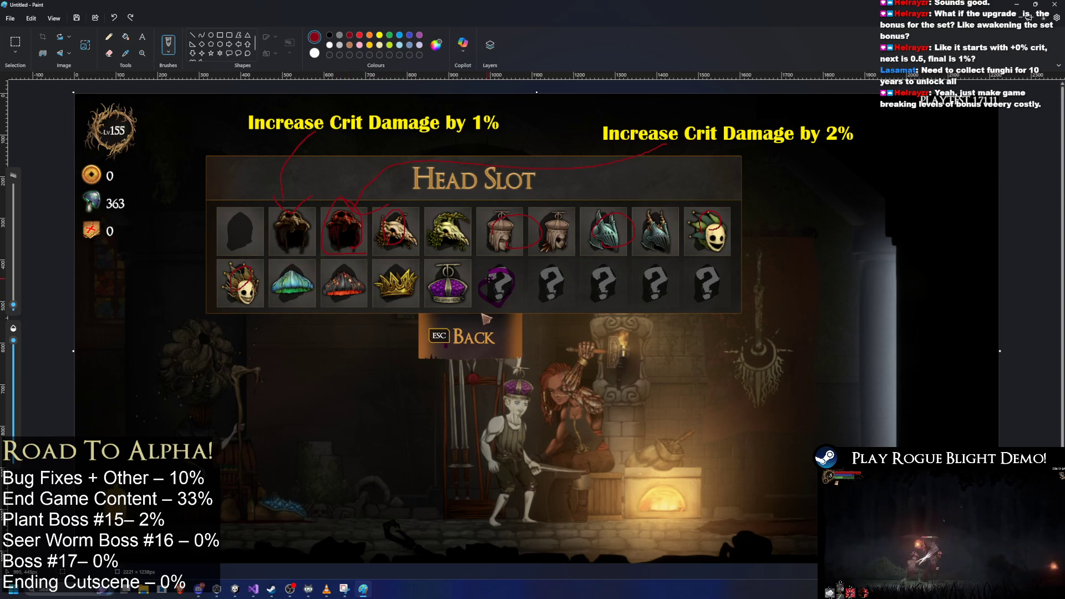
key("ctrl+z")
key("ctrl+z")
key("ctrl+z")
- Circle more helmets in red, then undo all red marks and the 2% caption
left_click_drag(468, 229, 463, 217)
mouse_move(553, 251)
left_mouse_down()
mouse_move(587, 219)
mouse_move(693, 254)
left_mouse_up()
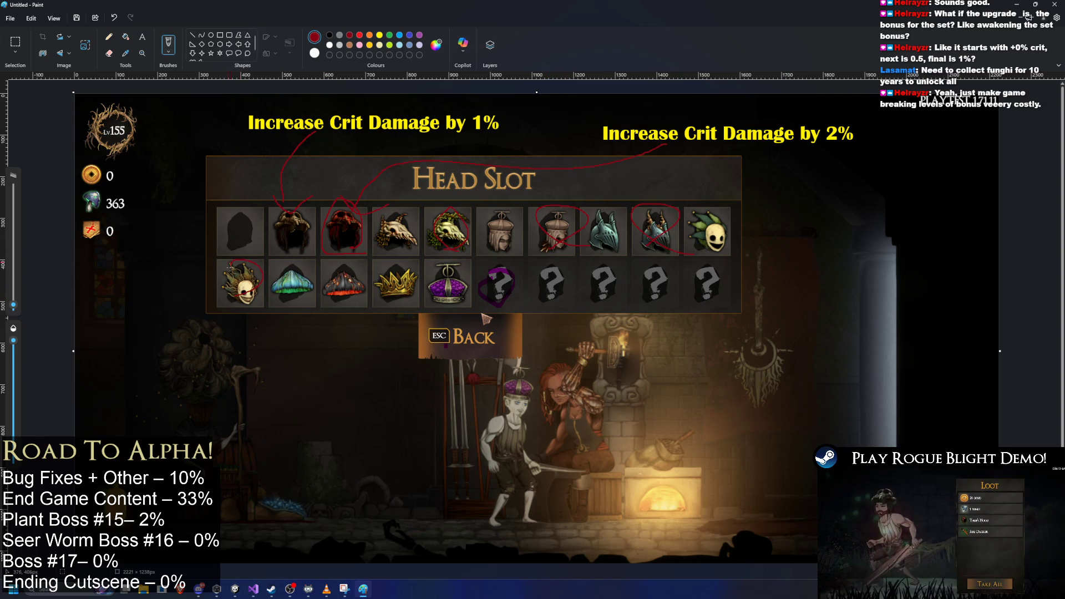
left_click_drag(358, 296, 365, 297)
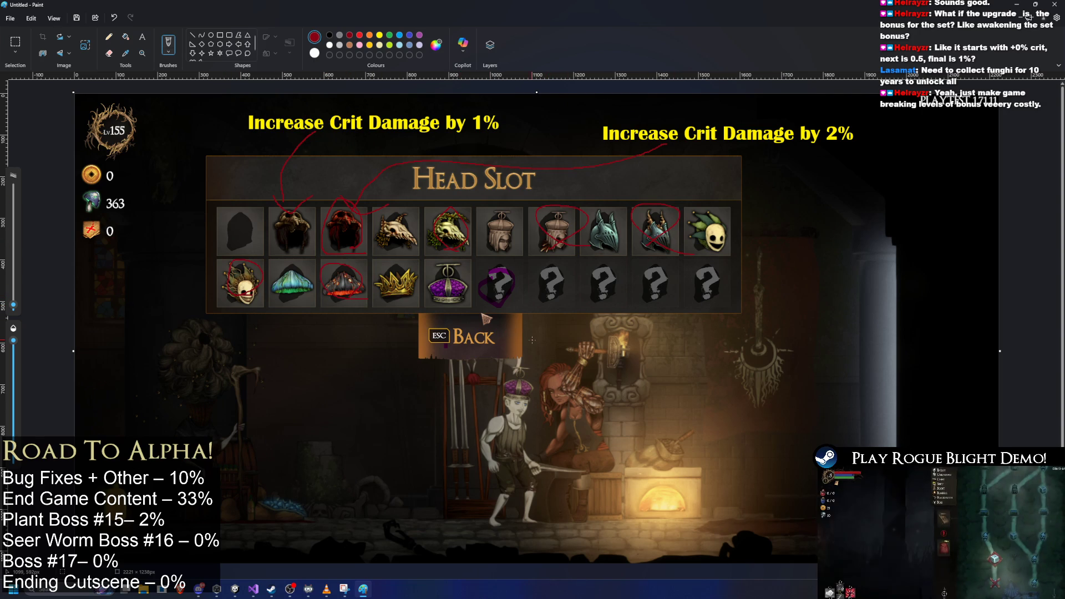
key("ctrl+z")
key("ctrl+z")
key("ctrl+z")
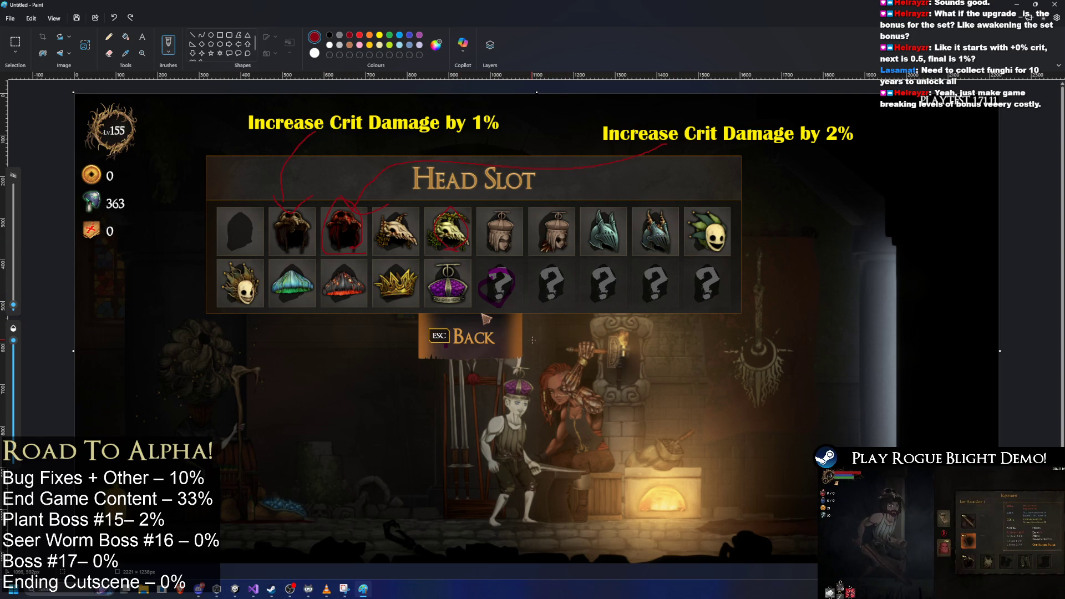
key("ctrl+z")
key("ctrl+z")
key("ctrl+z")
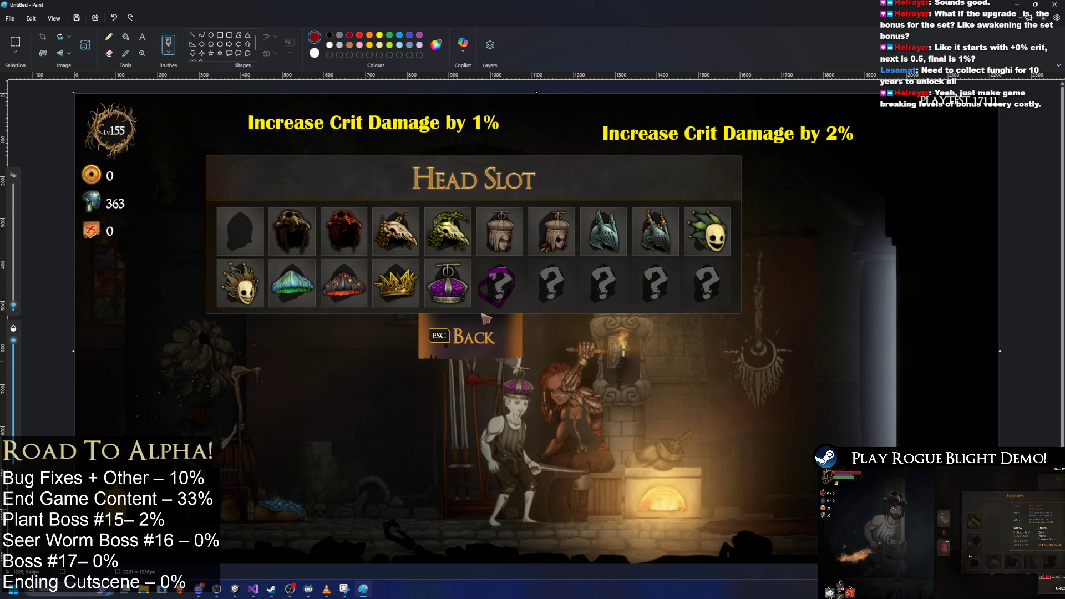
key("ctrl+z")
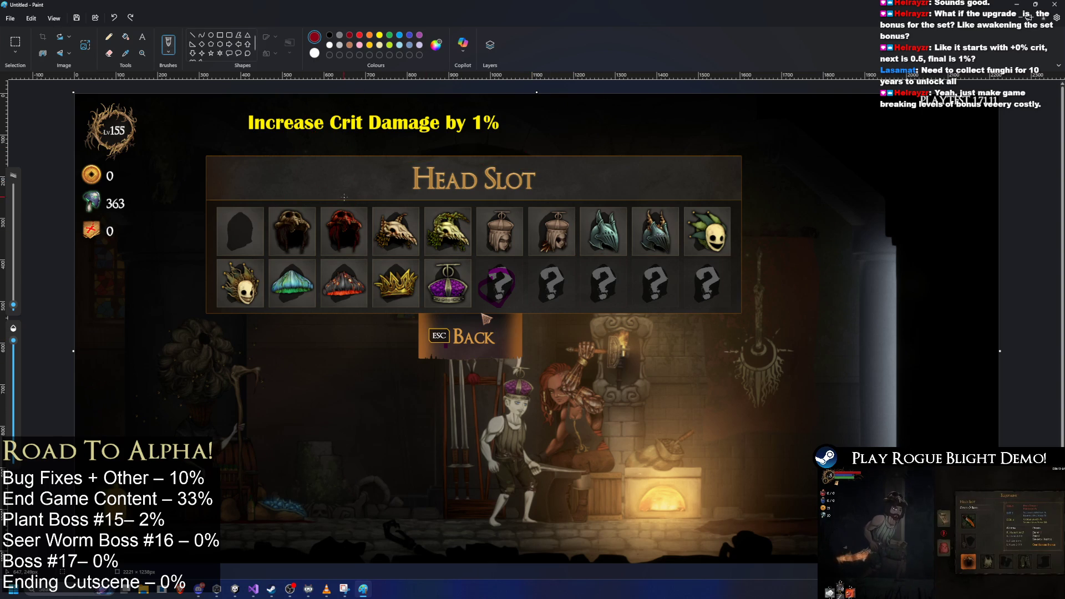
- Draw a red line to the red helmet and type 'Increase Crit Chance by 1%' at upper right
left_click_drag(340, 208, 341, 210)
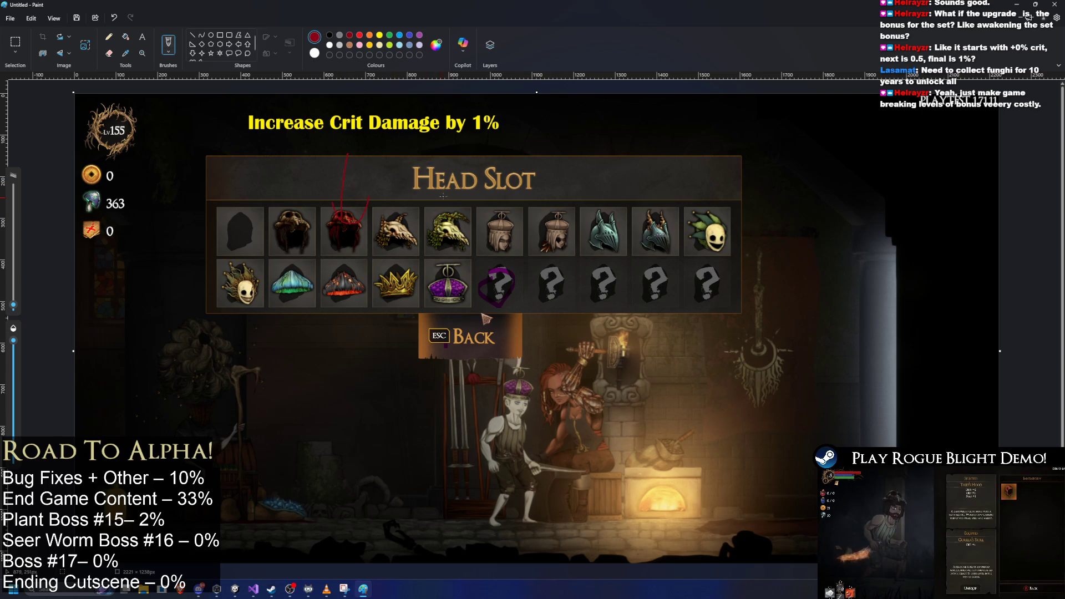
left_click(142, 36)
left_click(568, 115)
type("Increase C")
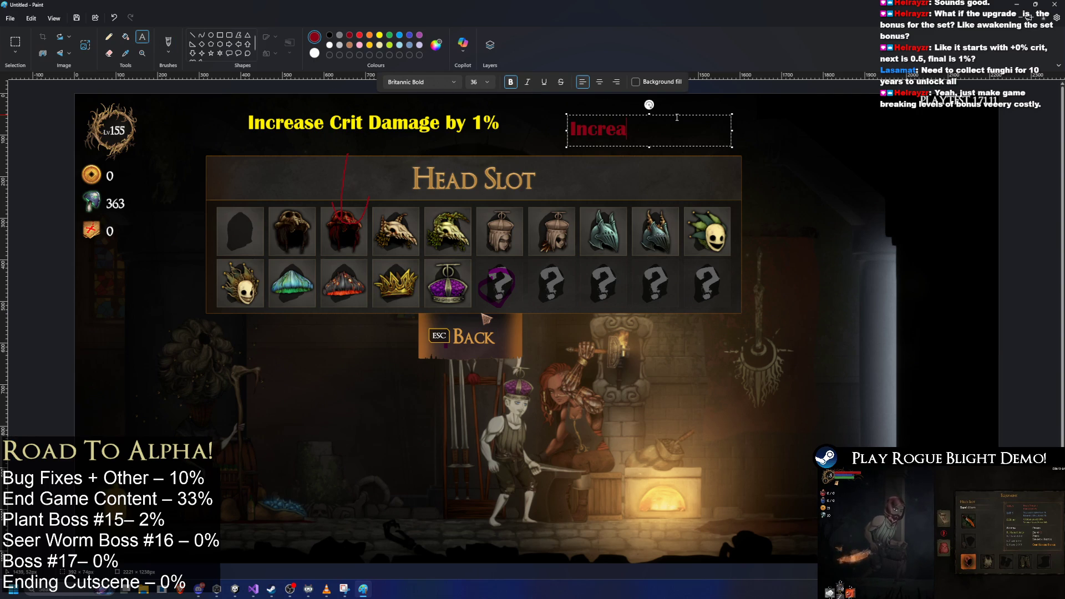
type("rit Chance by 1%")
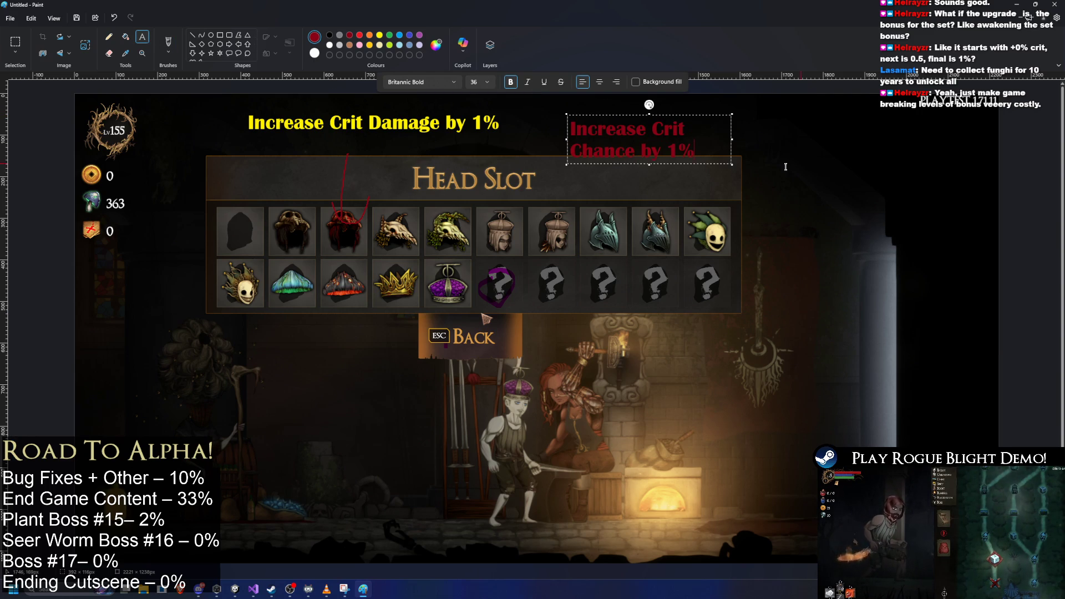
- Widen the crit chance caption onto one line and draw a red line from it toward the helmets
left_click_drag(732, 140, 868, 140)
left_click(958, 165)
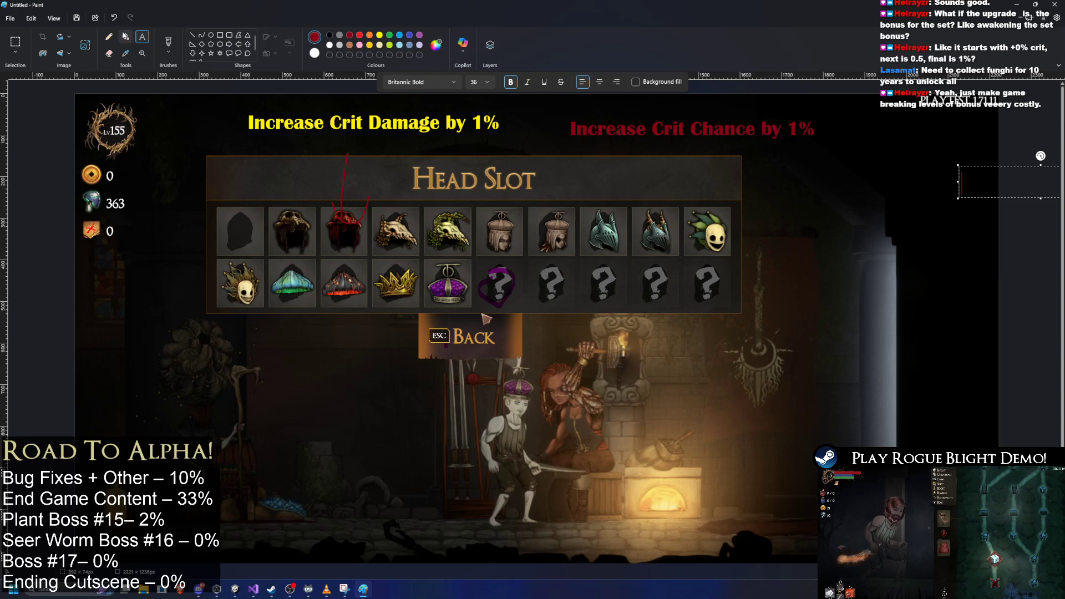
left_click(168, 44)
mouse_move(602, 146)
left_mouse_down()
mouse_move(280, 215)
mouse_move(311, 201)
left_mouse_up()
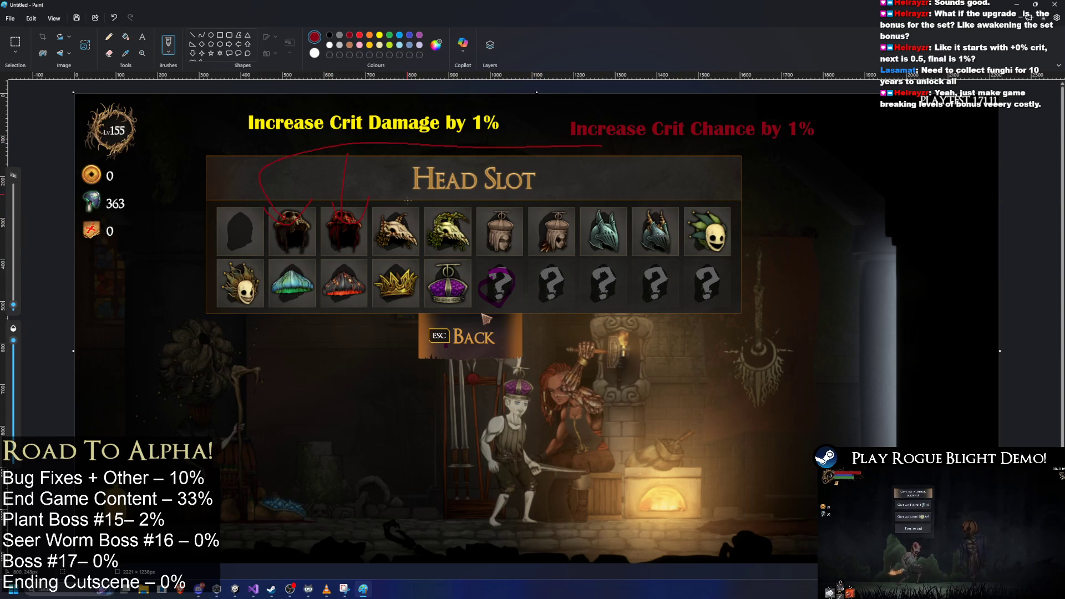
- Mark the fourth through tenth top-row helmets with short red strokes, undoing a stray stroke below the jester helmet
left_click_drag(409, 189, 410, 205)
left_click_drag(456, 172, 456, 206)
left_click_drag(501, 177, 501, 205)
left_click_drag(555, 180, 555, 199)
left_click_drag(614, 178, 609, 201)
left_click_drag(664, 183, 661, 200)
left_click_drag(723, 180, 720, 198)
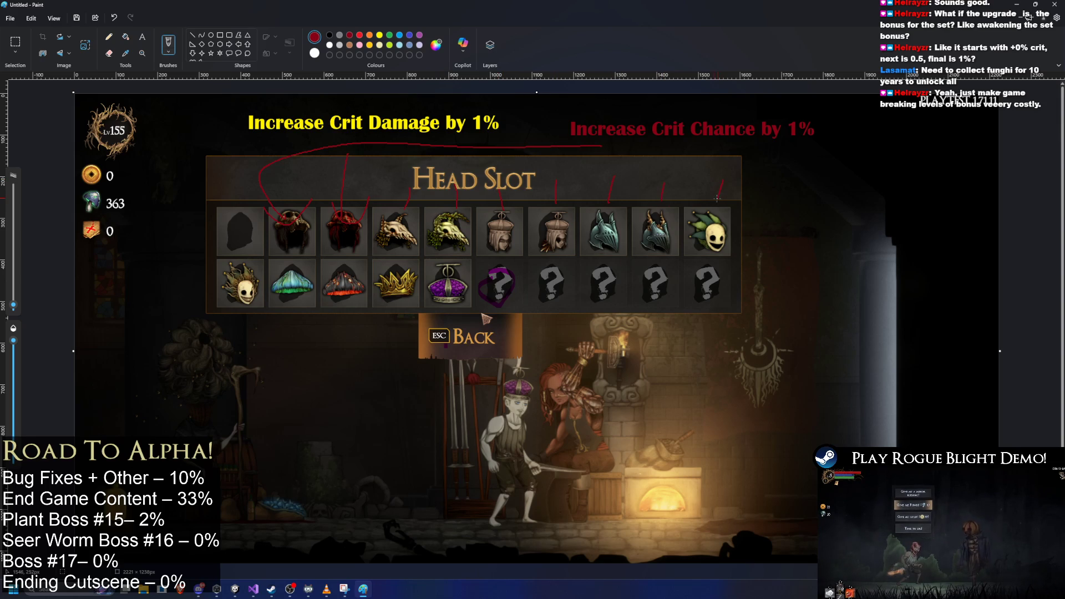
left_click_drag(256, 304, 253, 348)
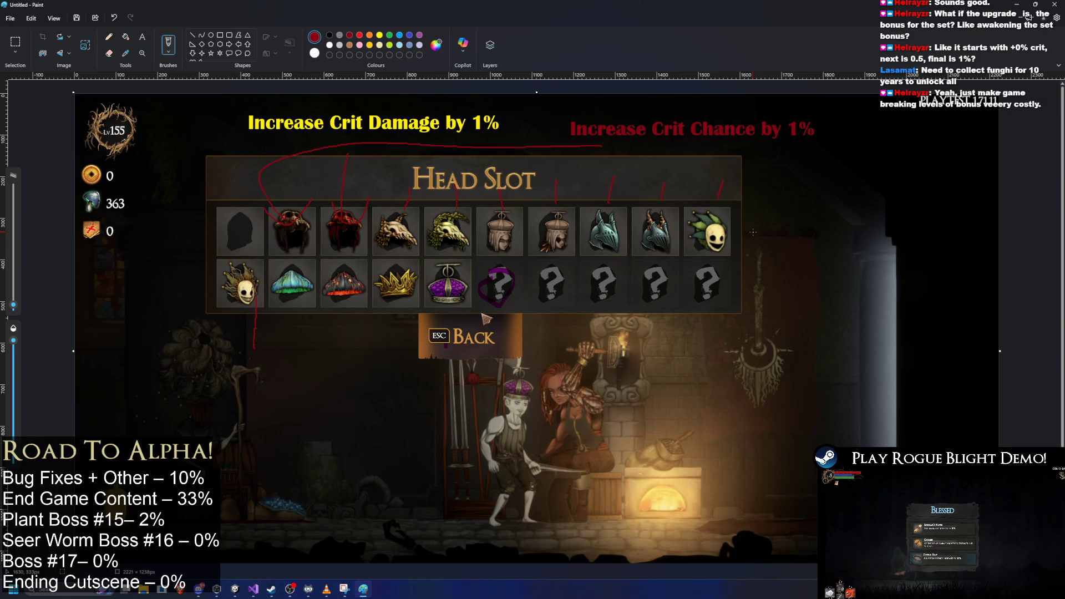
key("ctrl+z")
- Draw a shorter red line from the seventh helmet down below the panel and place a caption box at its end
left_click_drag(573, 256, 600, 344)
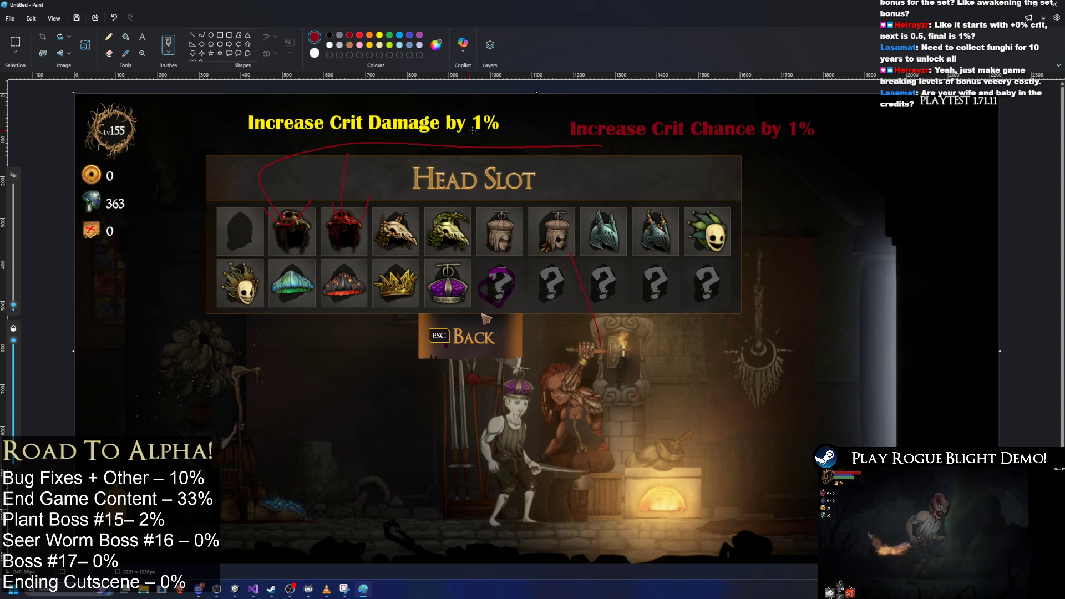
left_click(114, 17)
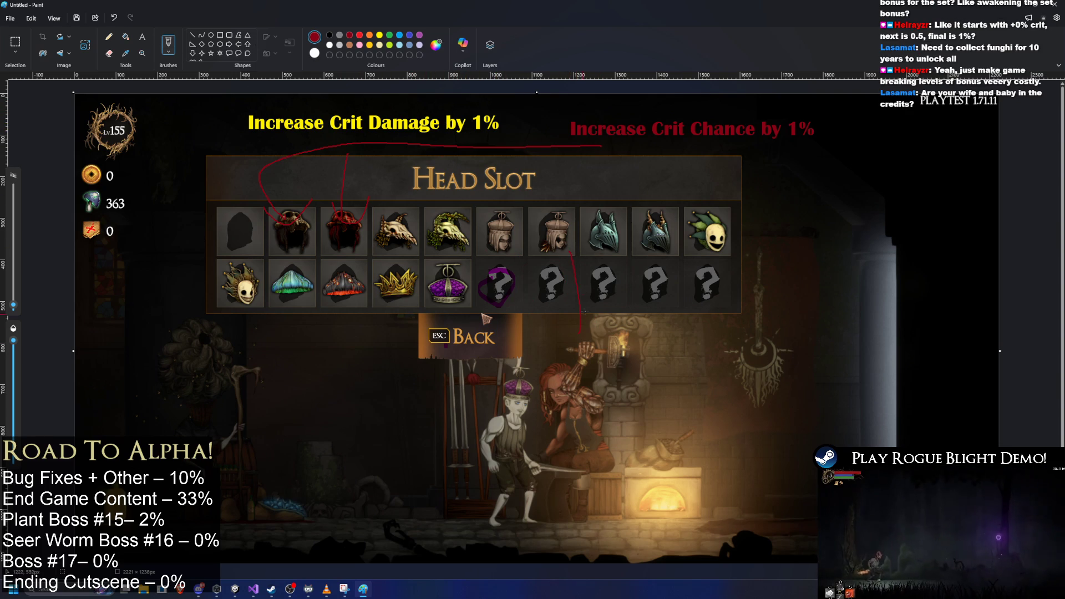
left_click(142, 37)
left_click(580, 346)
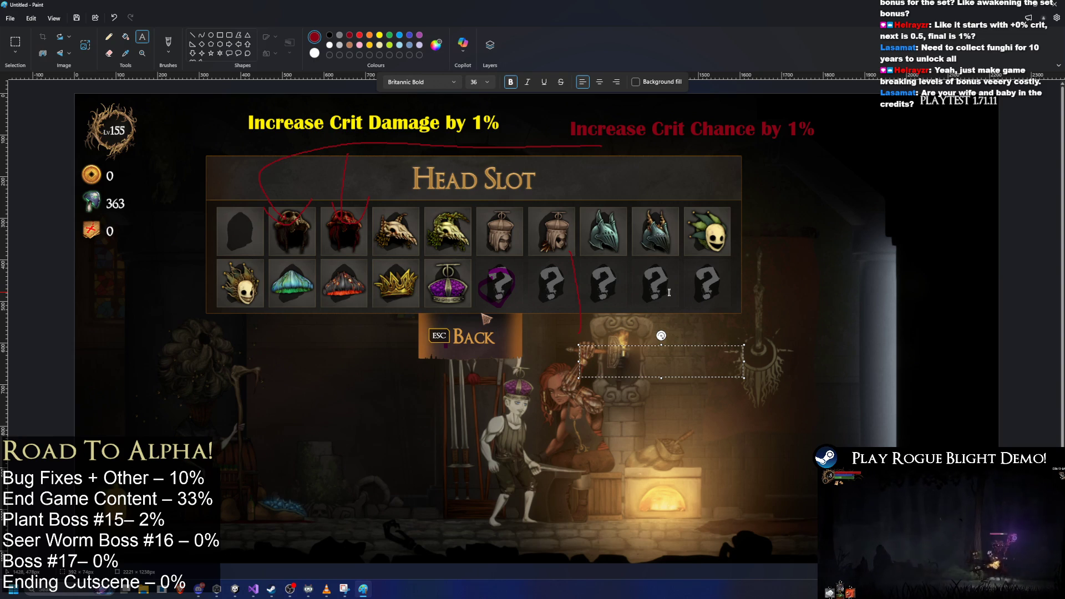
- Type the red caption 'Status Resistance Increased by 1%', enlarging the box and moving it beside the character's head
type("Status")
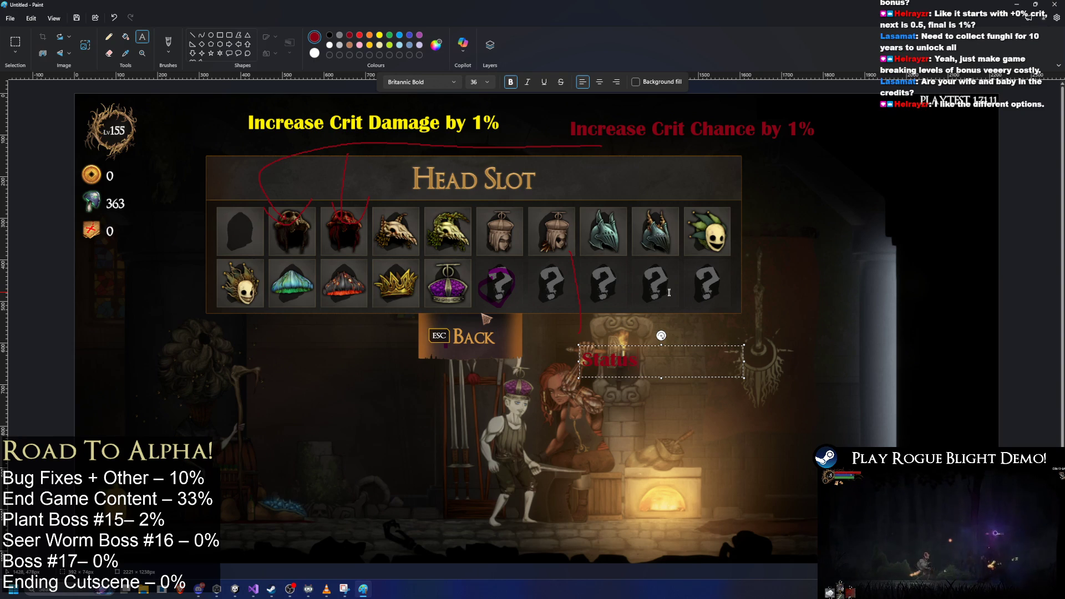
type(" Resistance")
mouse_move(744, 378)
left_mouse_down()
mouse_move(954, 448)
mouse_move(954, 462)
left_mouse_up()
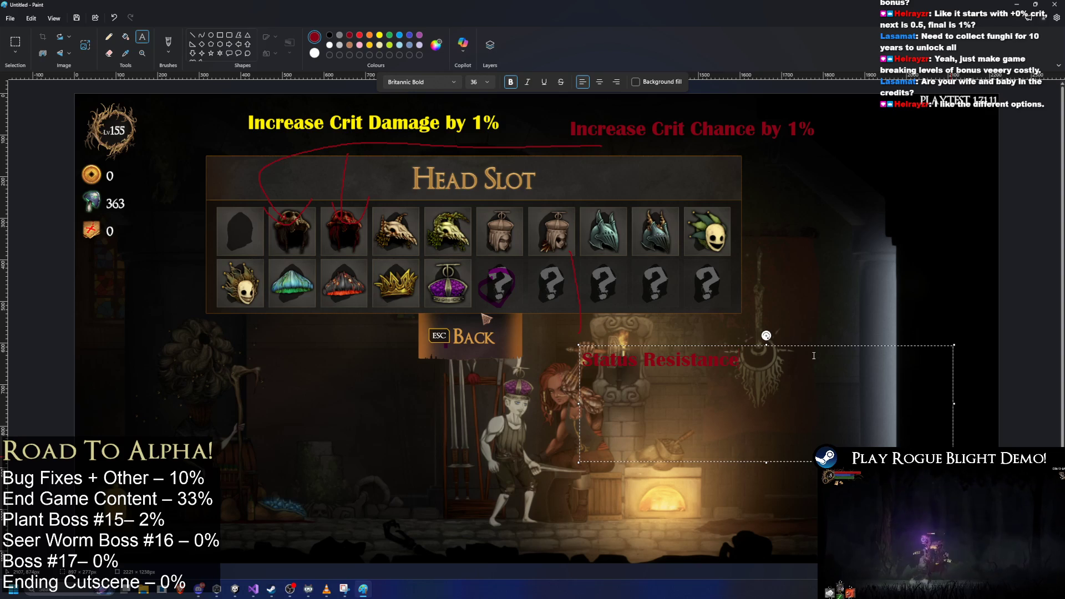
left_click_drag(578, 345, 540, 337)
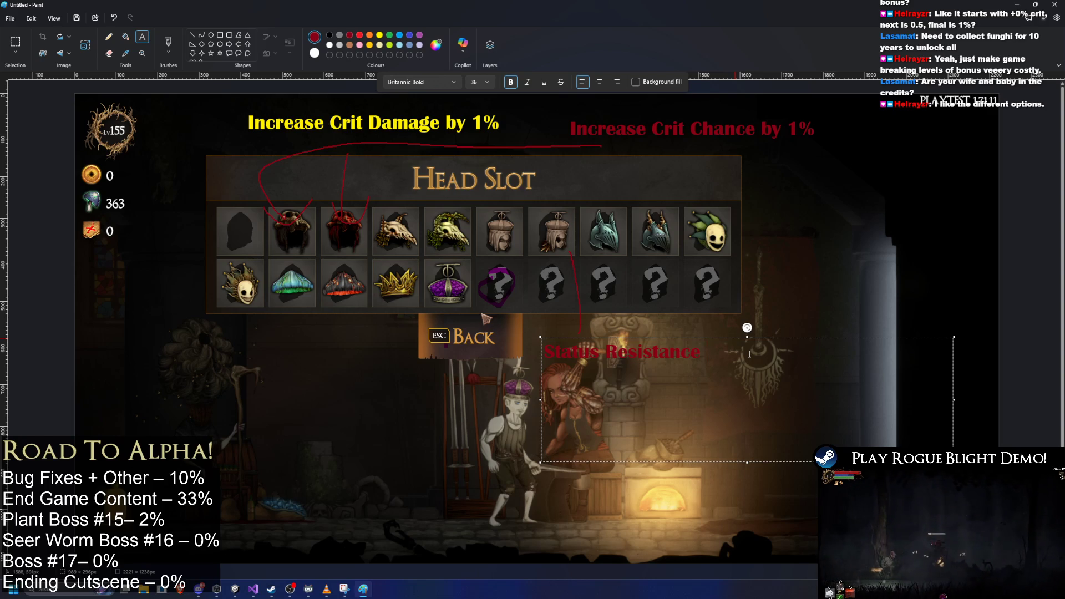
type("Increased by 1%")
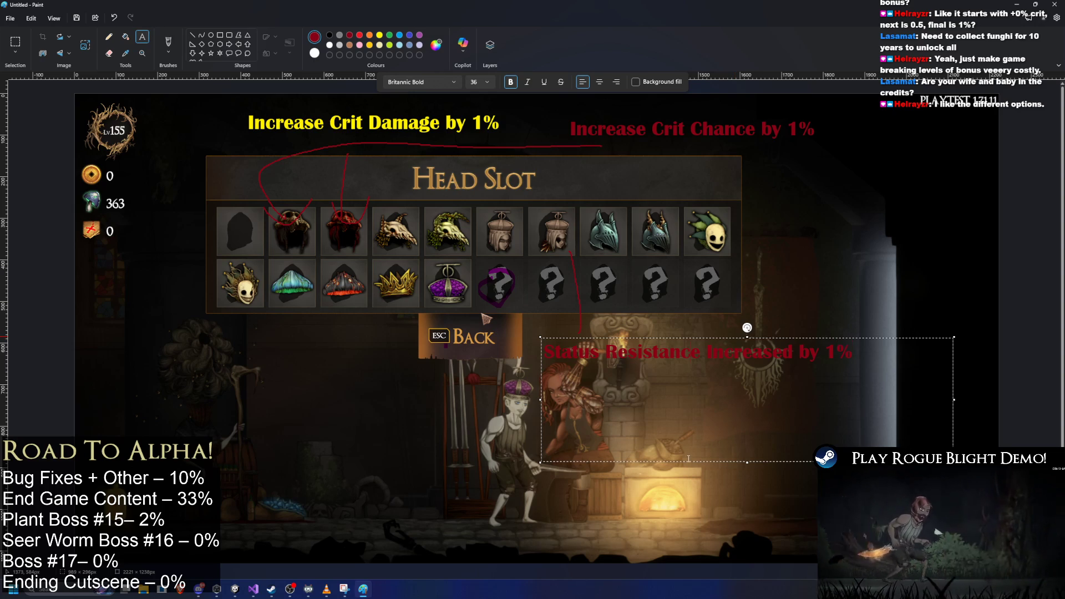
left_click(337, 128)
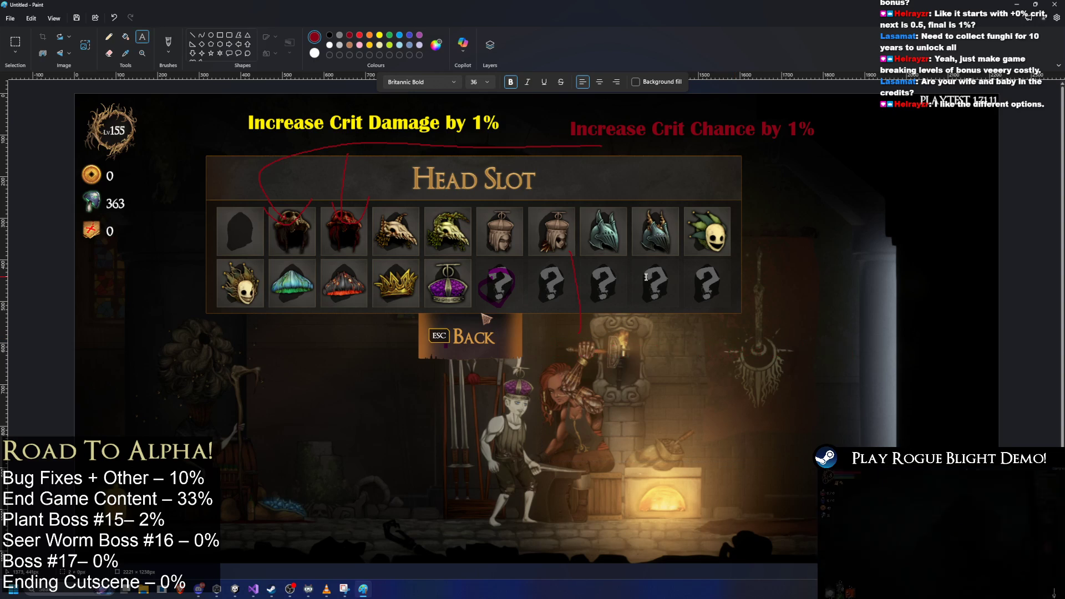
- Try circling the sixth helmet with a thin red stroke, then undo it
left_click(109, 36)
left_click_drag(520, 217, 522, 236)
key("ctrl+z")
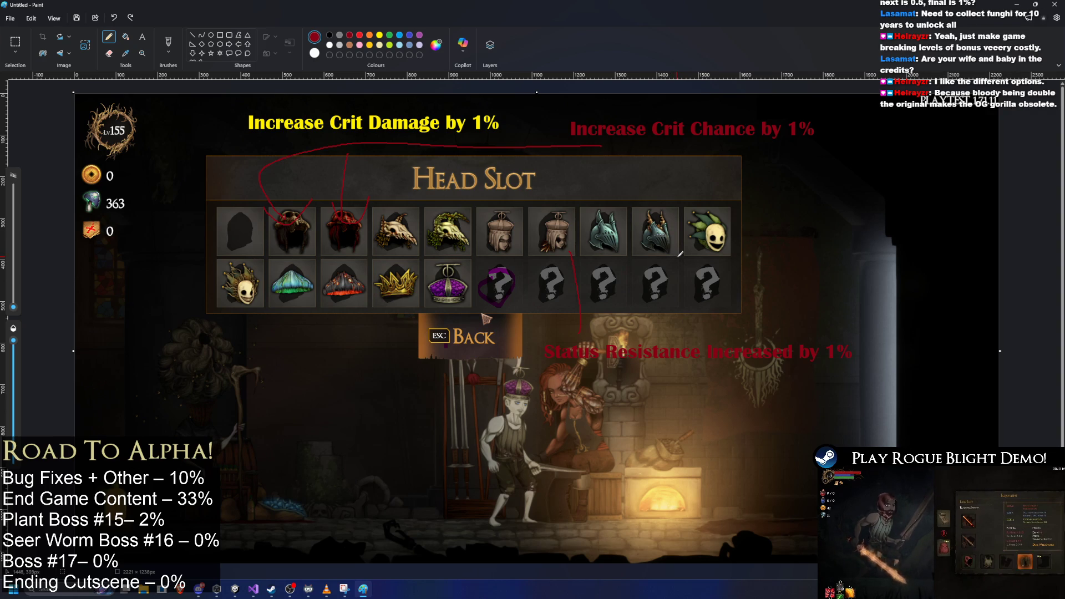
- Add the red note 'Attack in air damage increased by 10%' in a text box at the right
left_click(142, 37)
left_click_drag(780, 163, 946, 195)
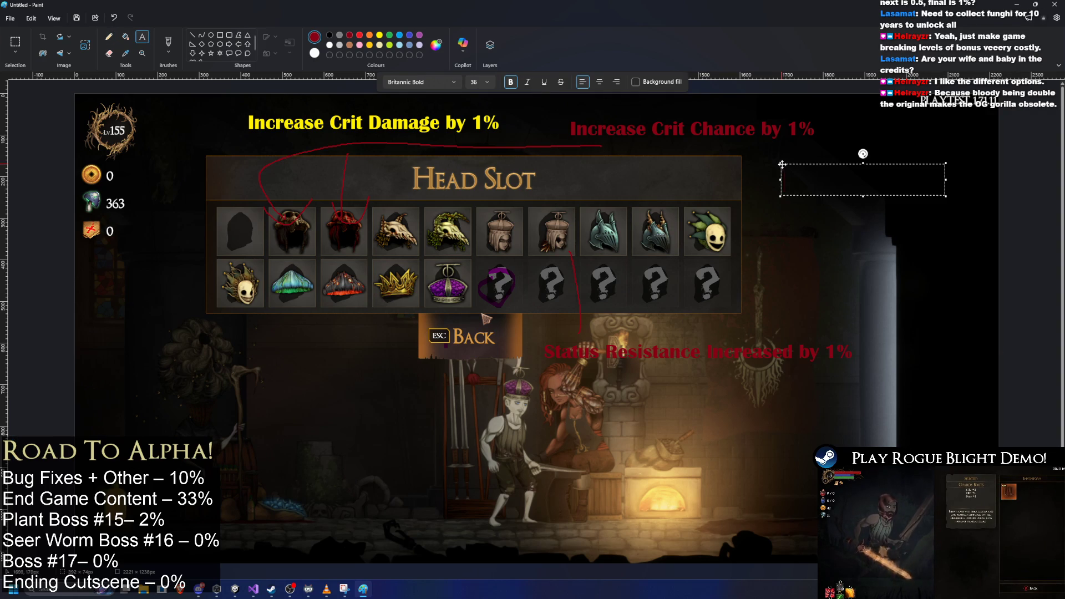
type("Attack i")
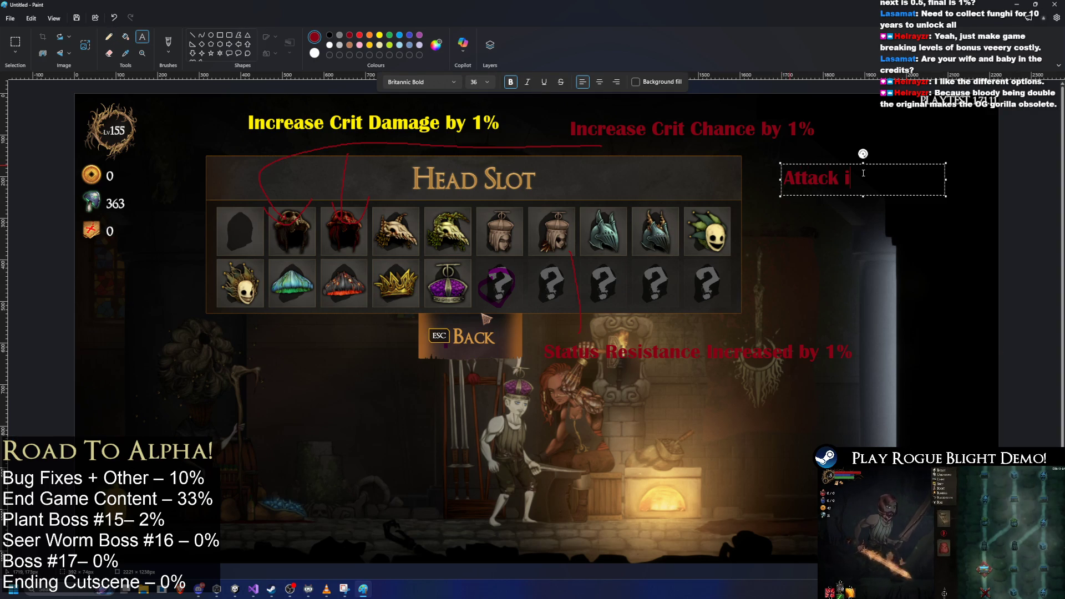
type("n air damage")
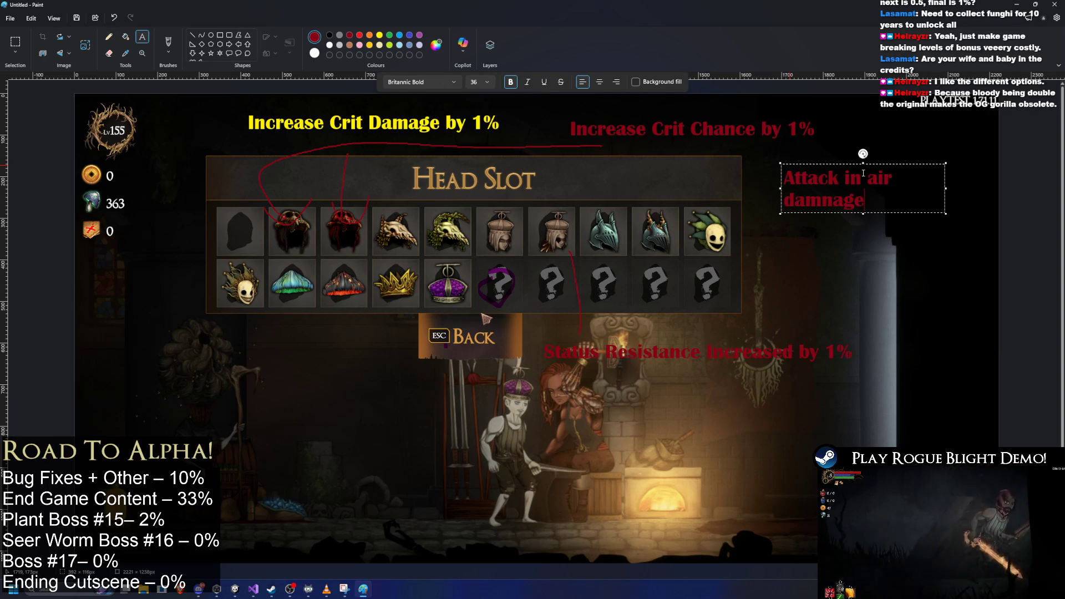
key("BackSpace")
key("BackSpace")
key("BackSpace")
type("age ")
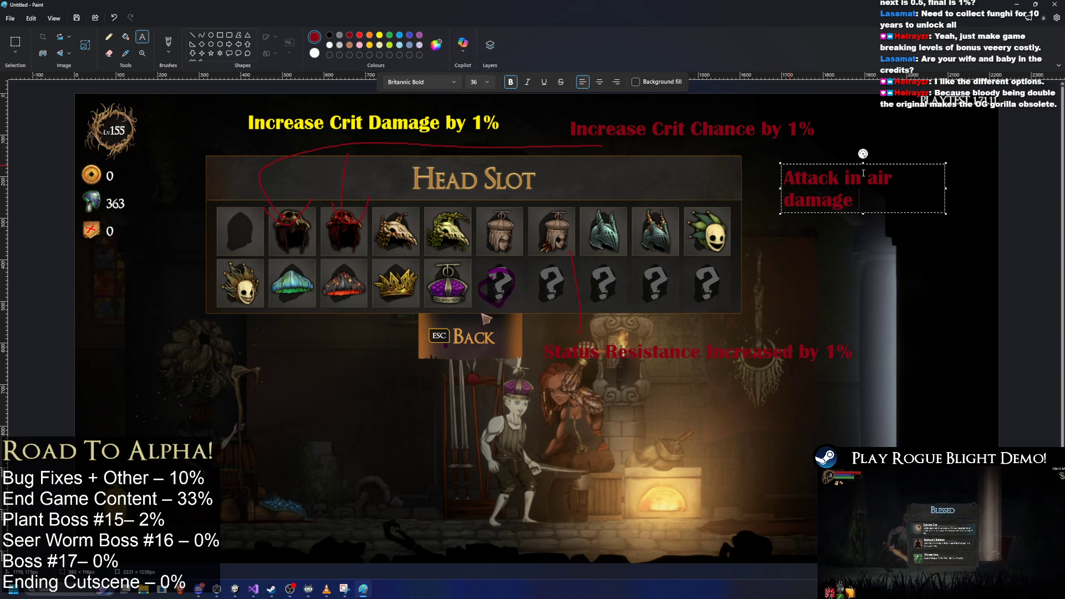
type("in")
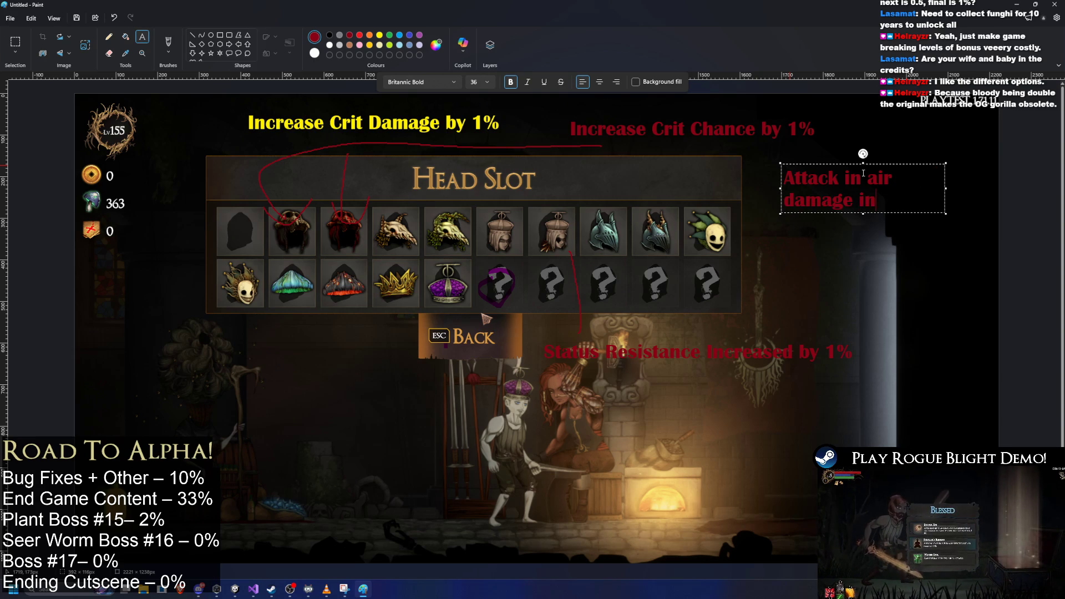
type("creased by 10%")
left_click(610, 168)
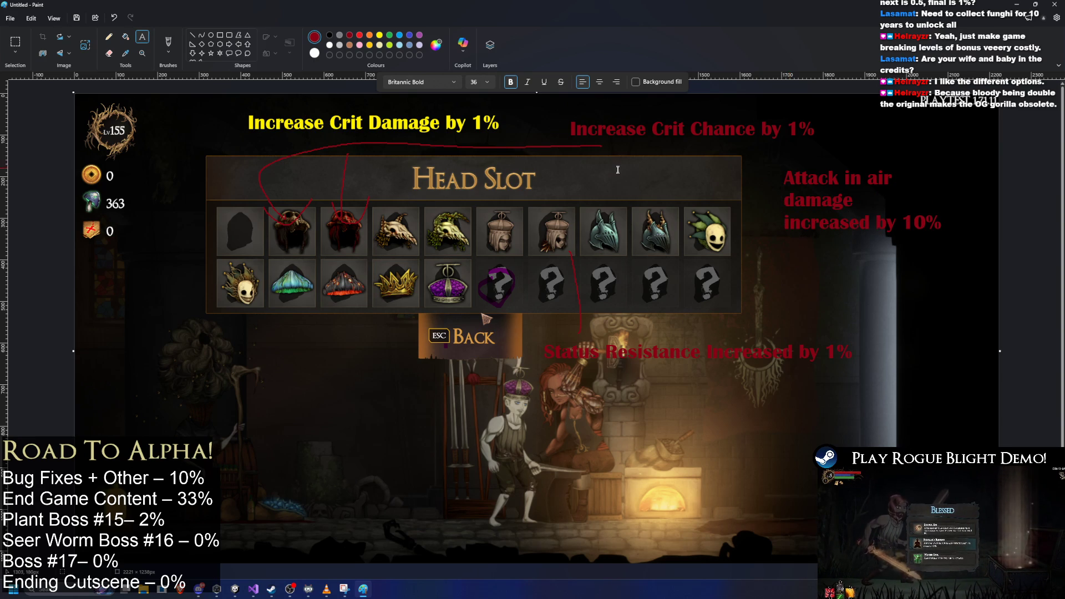
left_click(167, 42)
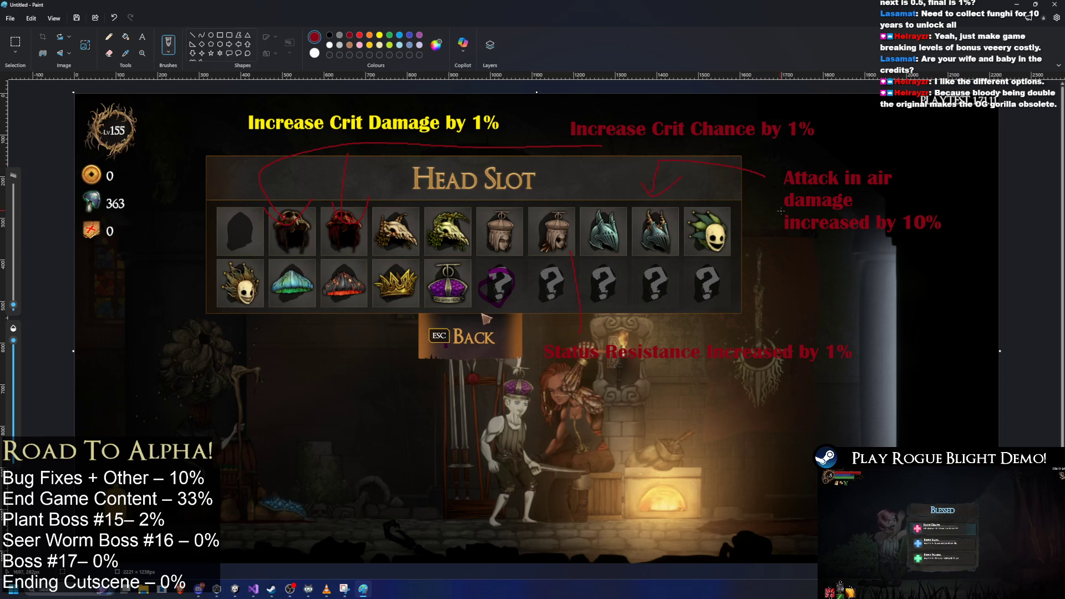
- Draw a red line down from the skull-mask helmet to the note 'Whenever you get gold increase it by 5%'
left_click_drag(247, 308, 254, 351)
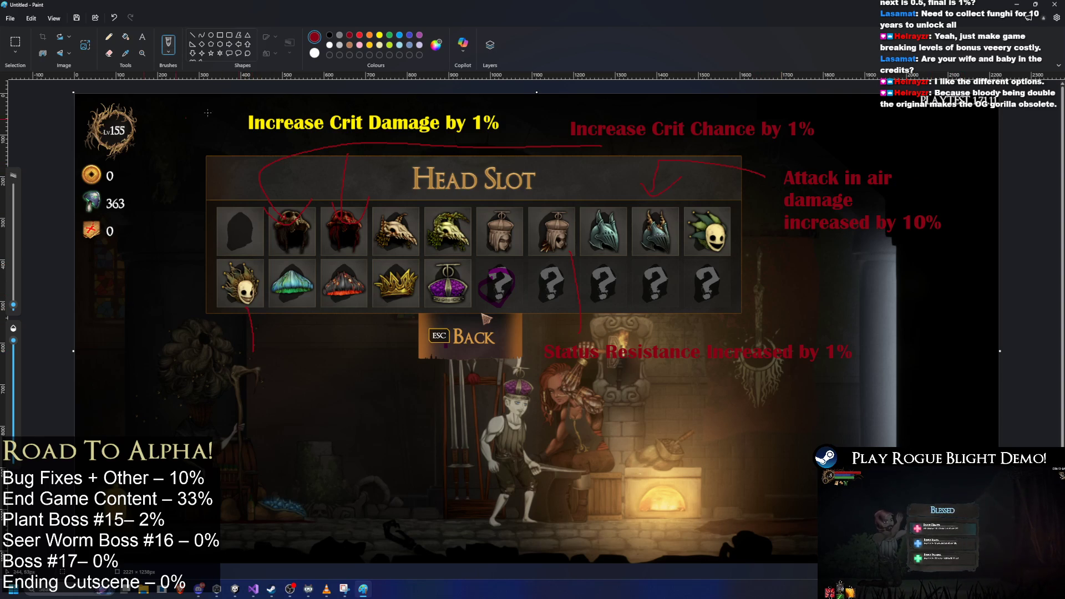
left_click(142, 37)
left_click(194, 363)
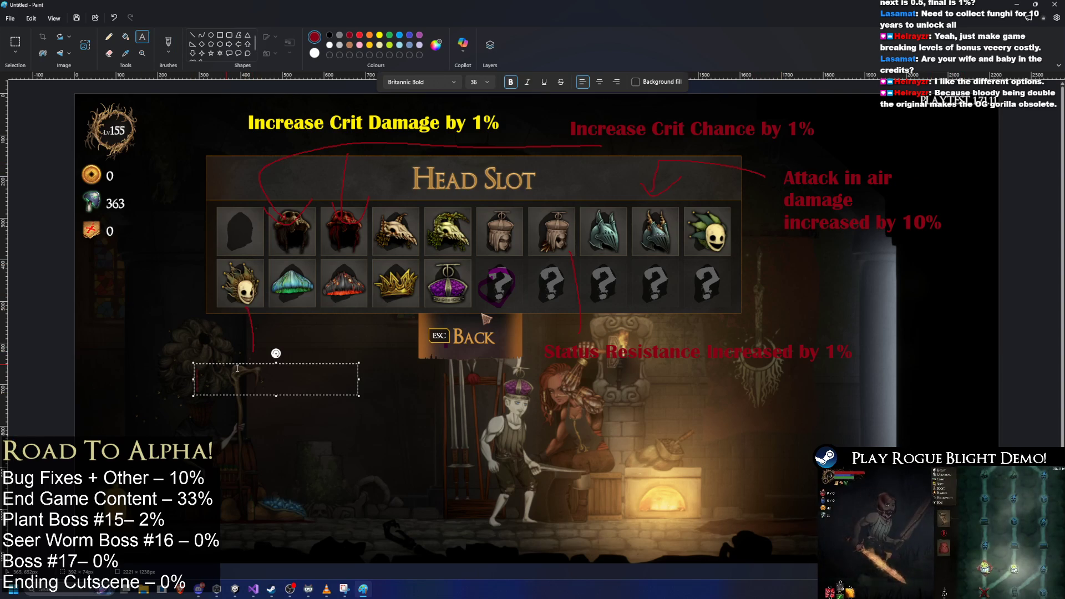
type("Increase gold")
key("BackSpace")
key("BackSpace")
key("BackSpace")
type("Whenever you get gold in")
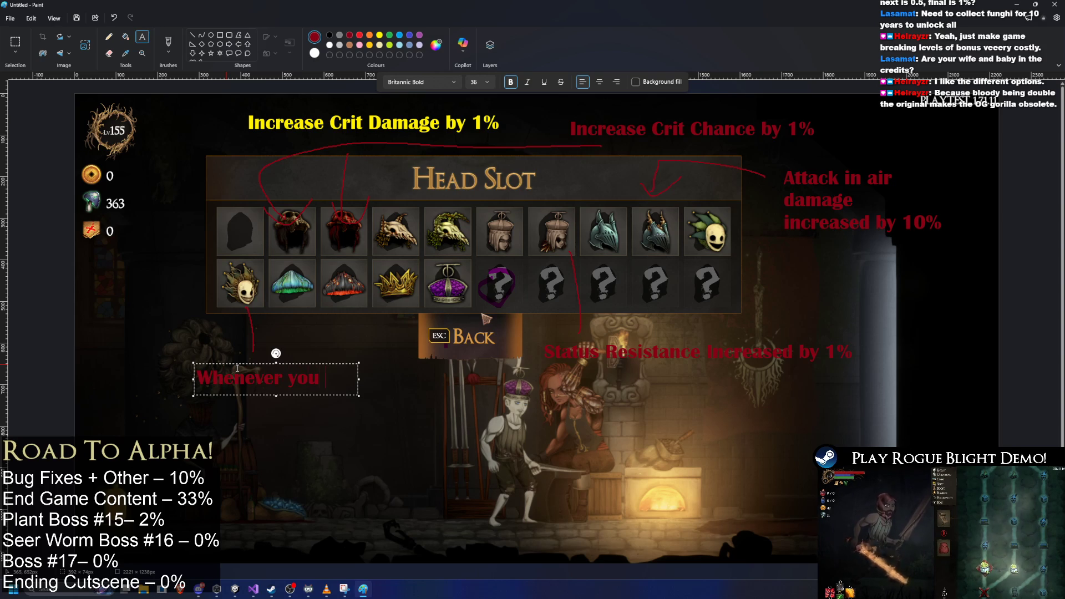
type("crease")
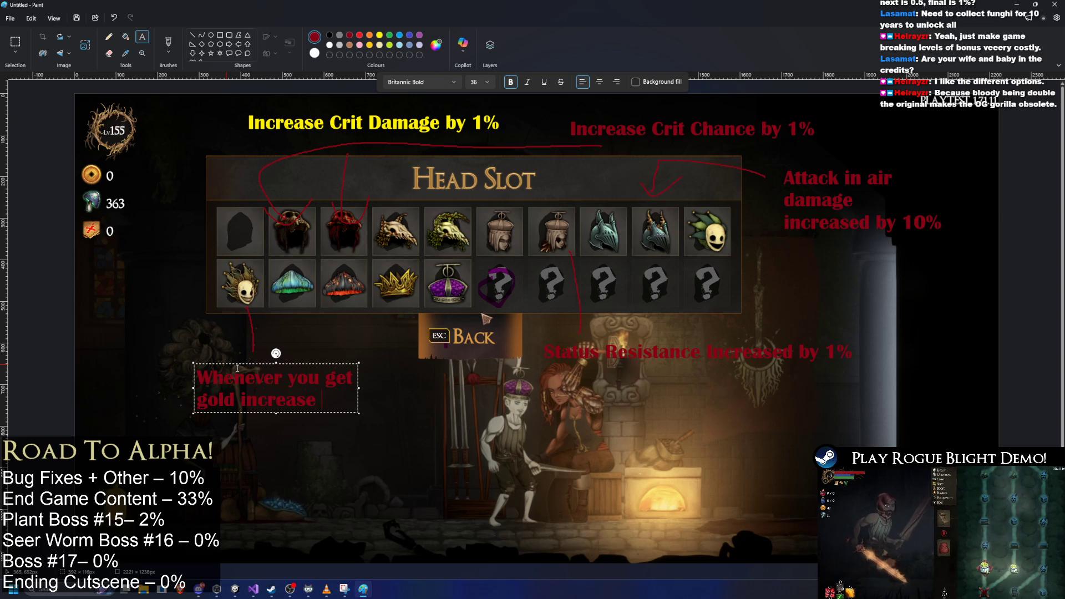
type(" it by 5")
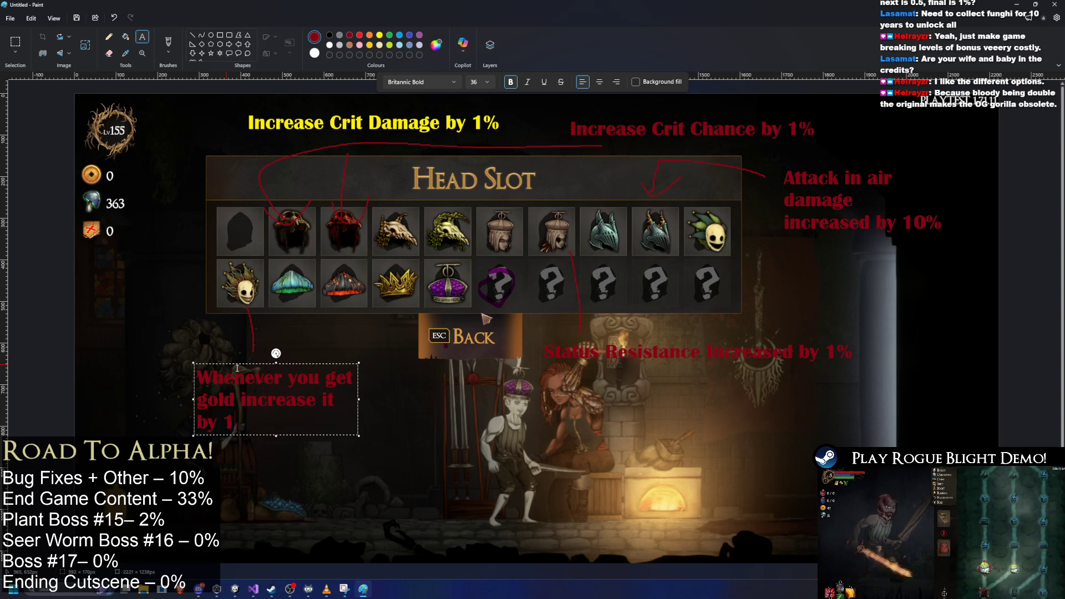
type("%")
left_click(364, 212)
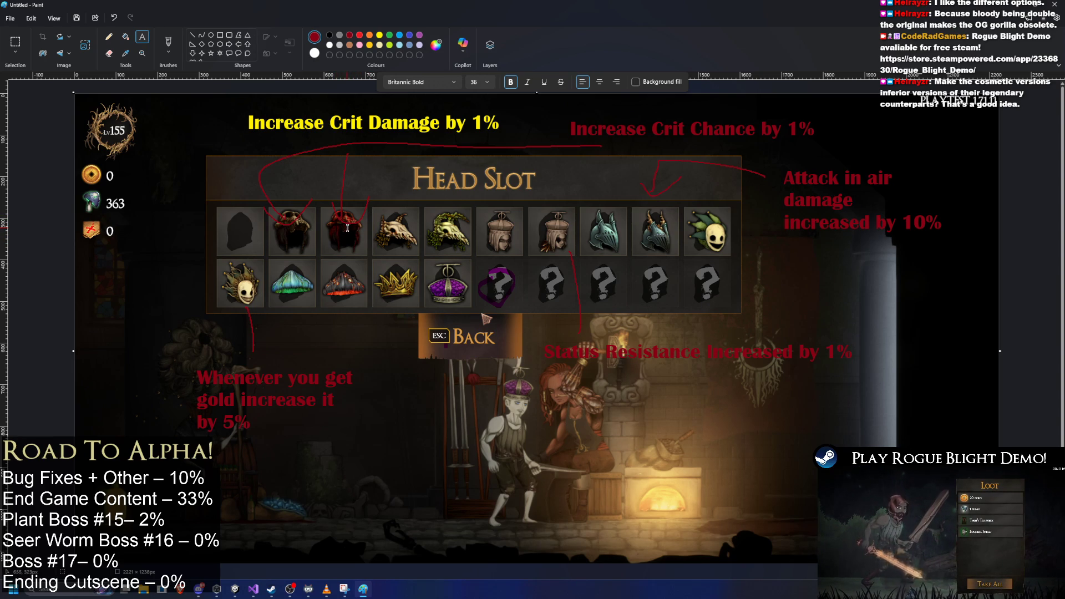
left_click(256, 592)
left_click(256, 592)
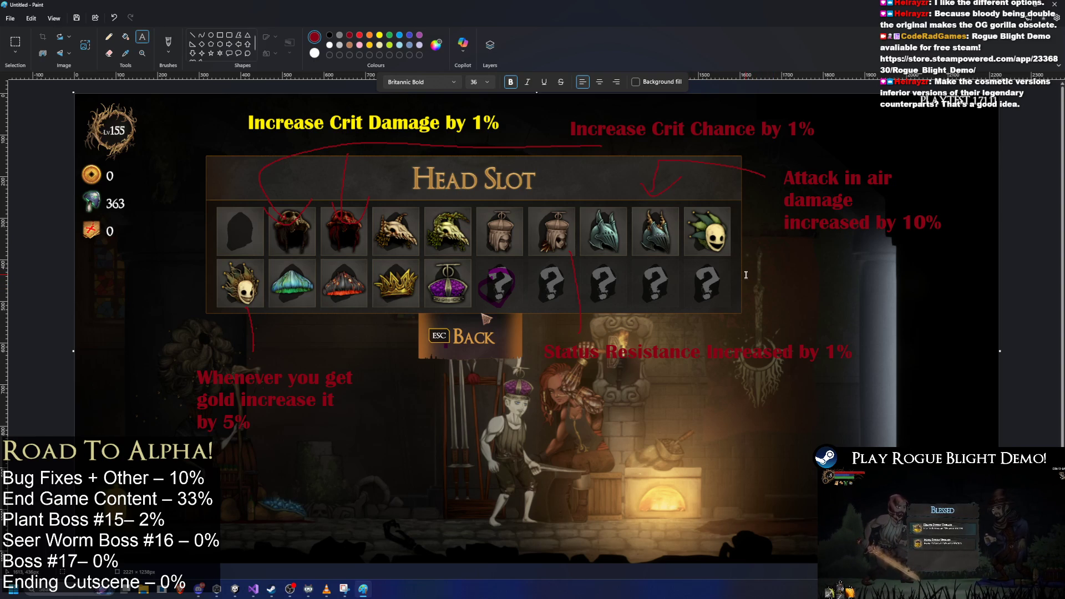
key("g")
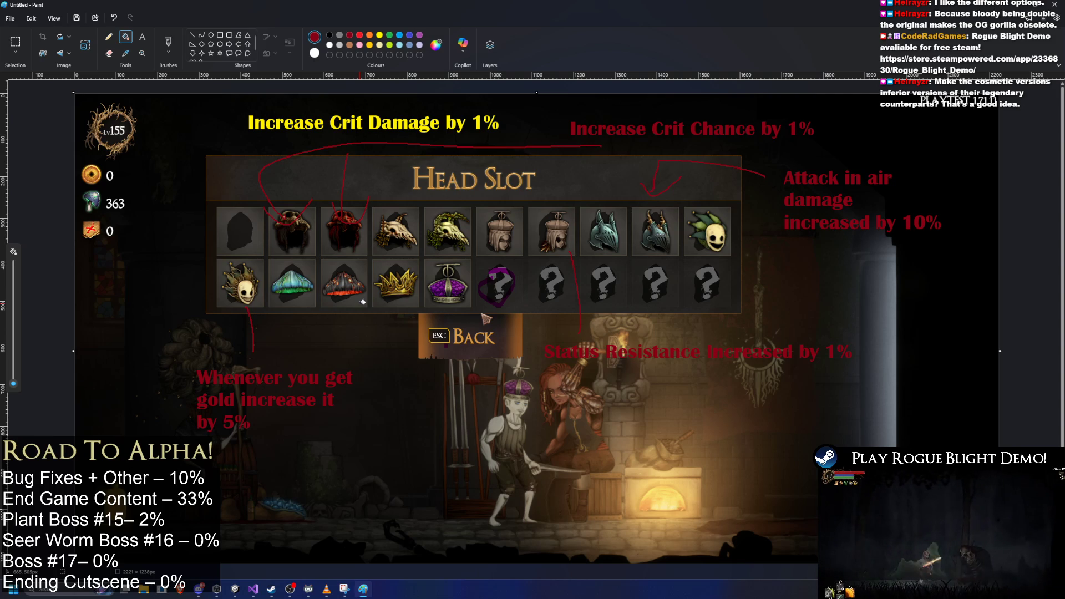
left_click(165, 42)
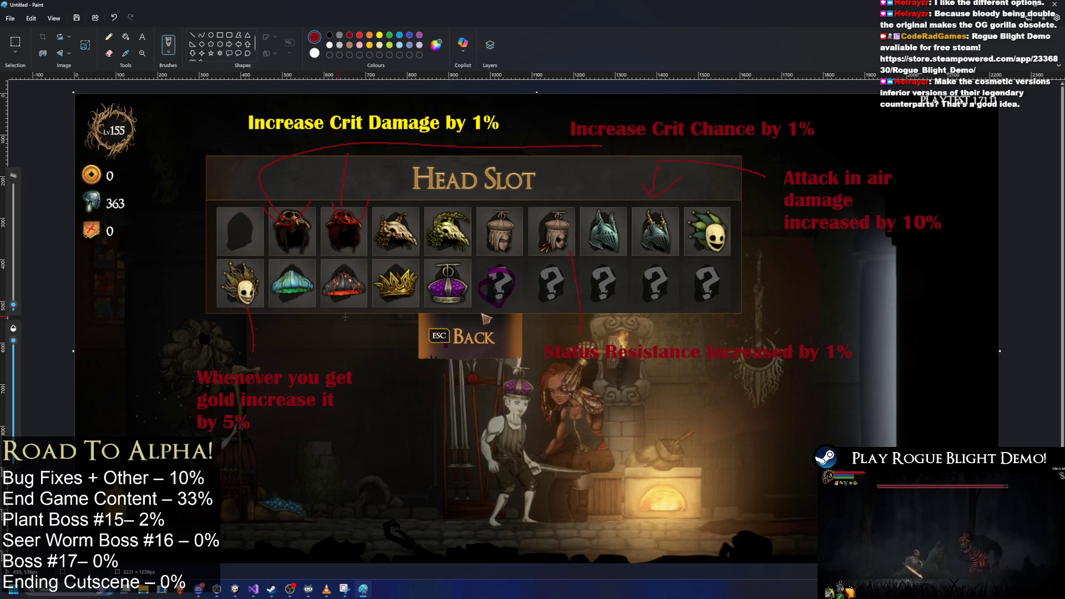
- Line the third second-row helmet to a one-line red note 'After every 5 fights, increase INT by 1.'
left_click_drag(354, 301, 406, 422)
left_click(142, 37)
left_click(403, 432)
type("Afte")
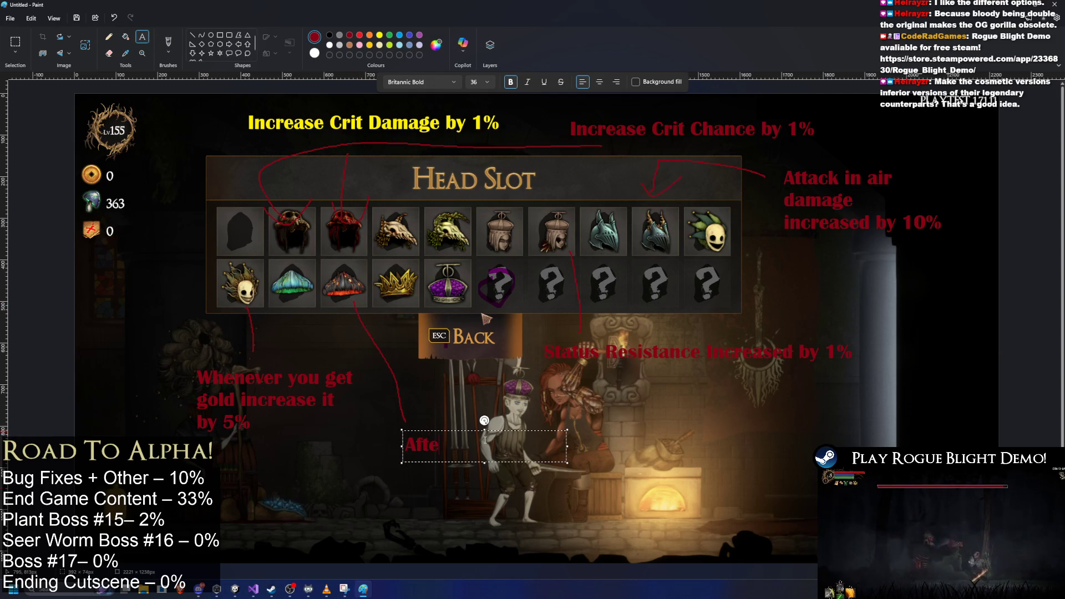
type("r every 3 fights")
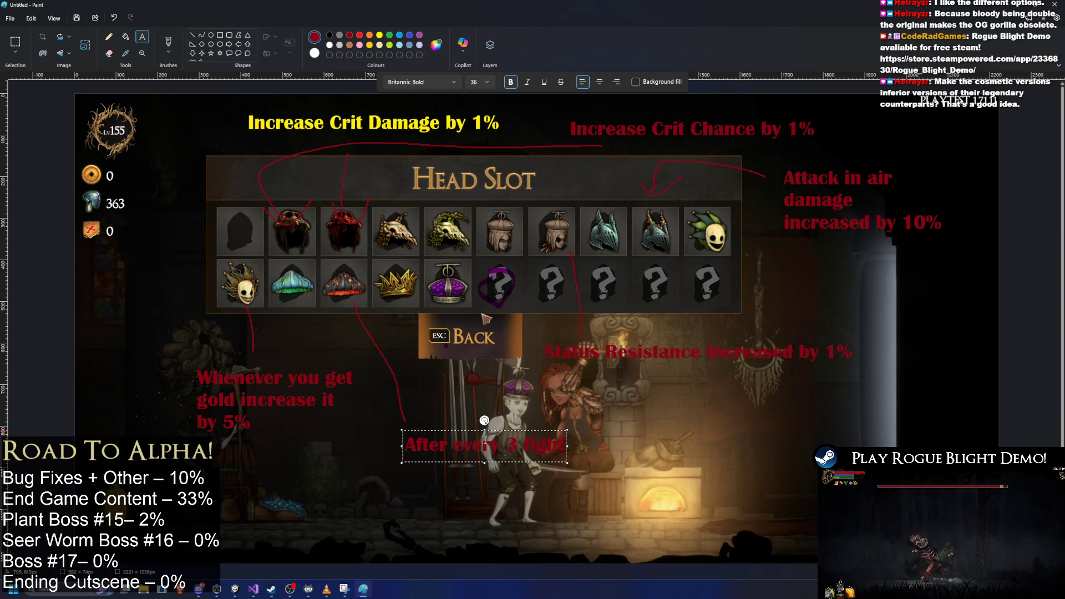
key("shift+Left")
key("shift+Left")
key("shift+Left")
type("5 figh")
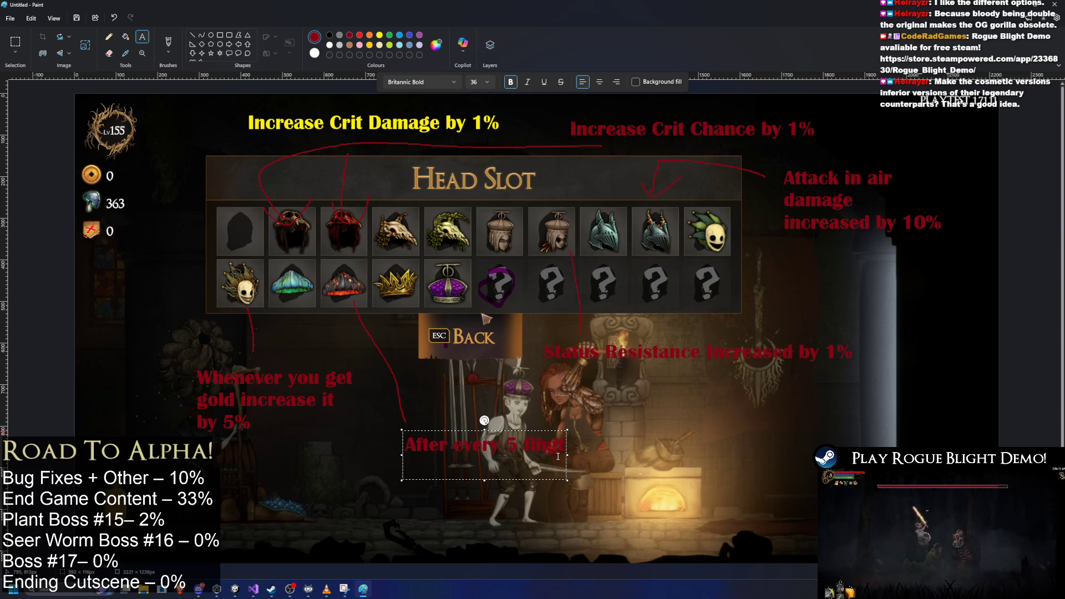
type("ts")
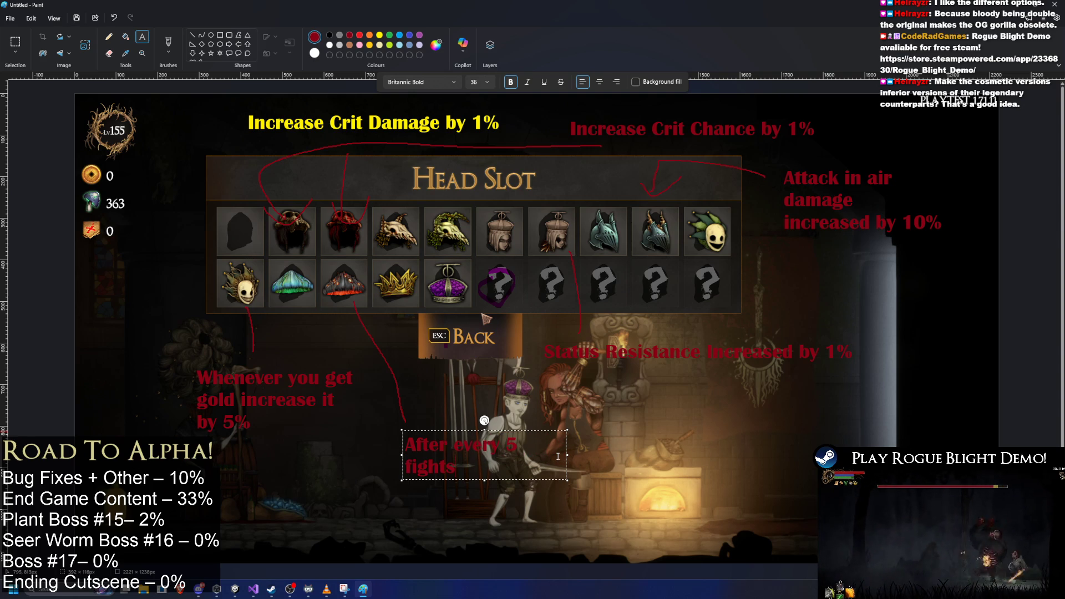
type(", increase in")
key("BackSpace")
key("BackSpace")
type("INT by 1,")
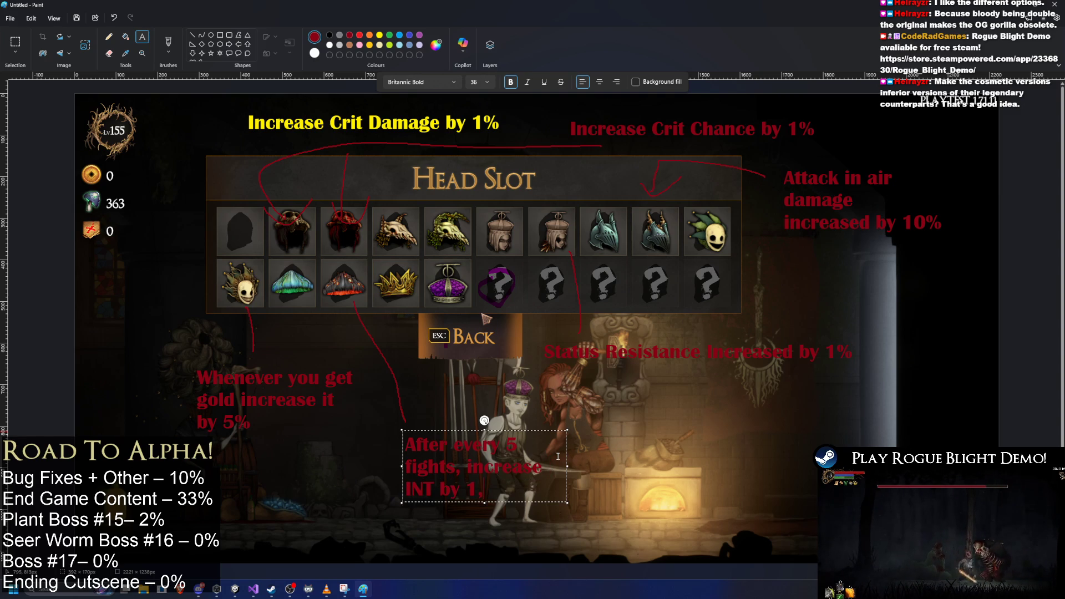
left_click_drag(567, 466, 757, 471)
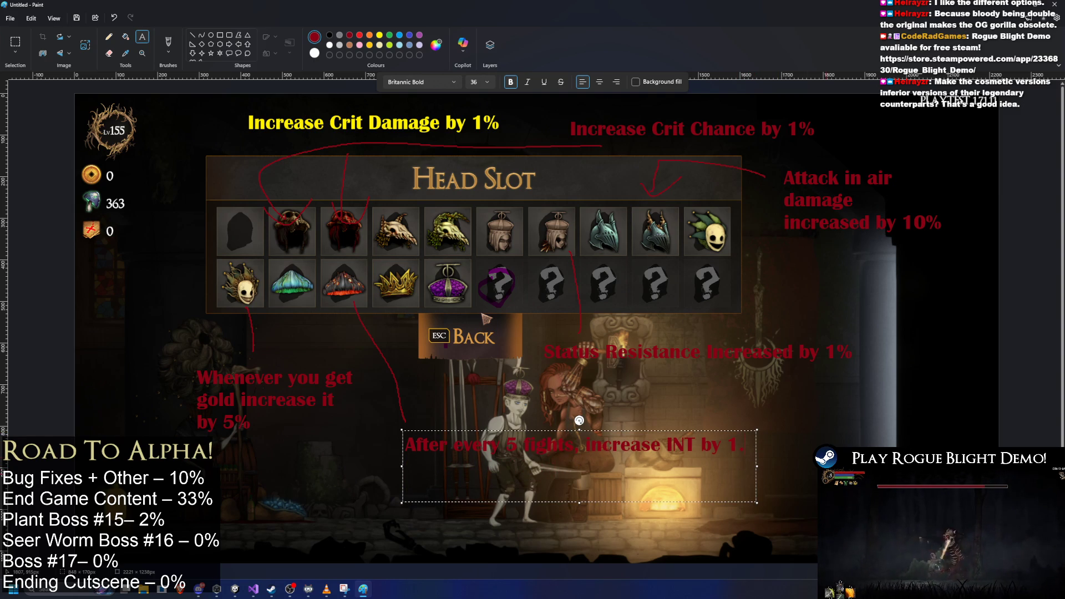
left_click(742, 378)
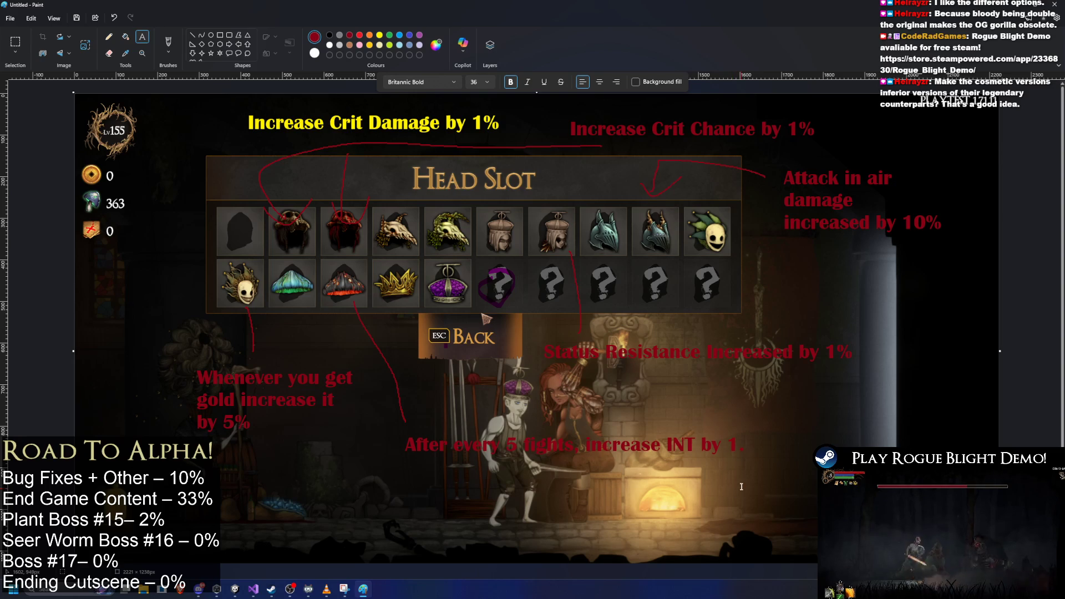
- Draw a red line down from the second-row helmets to a one-line note 'After X fights, gain X fungi.'
left_click(168, 43)
left_click_drag(365, 343, 344, 464)
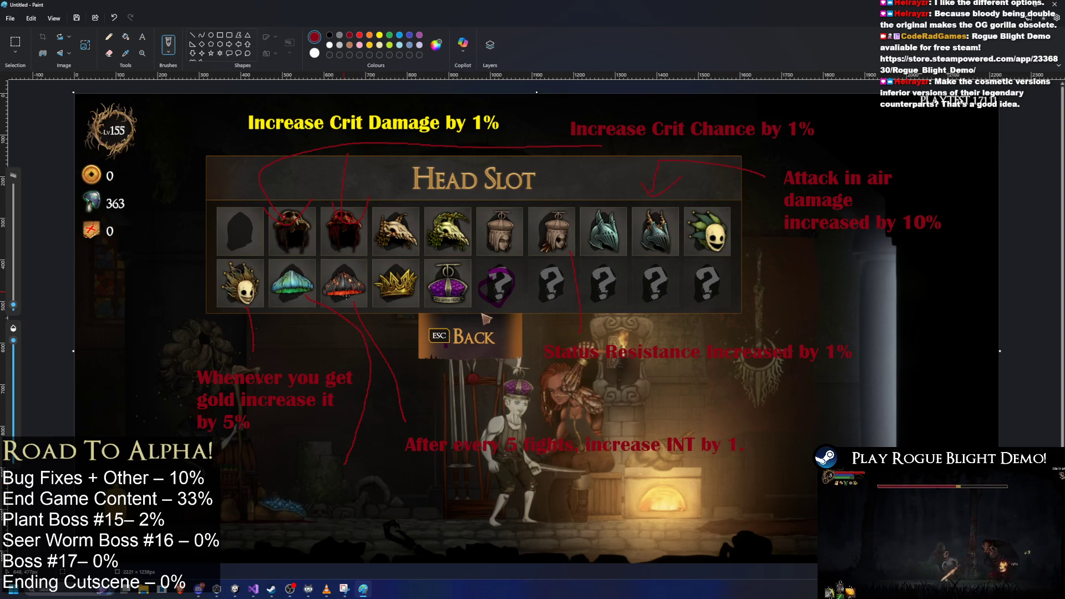
left_click(142, 37)
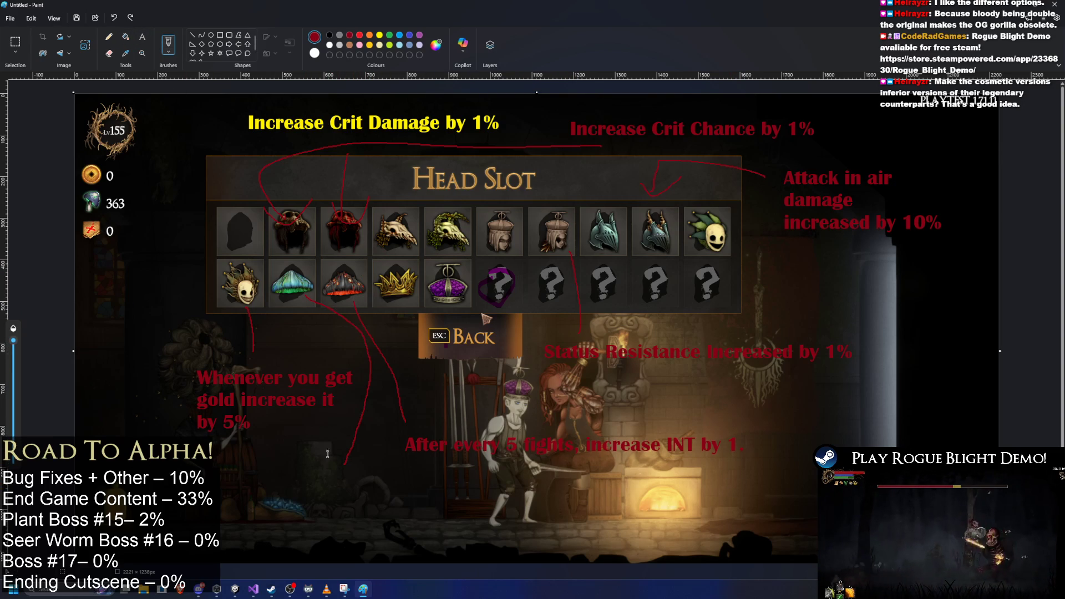
left_click(327, 483)
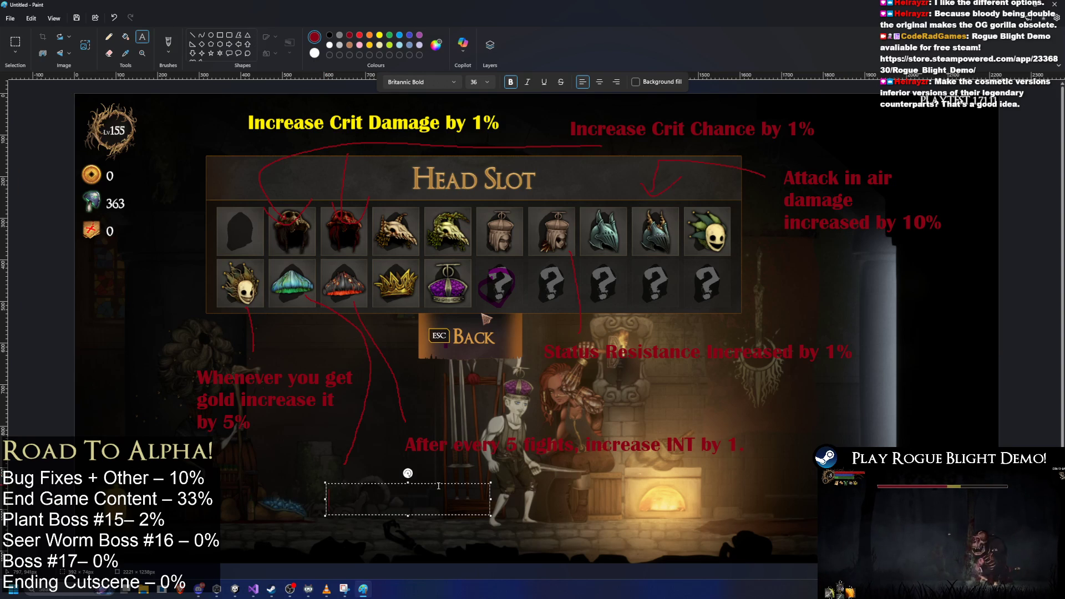
type("After ")
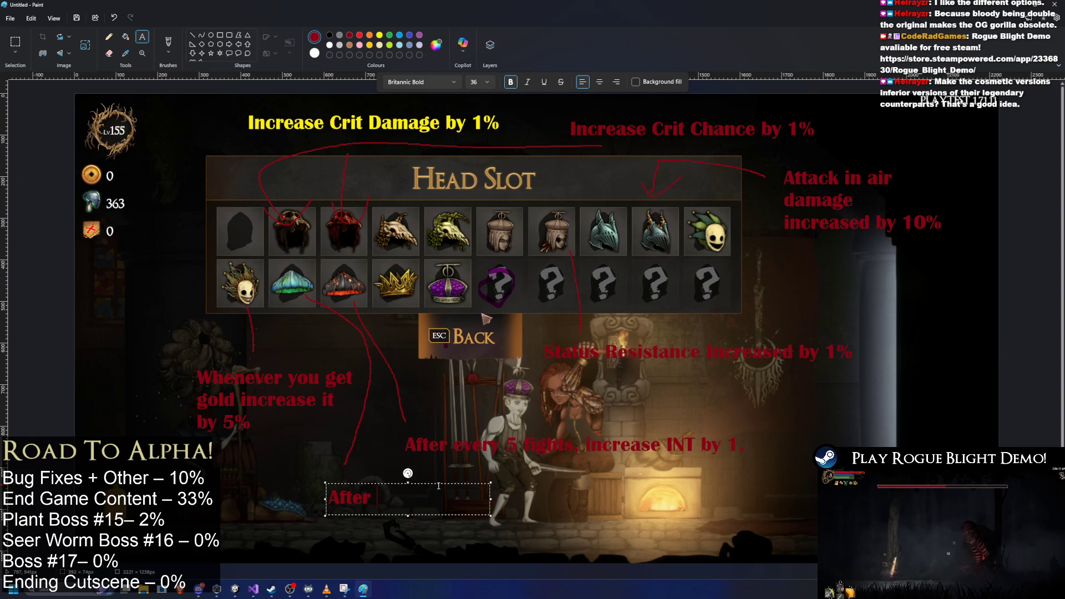
type("X fights")
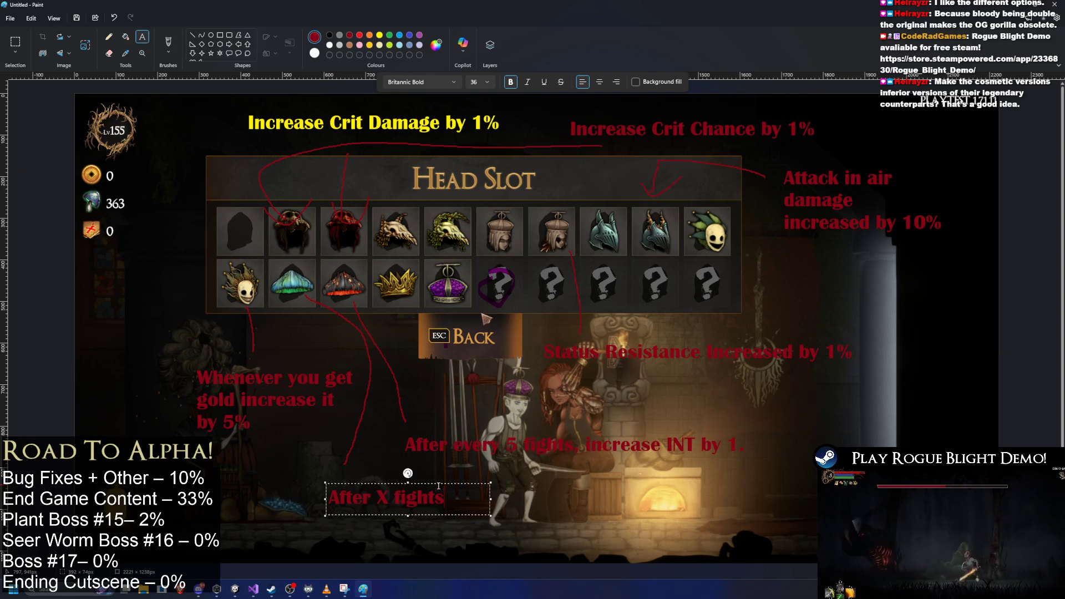
type(", gain X fungi.")
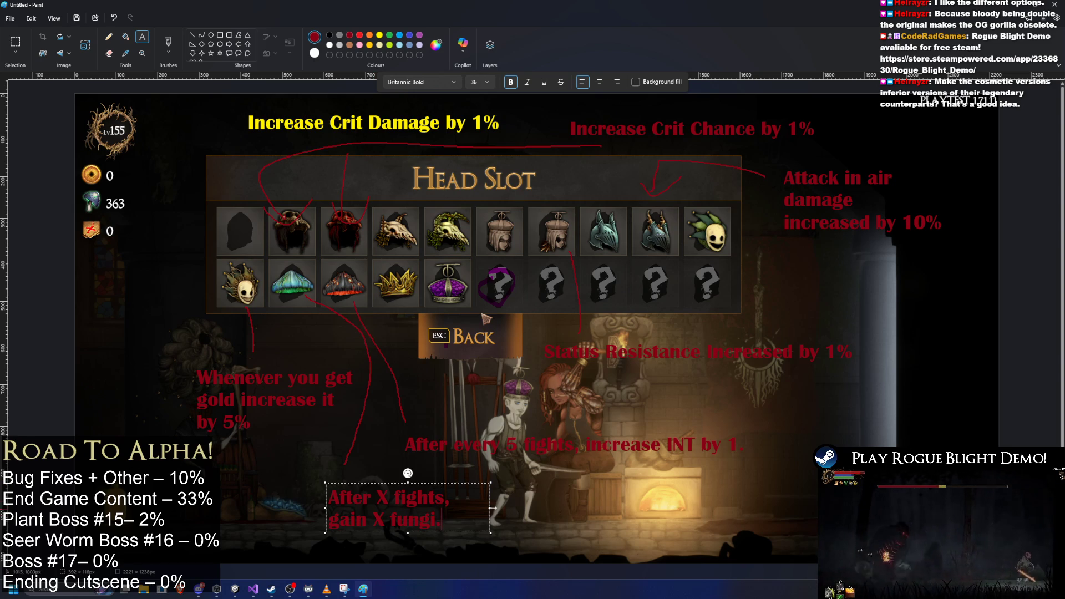
left_click_drag(490, 506, 621, 500)
left_click(715, 487)
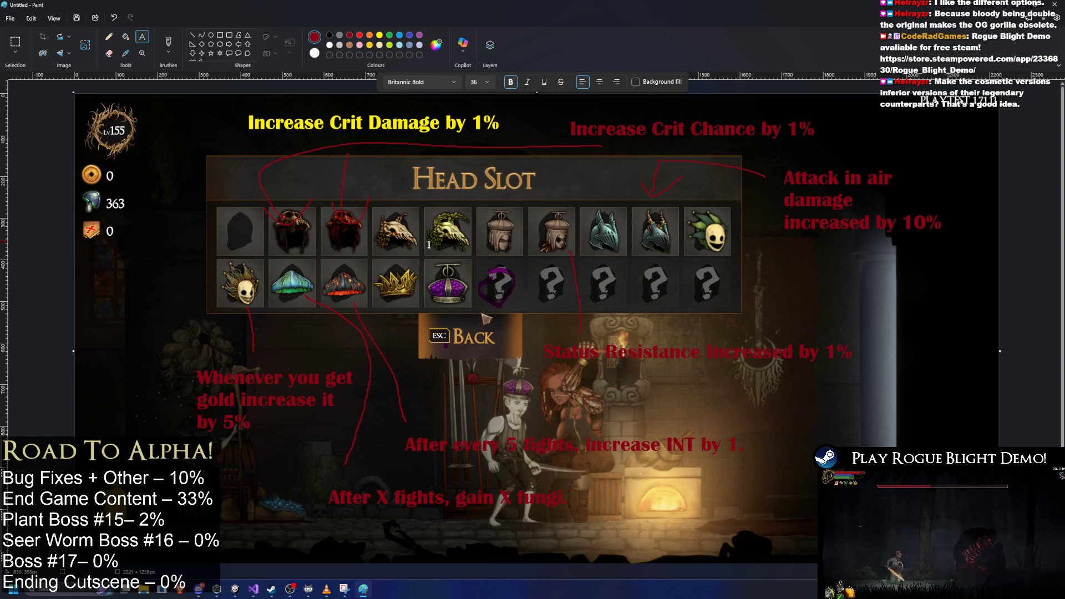
left_click(552, 159)
left_click(849, 443)
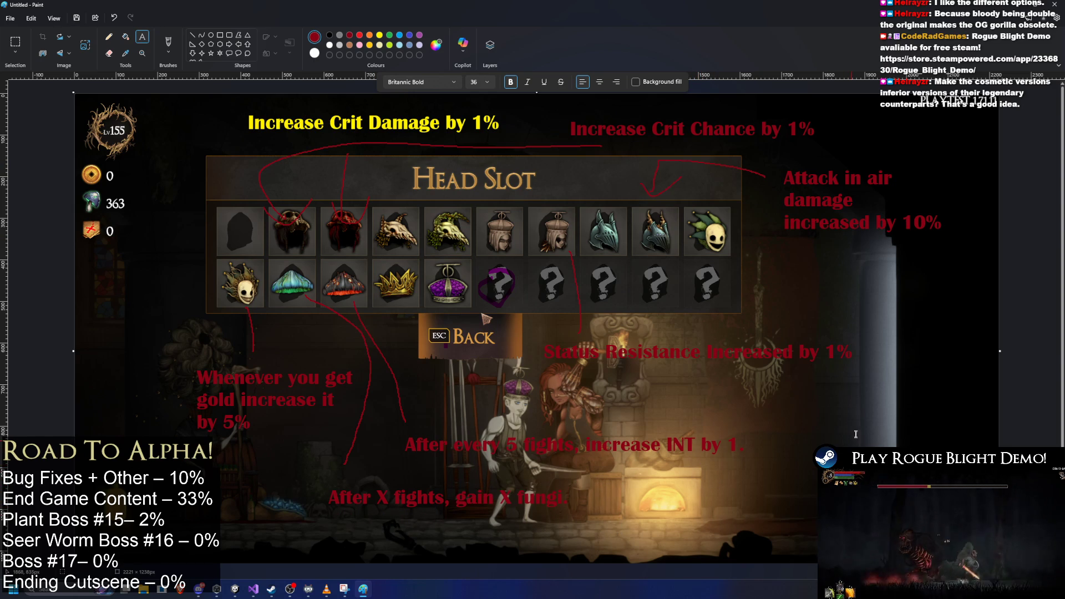
- Place the red note 'Deal 1 physical damage and 1% poison.' right of the panel and line it to the head items
left_click(804, 269)
type("D")
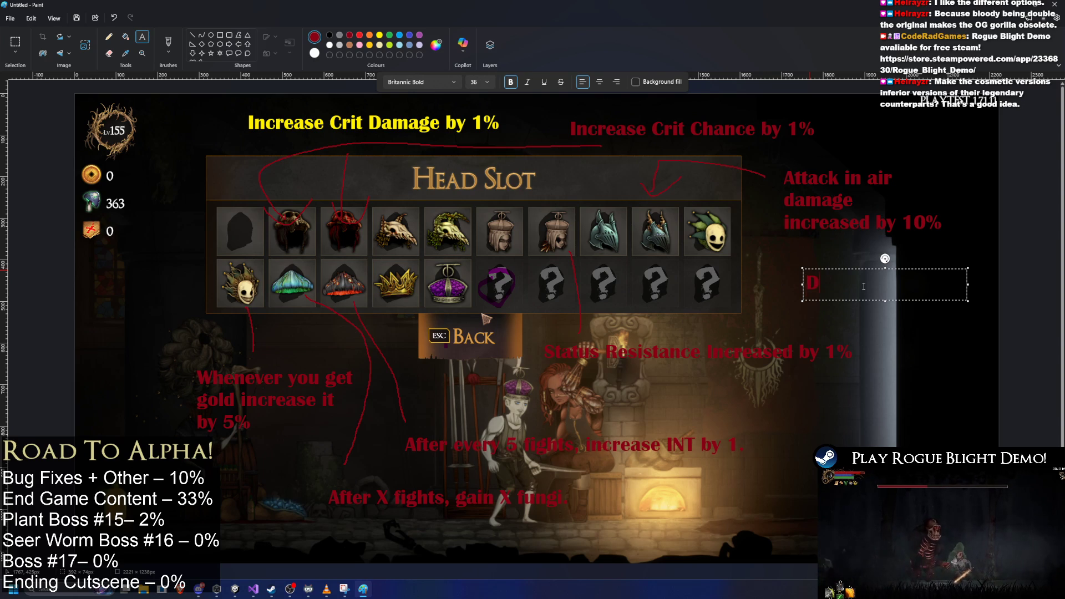
type("eal 1 phy")
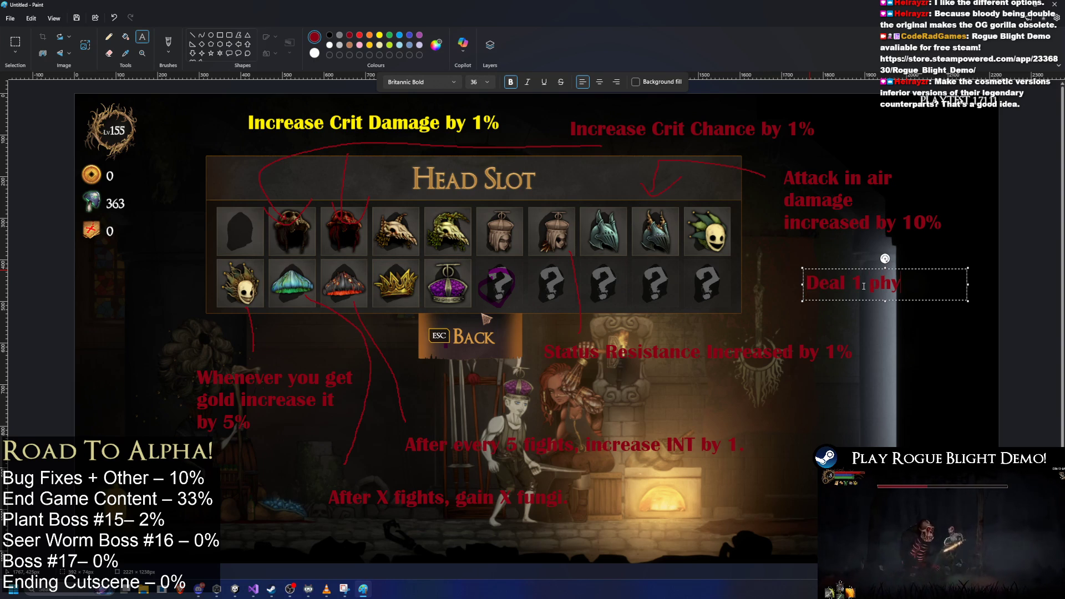
type("sical d")
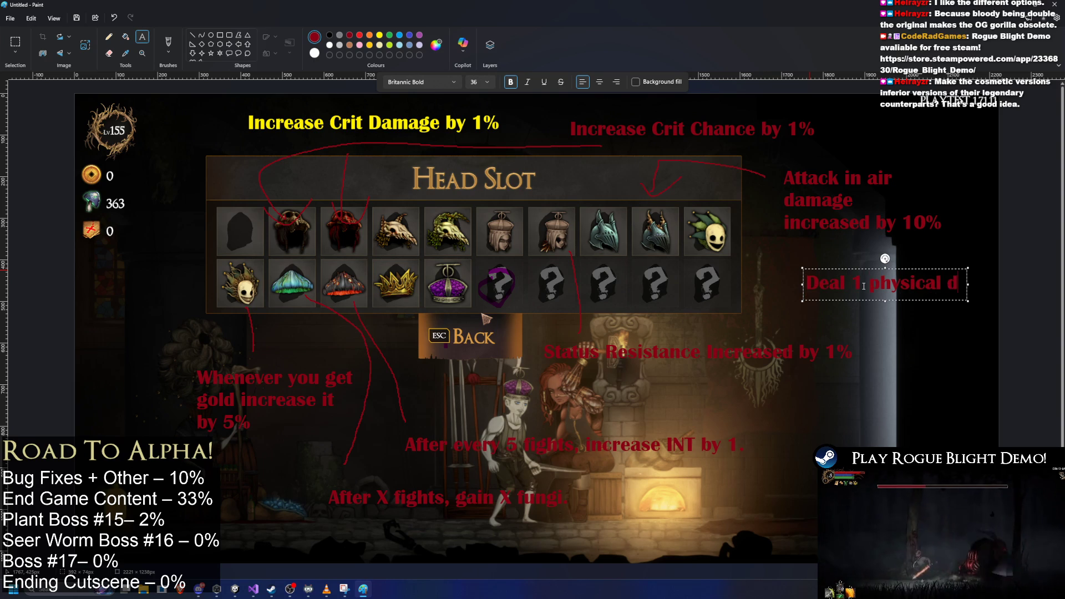
type("amage and 1")
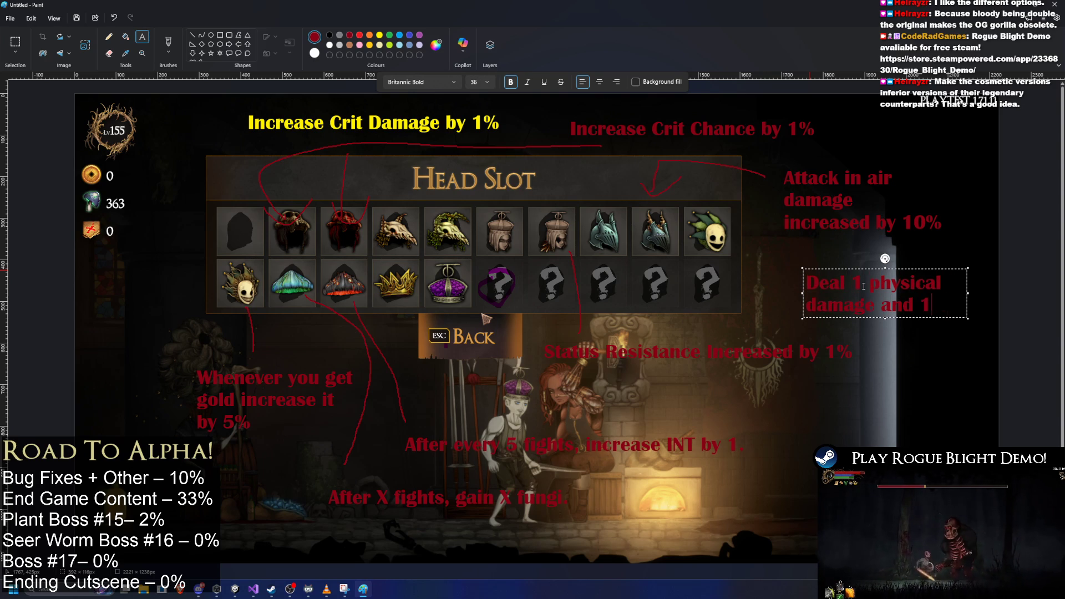
type("% poison.")
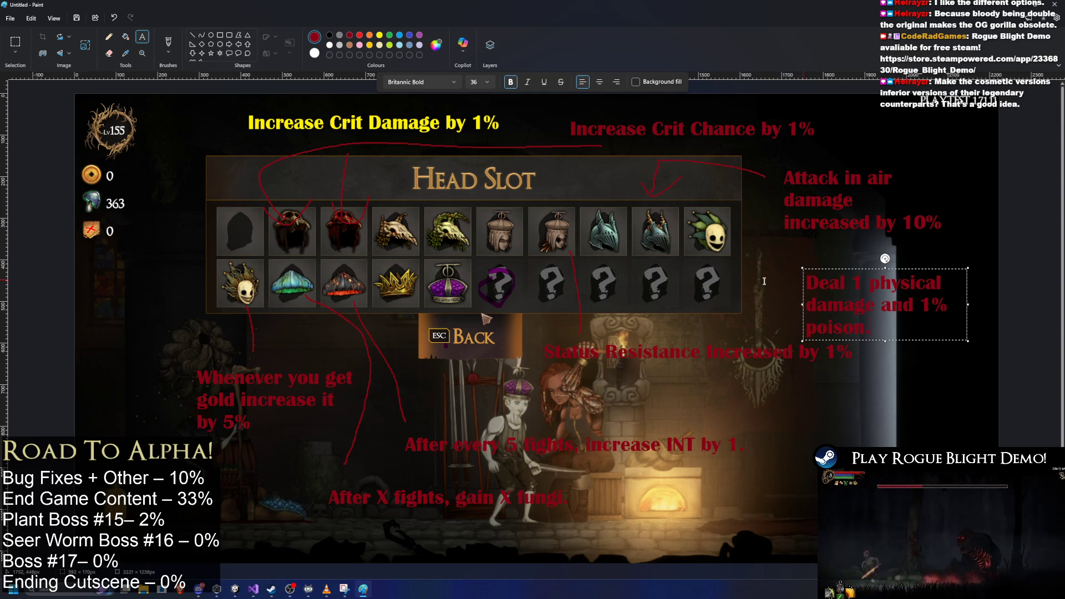
left_click_drag(802, 269, 797, 261)
left_click_drag(882, 251, 879, 248)
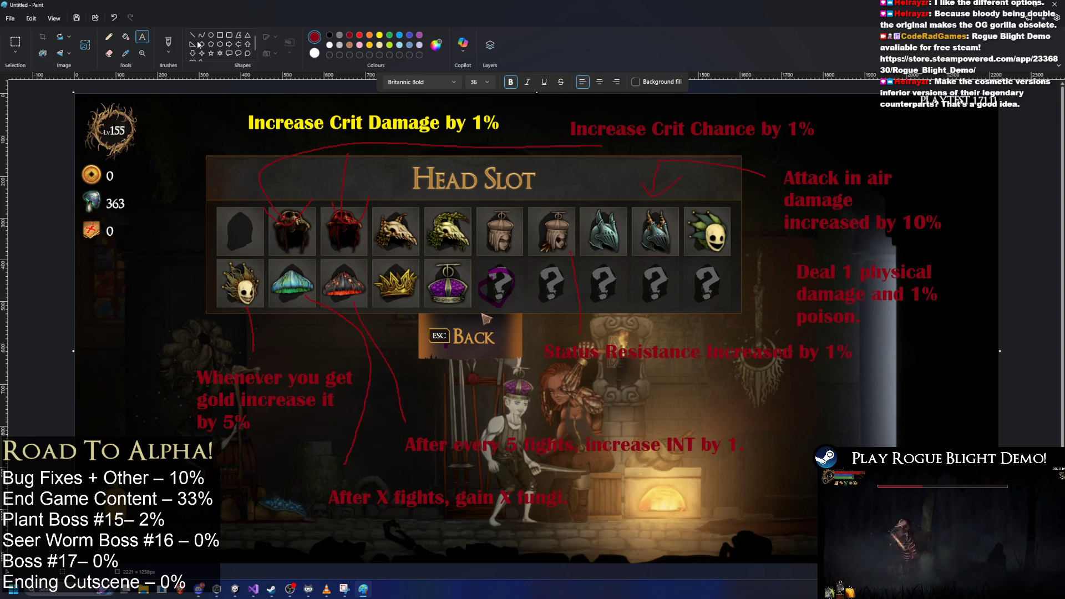
left_click(168, 45)
left_click_drag(782, 264, 434, 211)
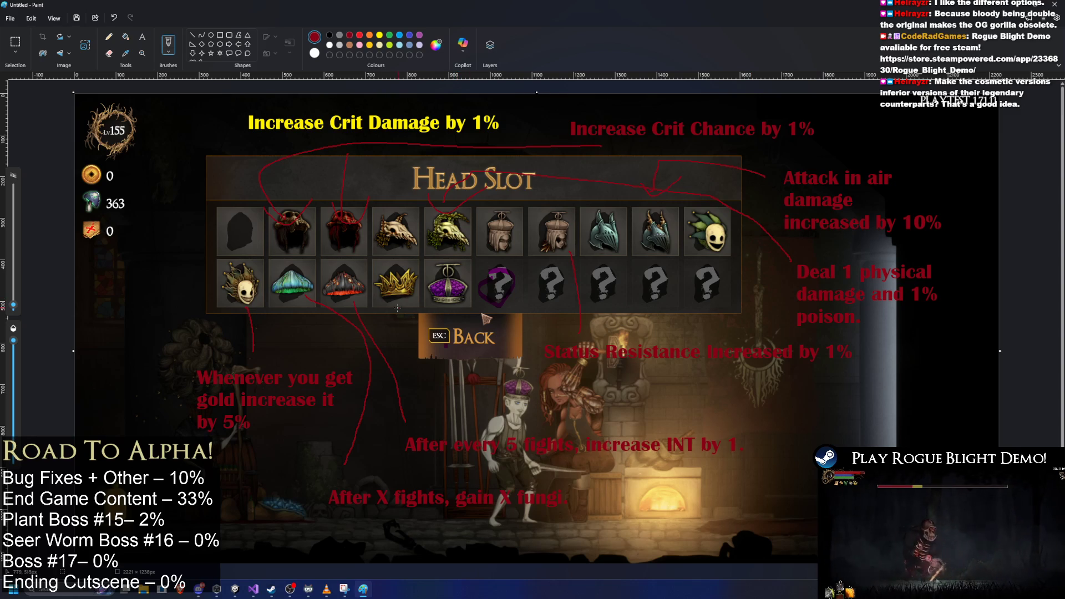
- Circle the crowns, jester mask, skull and two top-row helmets in red, arrow the crowns to the poison note, then return to the game
mouse_move(384, 306)
left_mouse_down()
mouse_move(480, 284)
mouse_move(380, 274)
left_mouse_up()
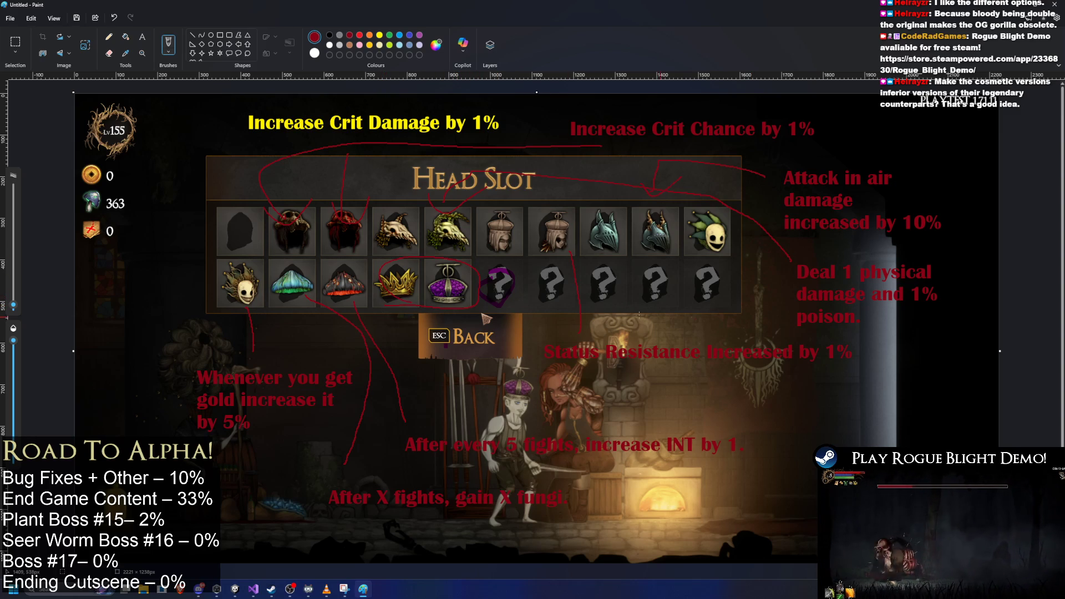
mouse_move(477, 306)
left_mouse_down()
mouse_move(588, 324)
mouse_move(721, 325)
mouse_move(796, 309)
mouse_move(769, 327)
left_mouse_up()
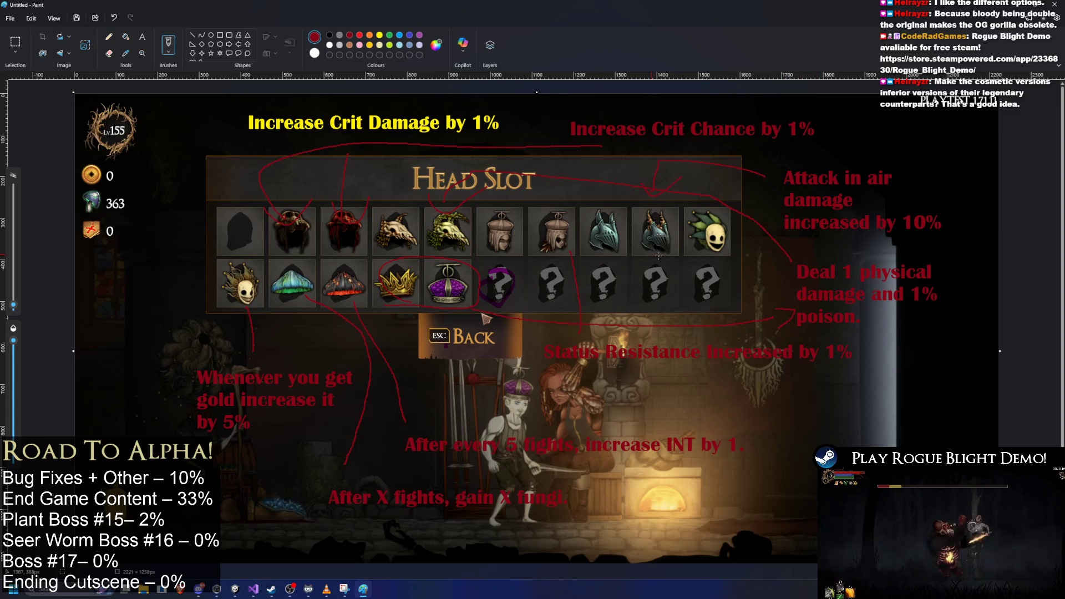
left_click_drag(731, 244, 713, 236)
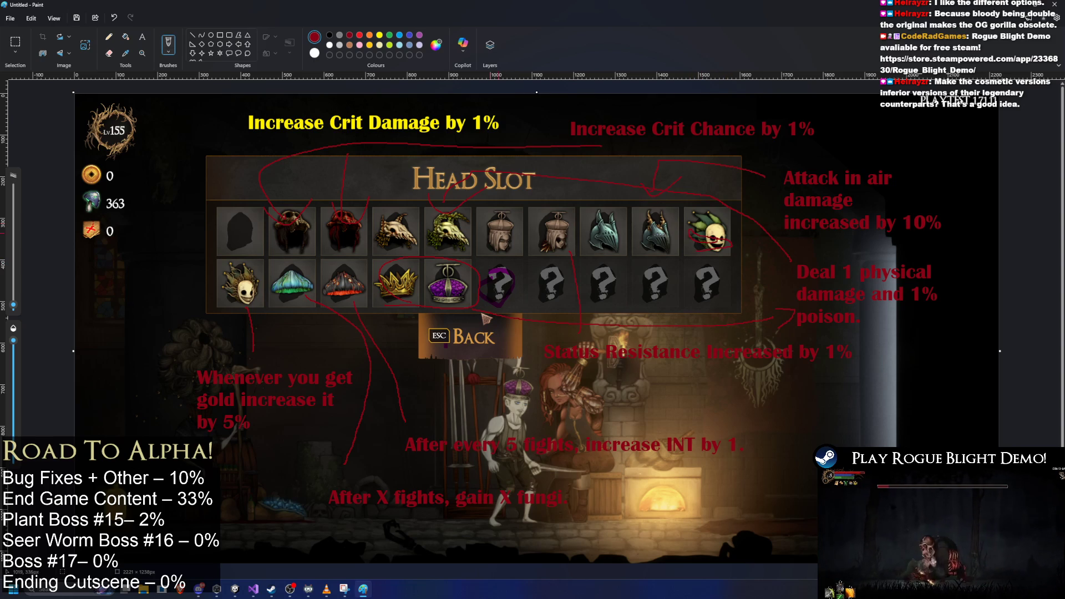
left_click_drag(511, 236, 517, 223)
left_click_drag(611, 232, 622, 216)
mouse_move(378, 229)
left_mouse_down()
mouse_move(411, 225)
mouse_move(399, 237)
left_mouse_up()
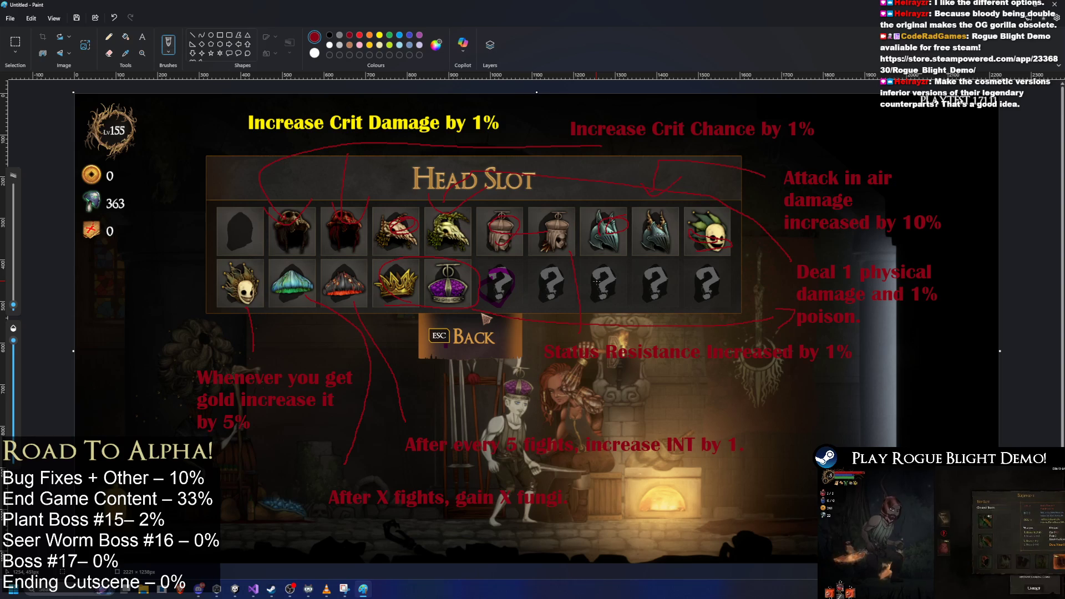
key("alt+Tab")
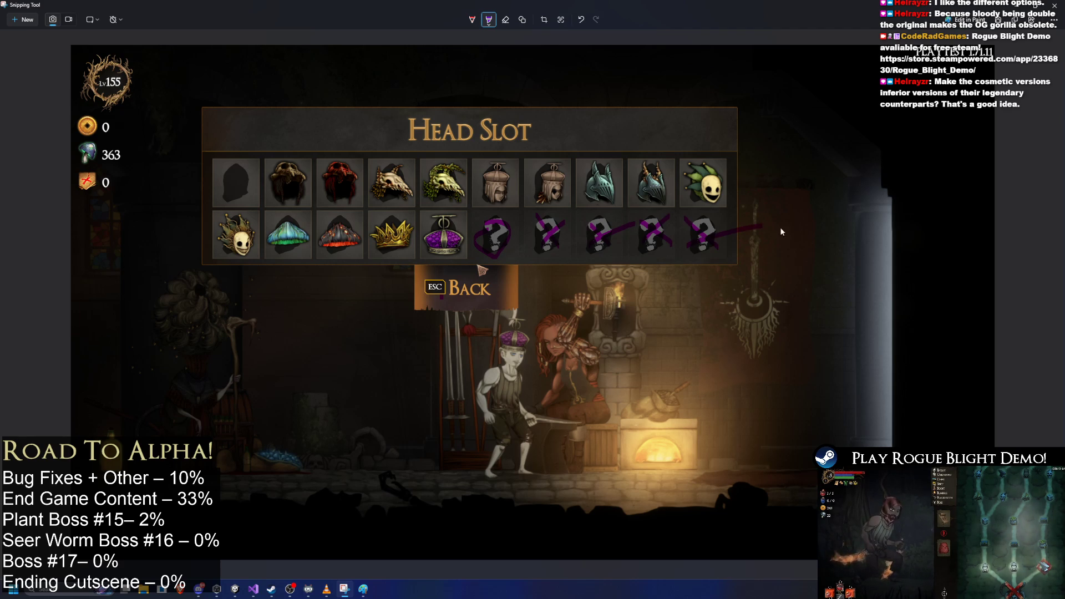
key("Escape")
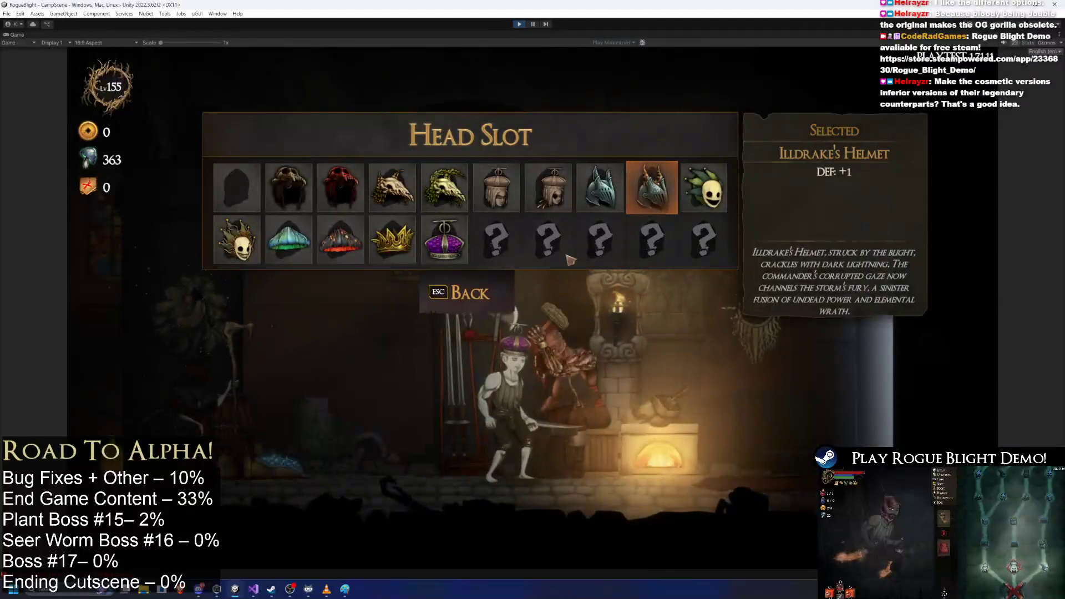
- Switch from the Head Slot to the body armor choices, then launch Chrome and move its window into view
key("Escape")
left_click(375, 240)
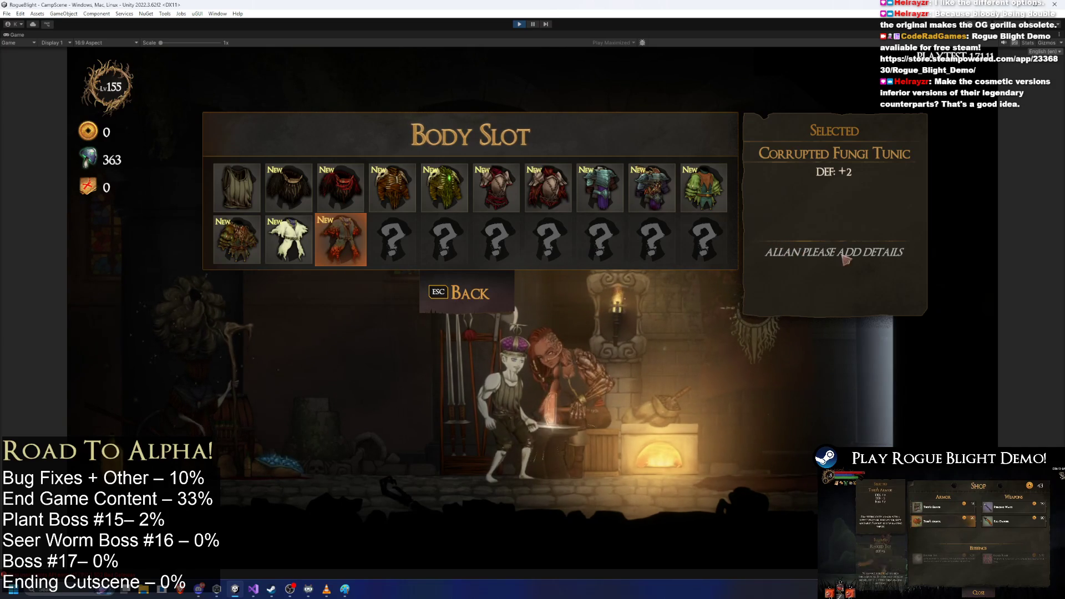
key("super")
type("g#")
key("Return")
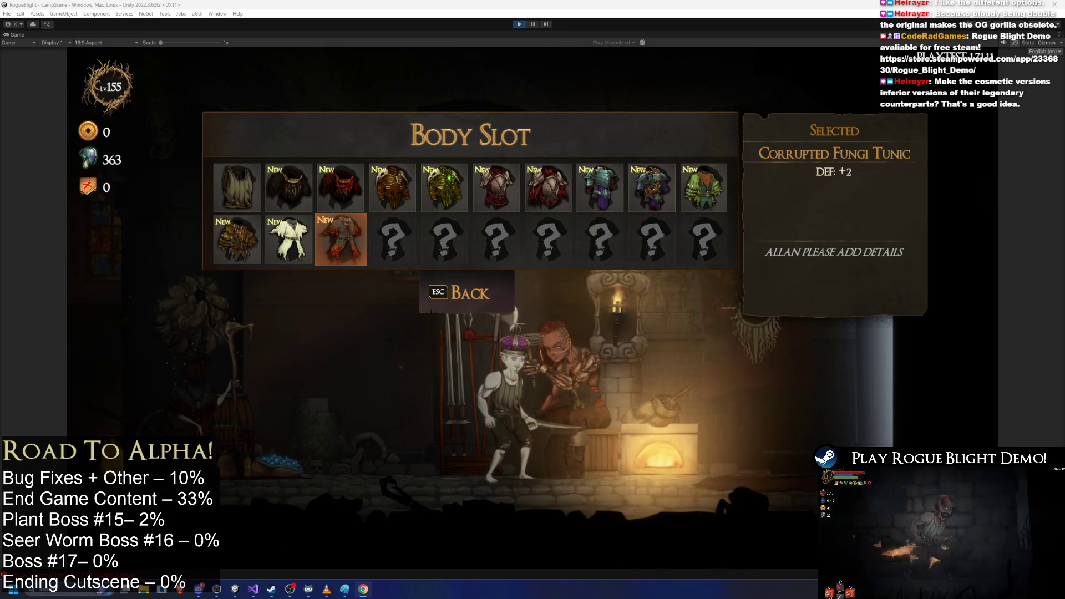
left_click_drag(1031, 112, 326, 2)
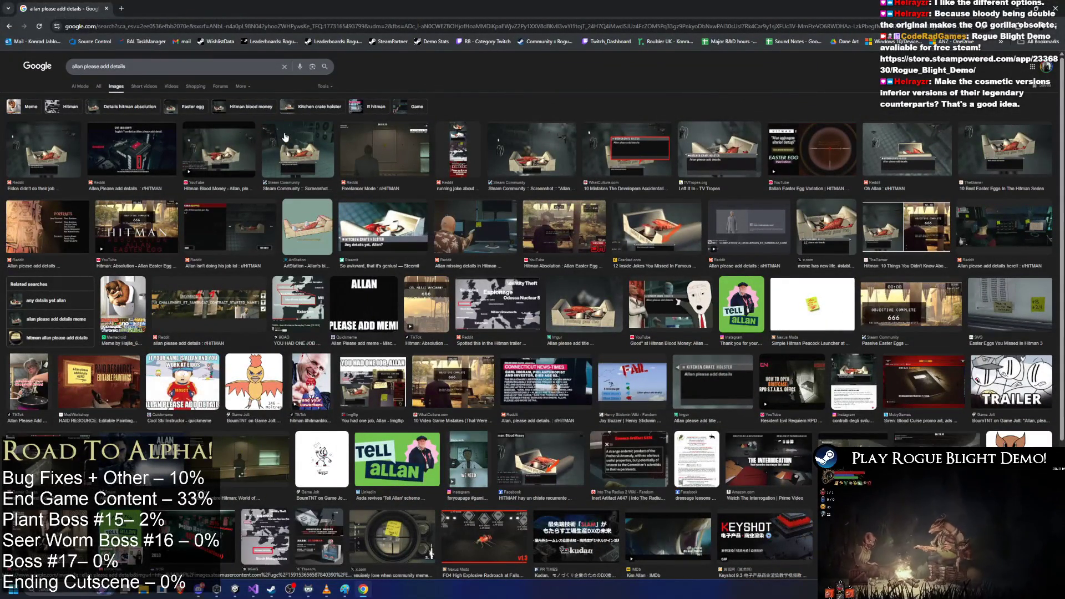
- Open the Steam Community Hitman: Blood Money screenshot captioned 'Allan, please add details' and scroll through it
left_click(285, 155)
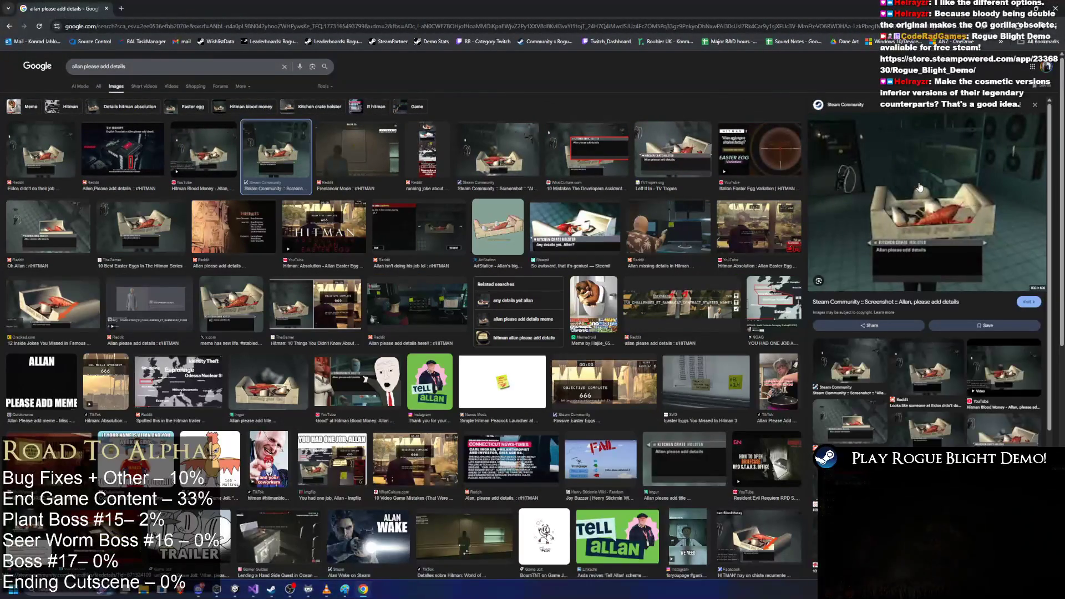
left_click(178, 6)
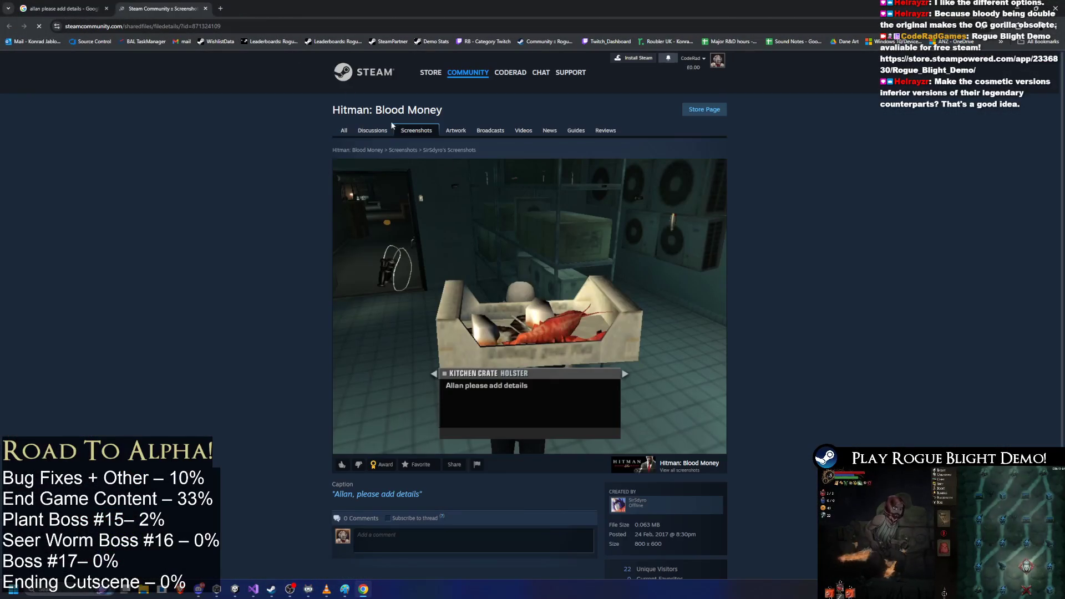
scroll(512, 300, "up", 2, "ctrl")
scroll(472, 349, "down", 3)
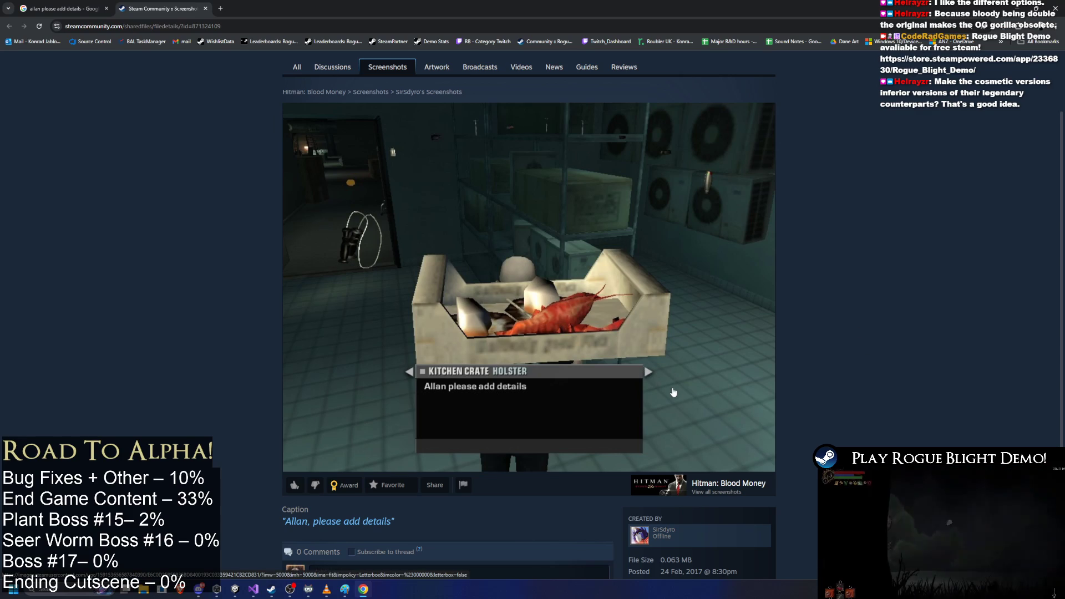
scroll(698, 356, "down", 2)
scroll(698, 356, "down", 2)
scroll(656, 329, "up", 4)
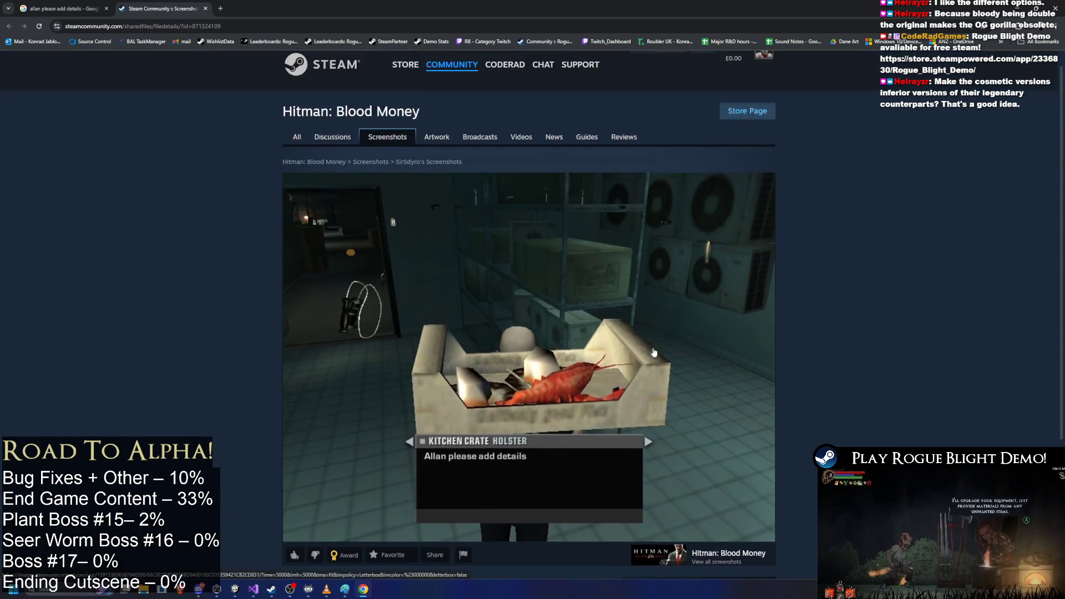
- Flip between the game and the Steam page, finishing back on the Body Slot menu
key("alt+Tab")
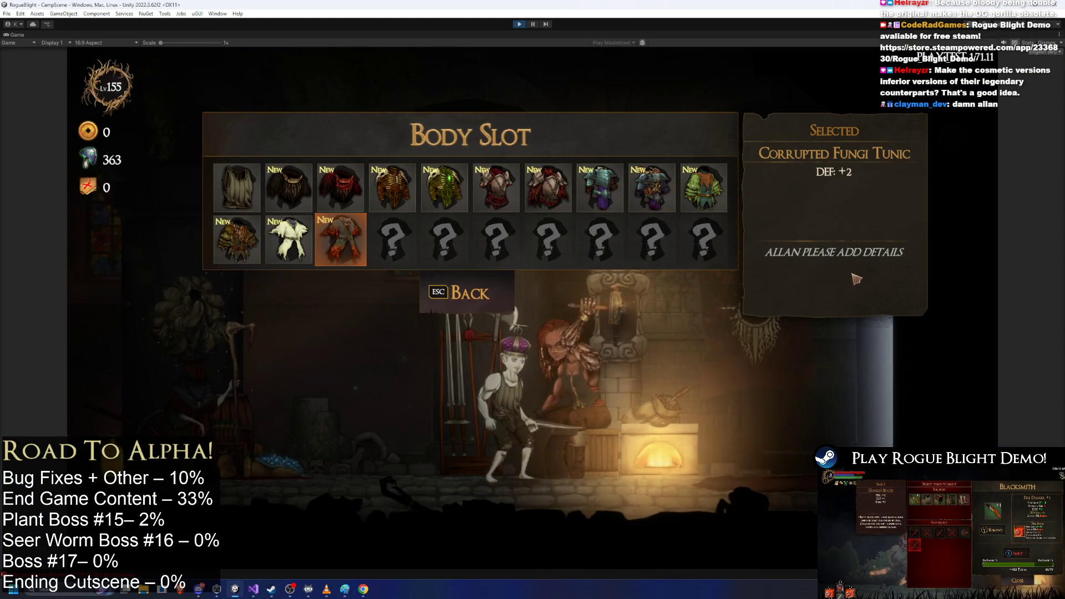
key("alt+Tab")
scroll(849, 339, "down", 2)
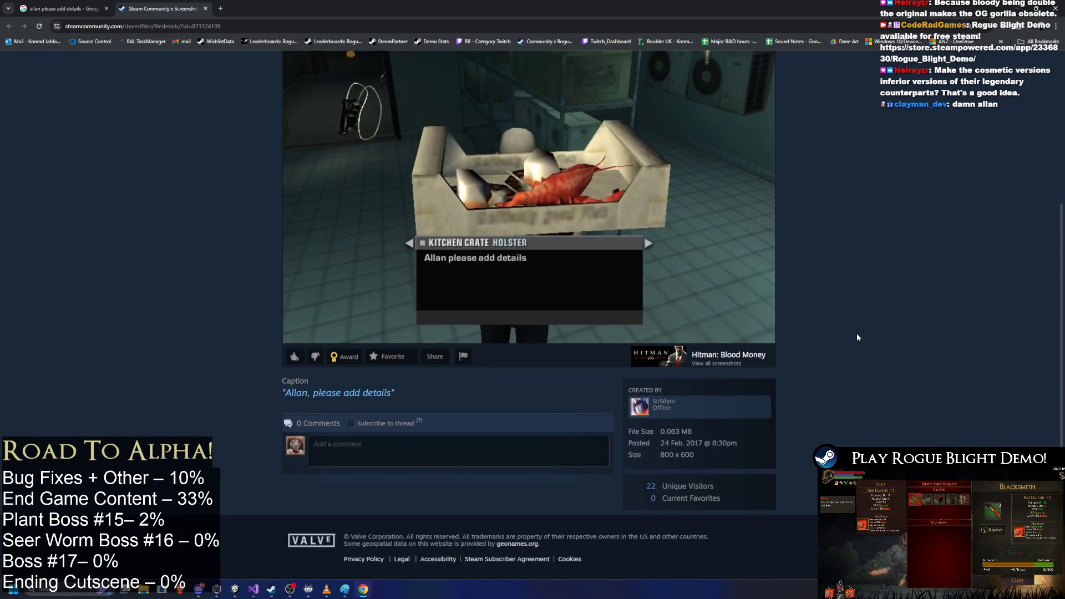
scroll(859, 335, "up", 1)
scroll(860, 337, "up", 1)
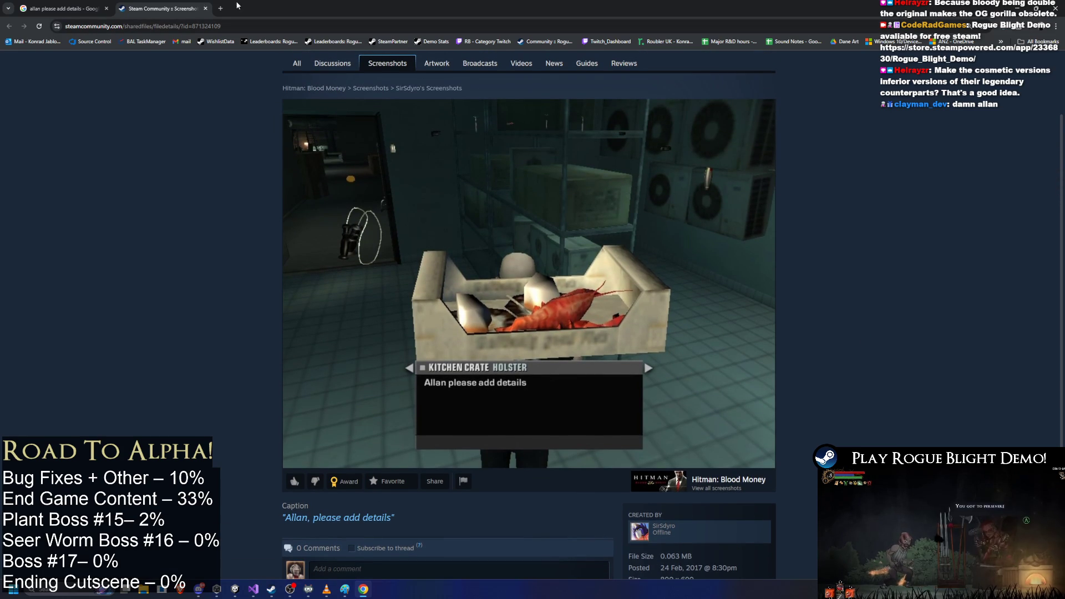
key("alt+Tab")
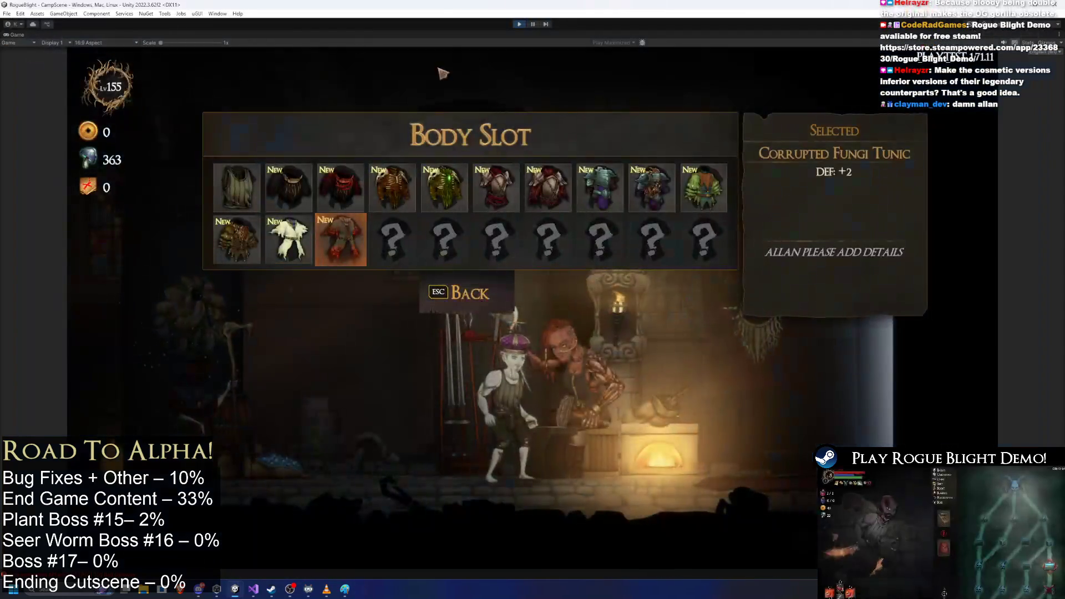
- Compare Jester's Tunic with Ildrake's Armor in the Body Slot list, then leave it
key("Left")
key("Left")
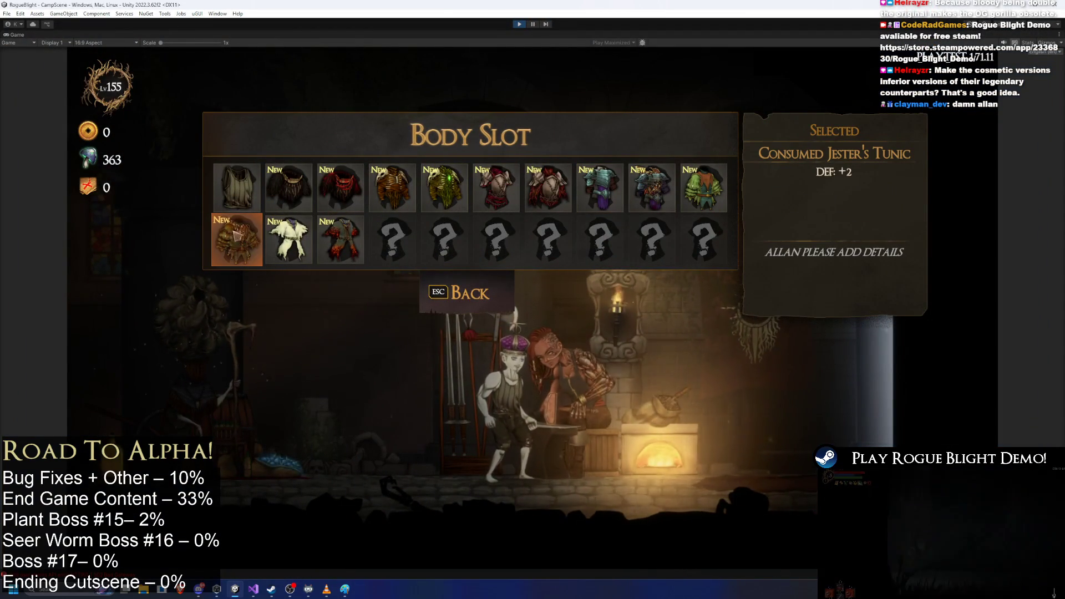
key("Left")
key("Left")
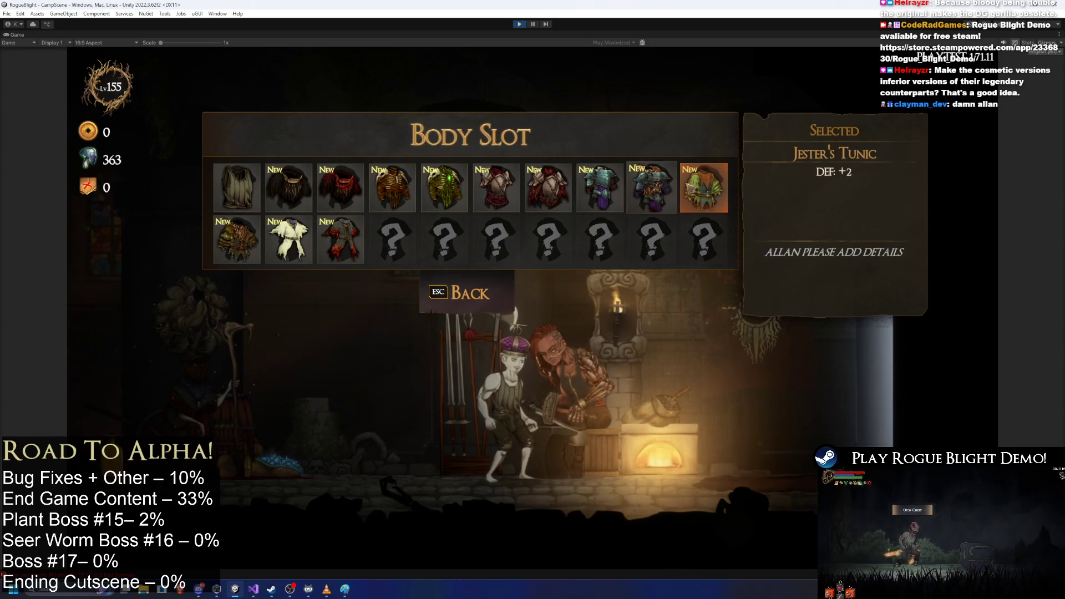
key("Right")
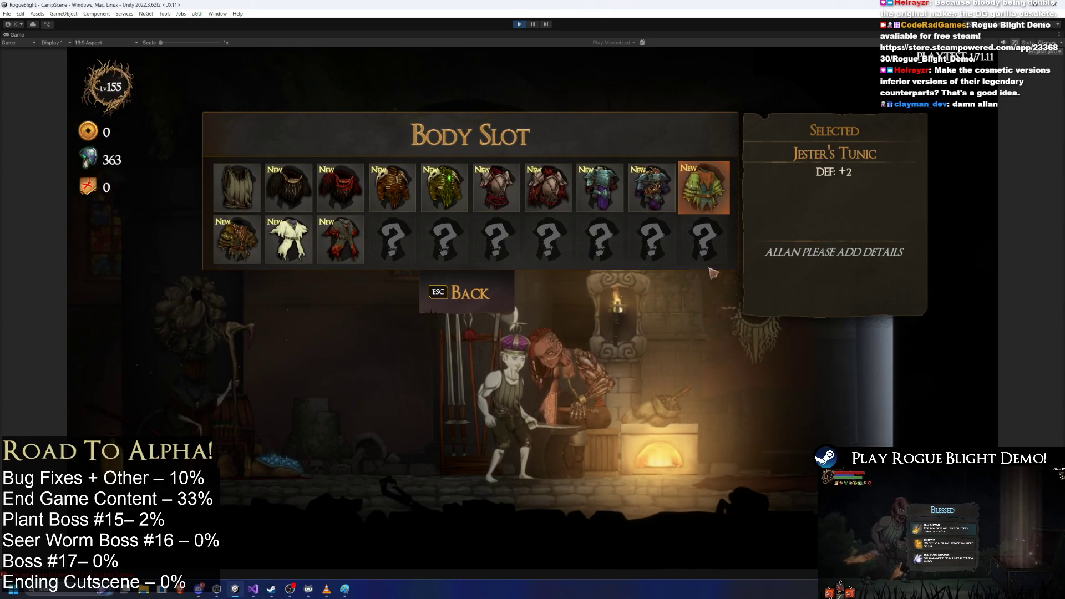
key("Escape")
- Browse the head, body and leg gear choices, then highlight Talk in the blacksmith menu
left_click(268, 201)
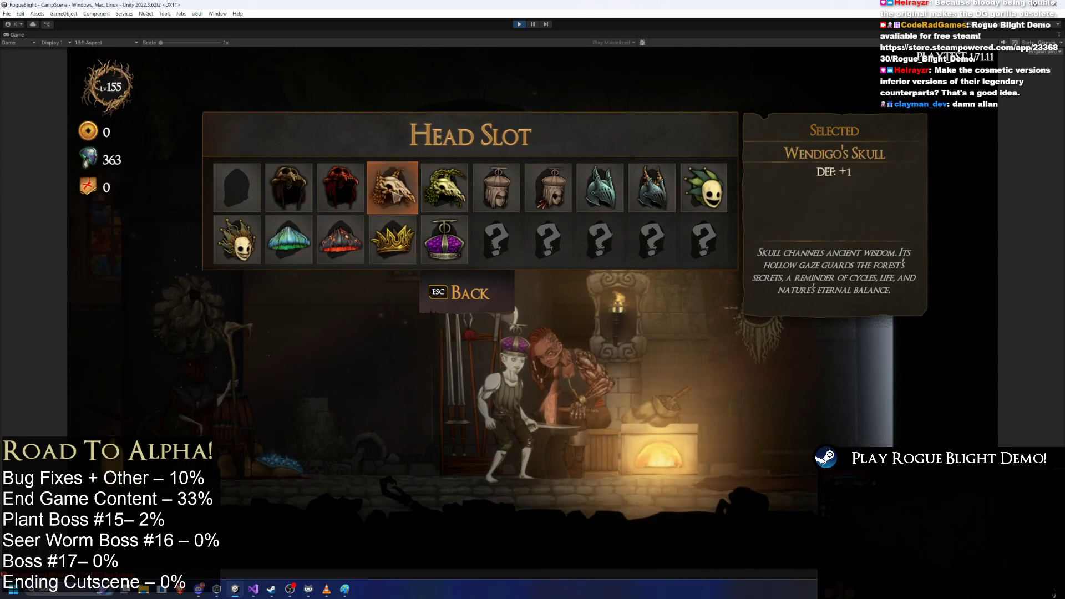
key("Escape")
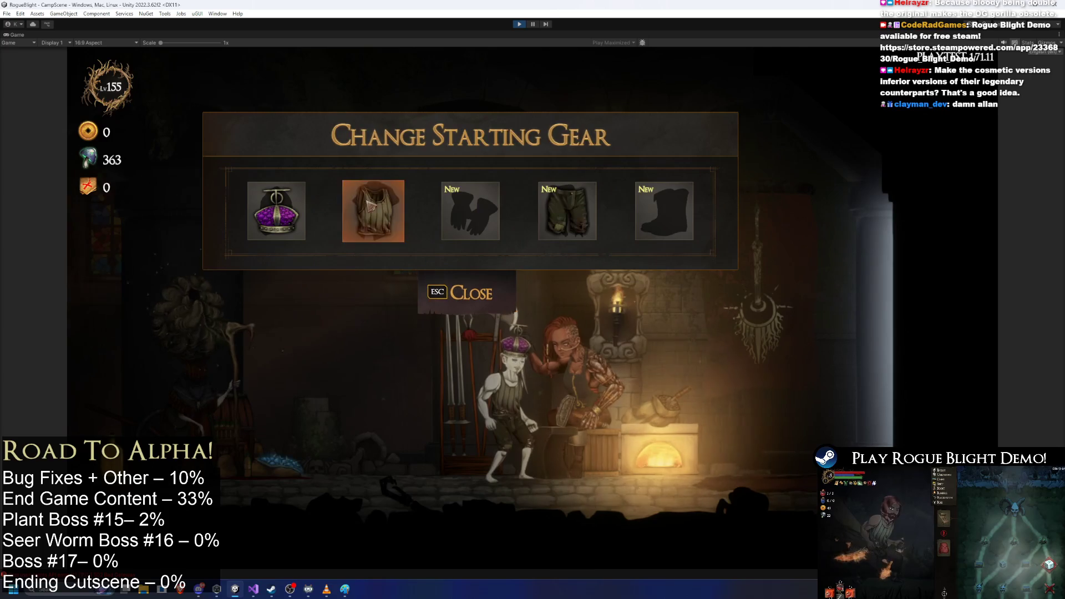
left_click(379, 205)
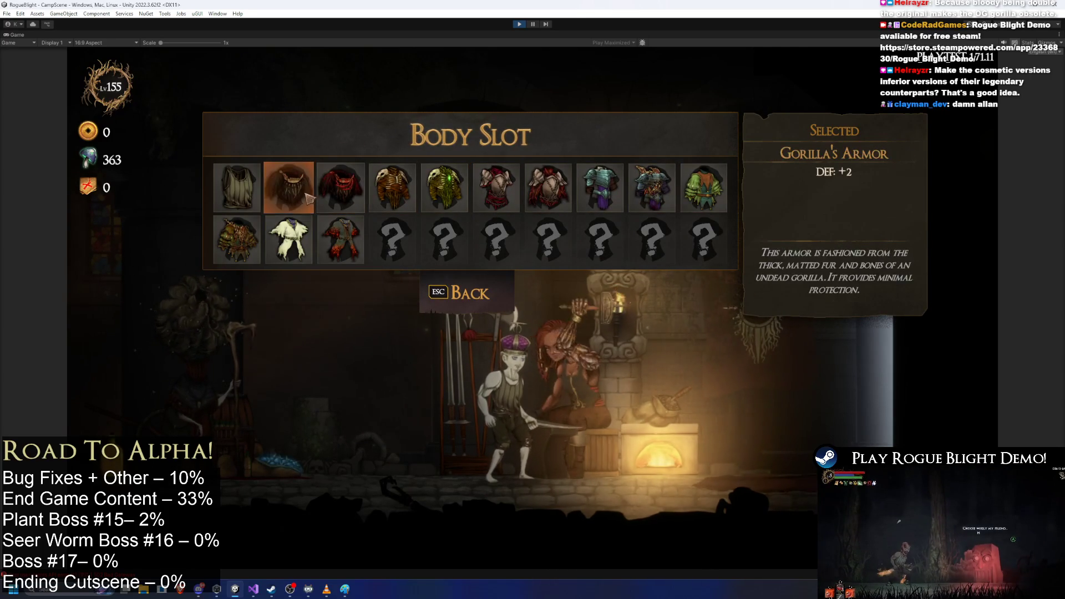
key("Escape")
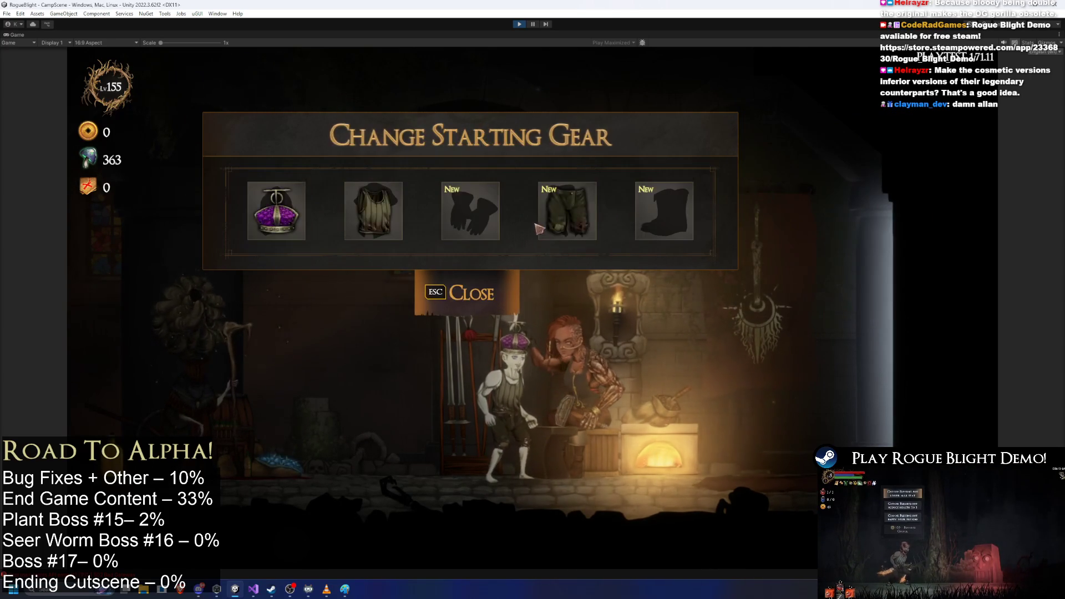
left_click(543, 227)
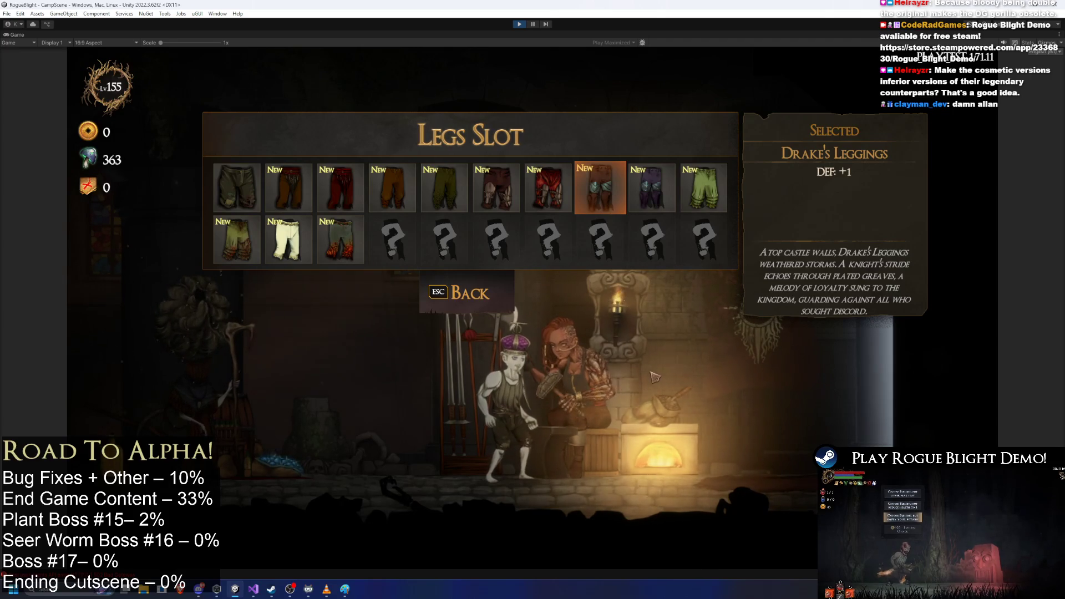
left_click(444, 292)
key("Down")
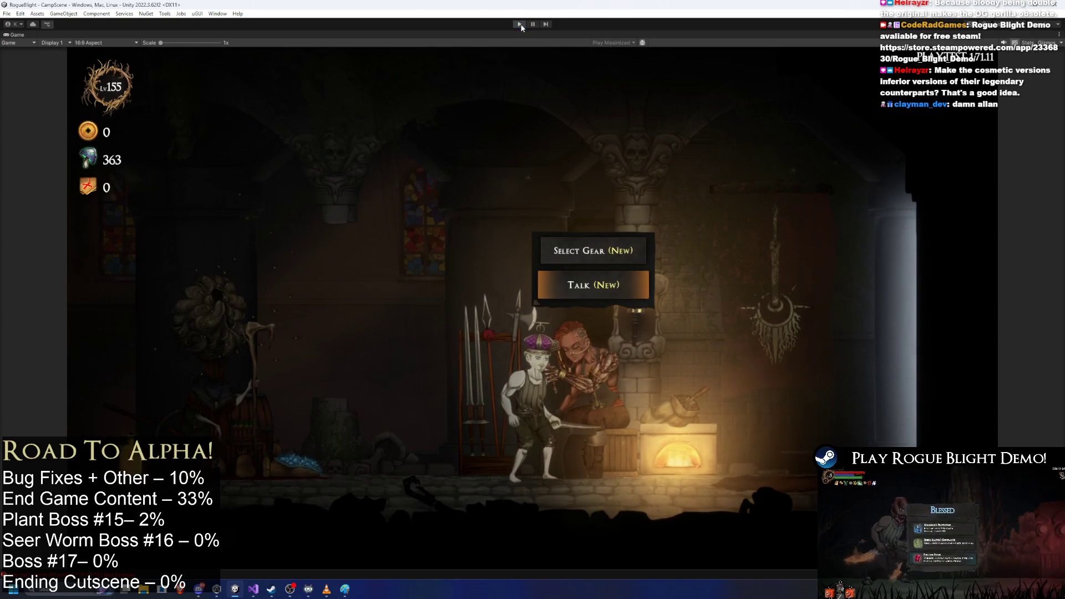
- Stop the game and navigate the Project browser from GORILLA up through UNIQUE_SETS and Armor to Equipment
left_click(520, 24)
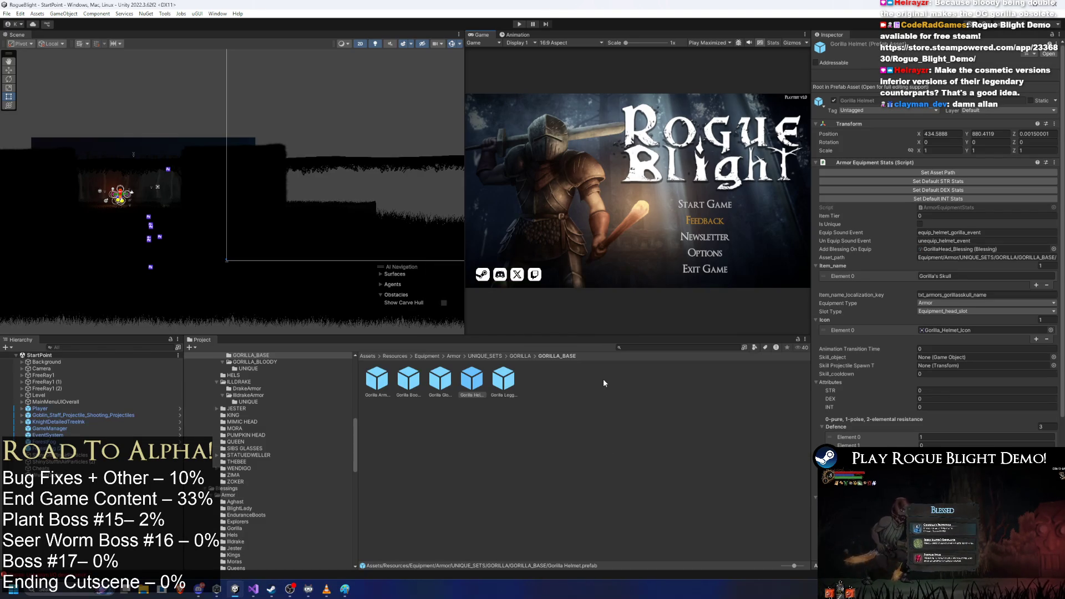
left_click(519, 356)
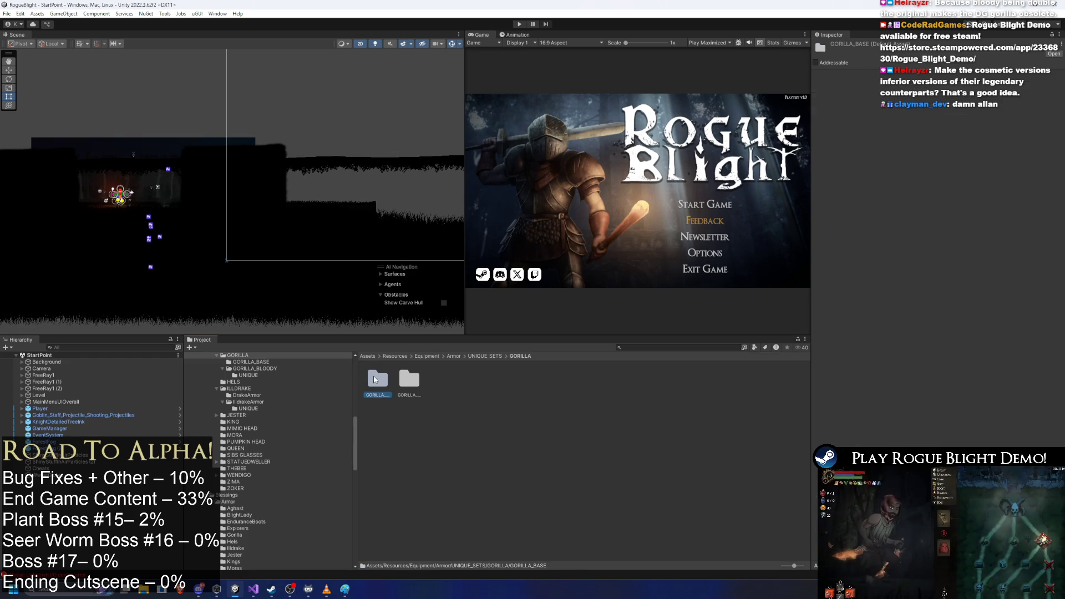
double_click(378, 379)
left_click(520, 356)
left_click(475, 356)
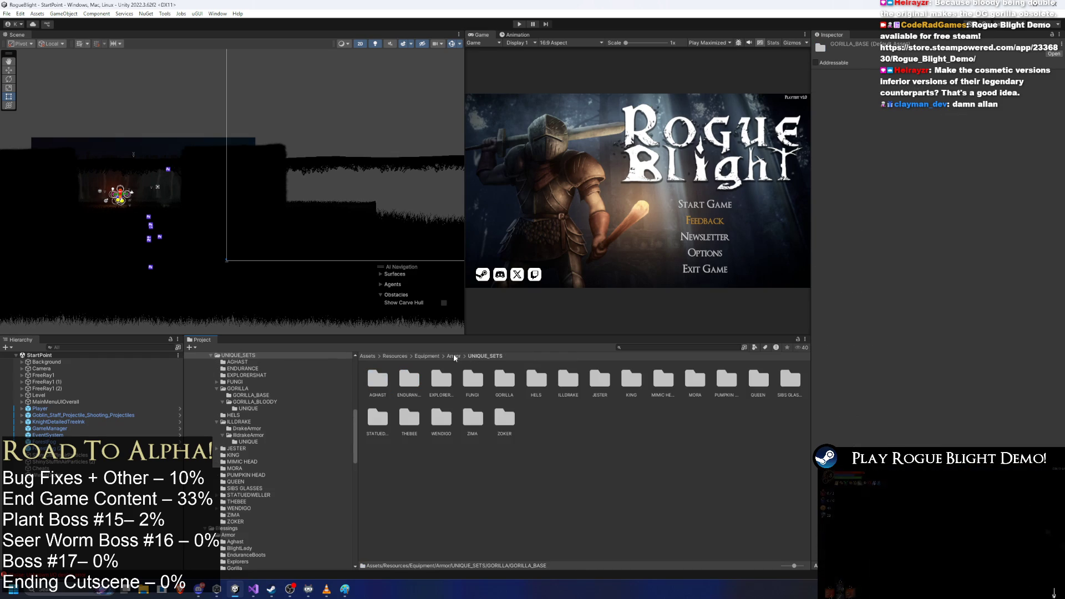
left_click(454, 356)
left_click(427, 356)
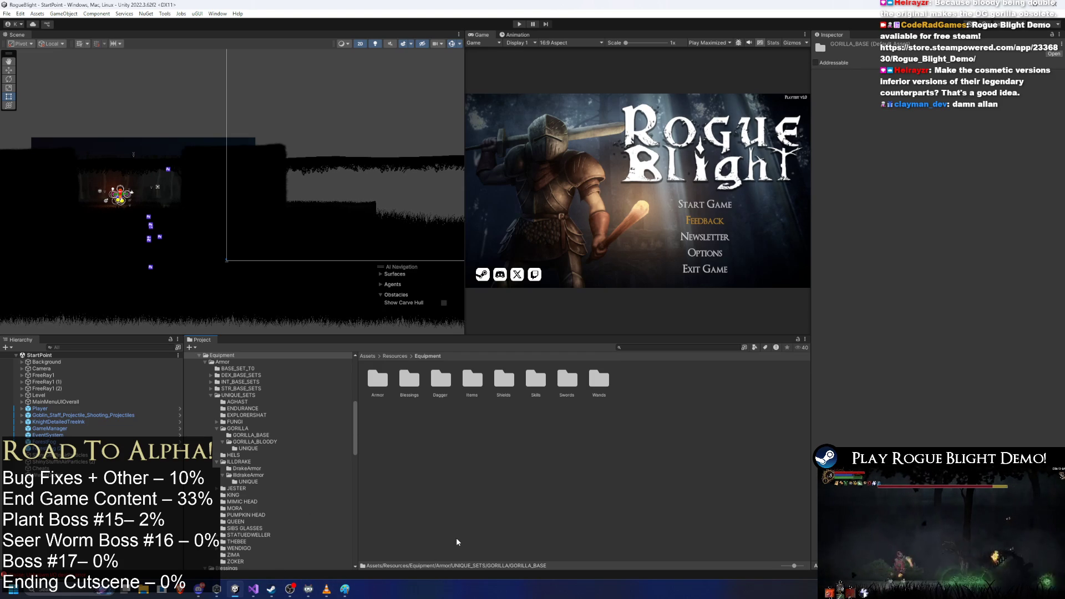
left_click(614, 347)
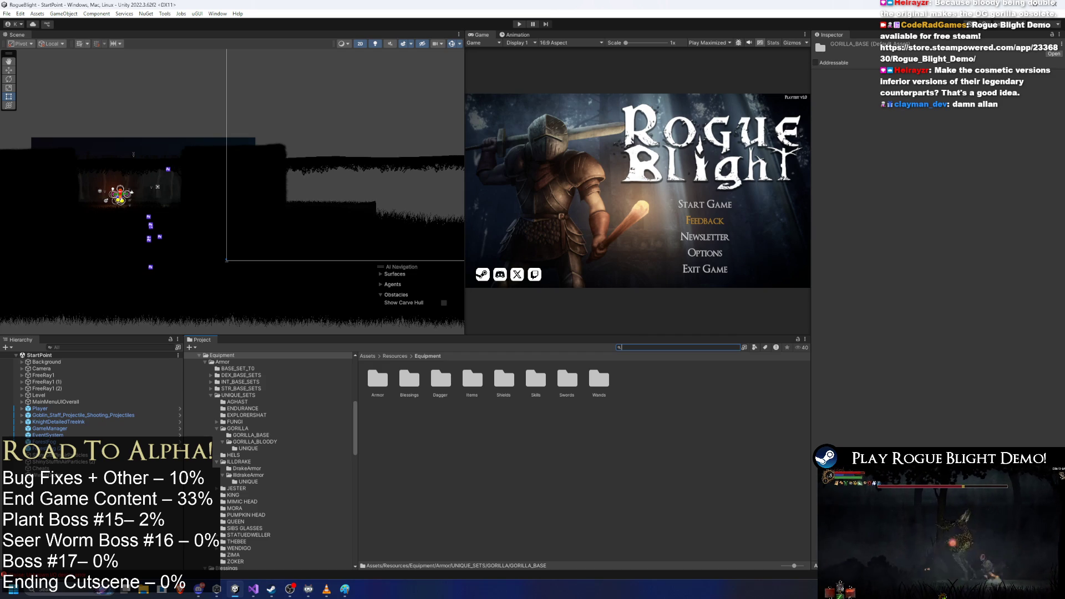
key("alt+Tab")
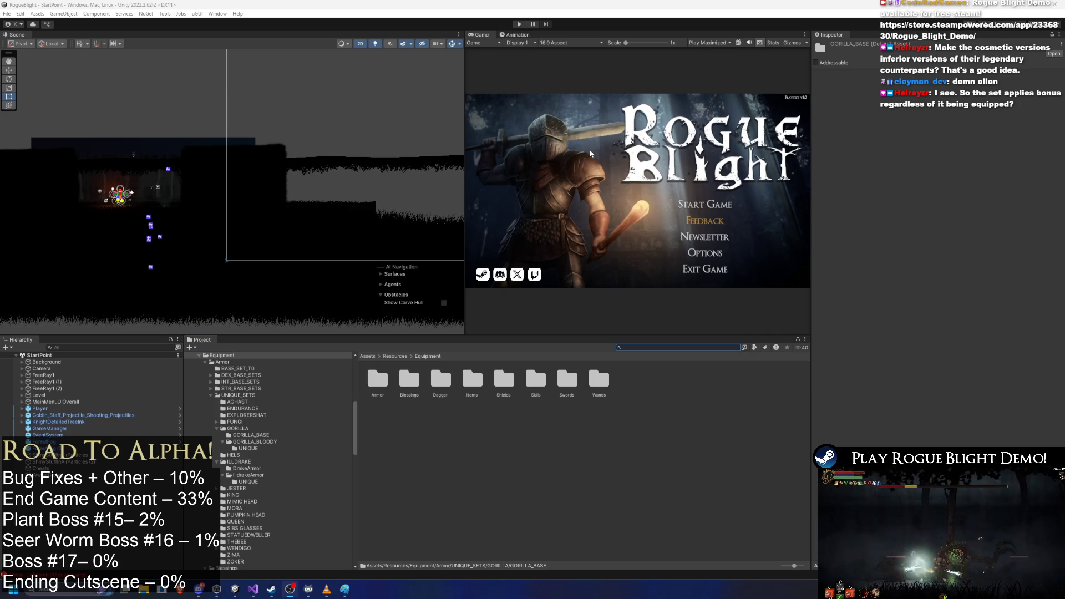
- Enter Play mode so the game starts on the Rogue Blight title menu
left_click(519, 24)
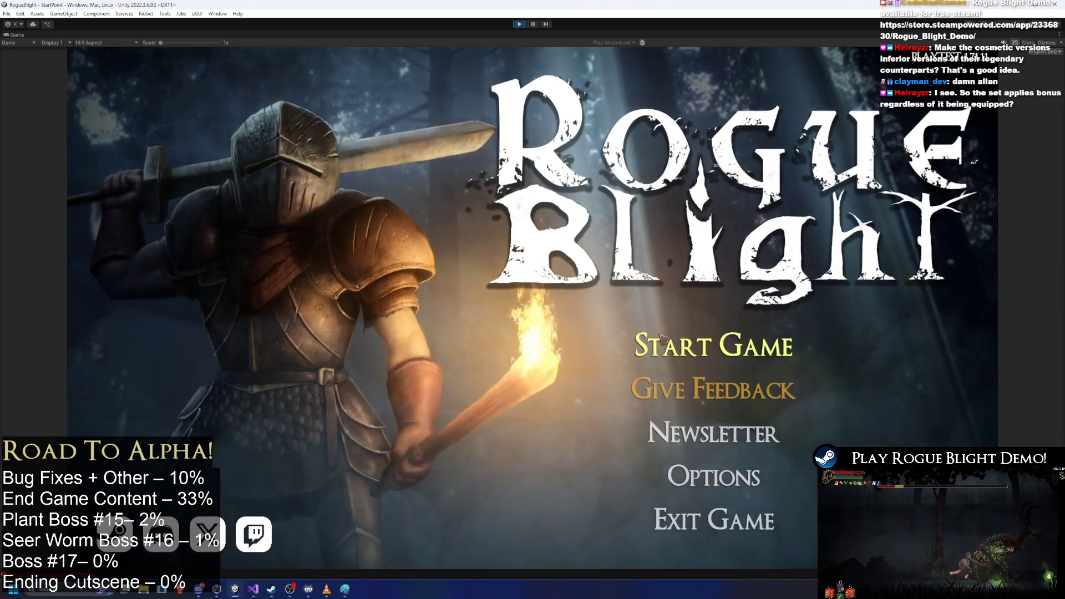
- Start the game from save slot 1 and walk through the camp to the blacksmith
left_click(744, 345)
left_click(705, 300)
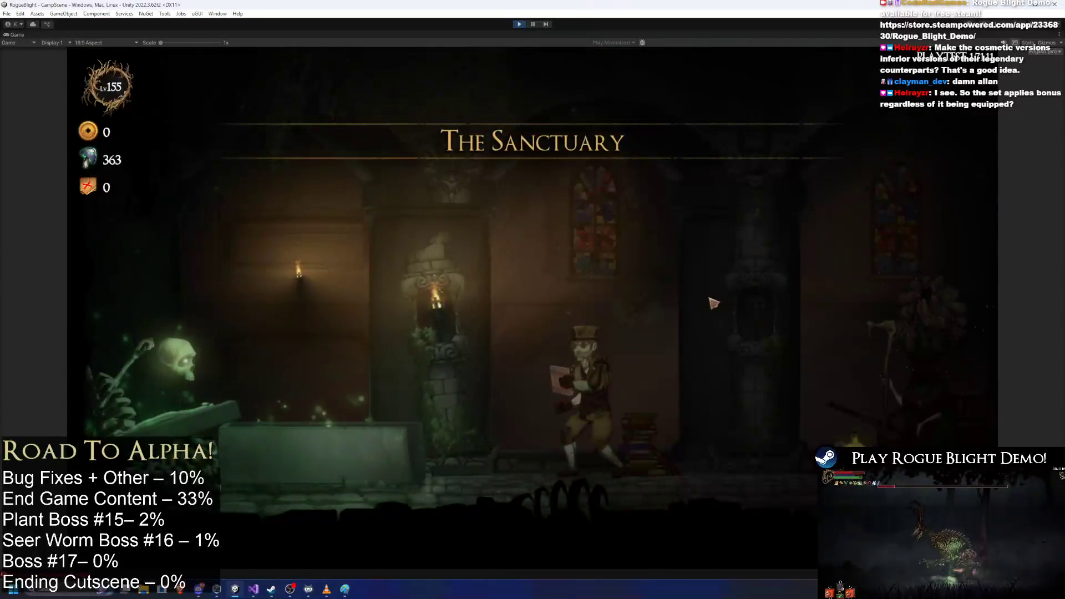
key("d")
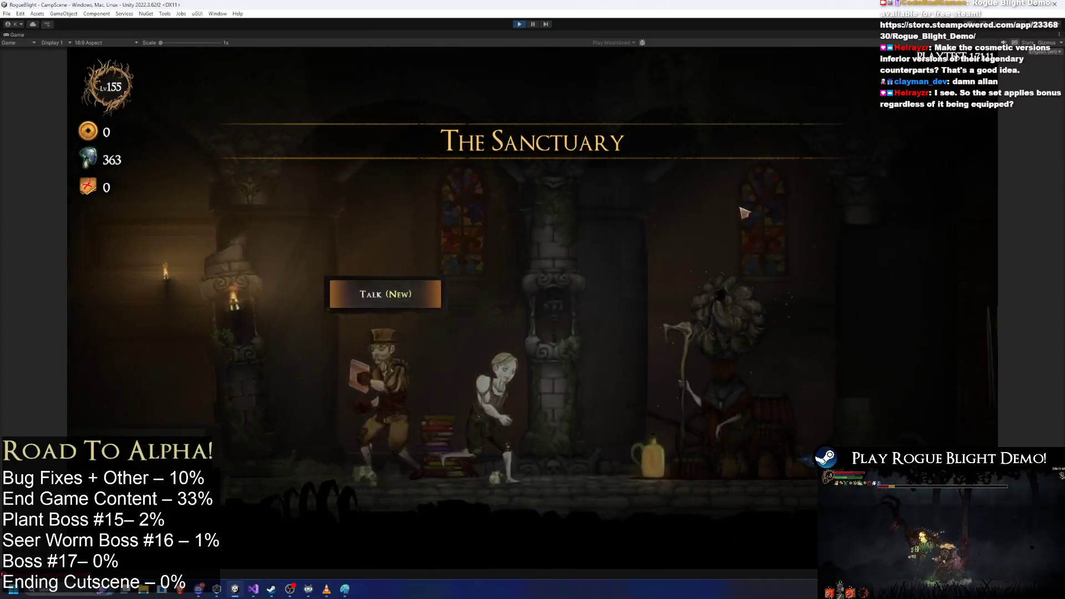
key("d")
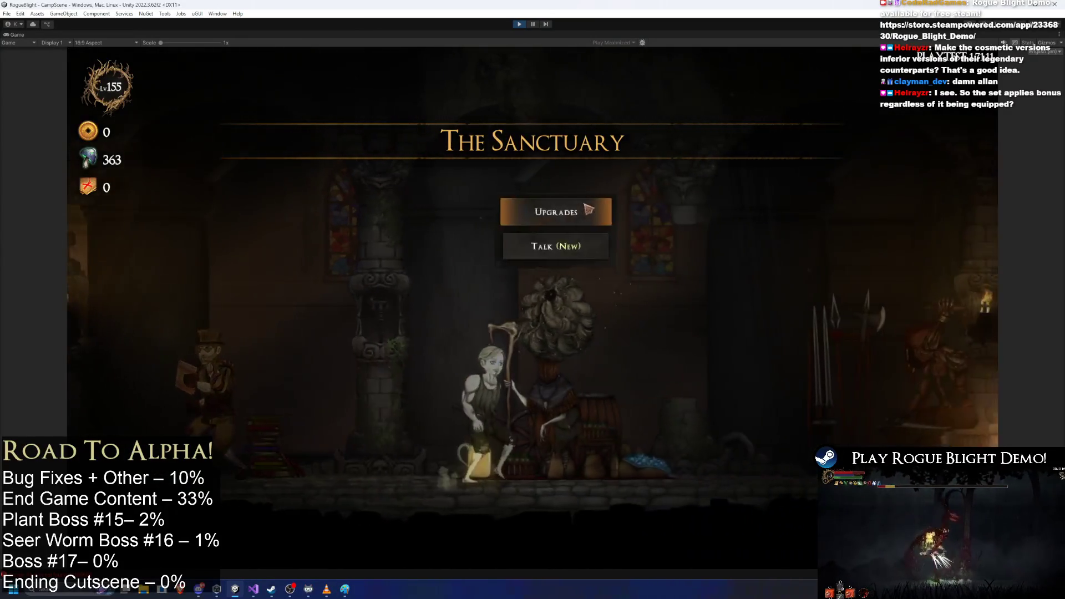
left_click(554, 208)
left_click(502, 506)
key("d")
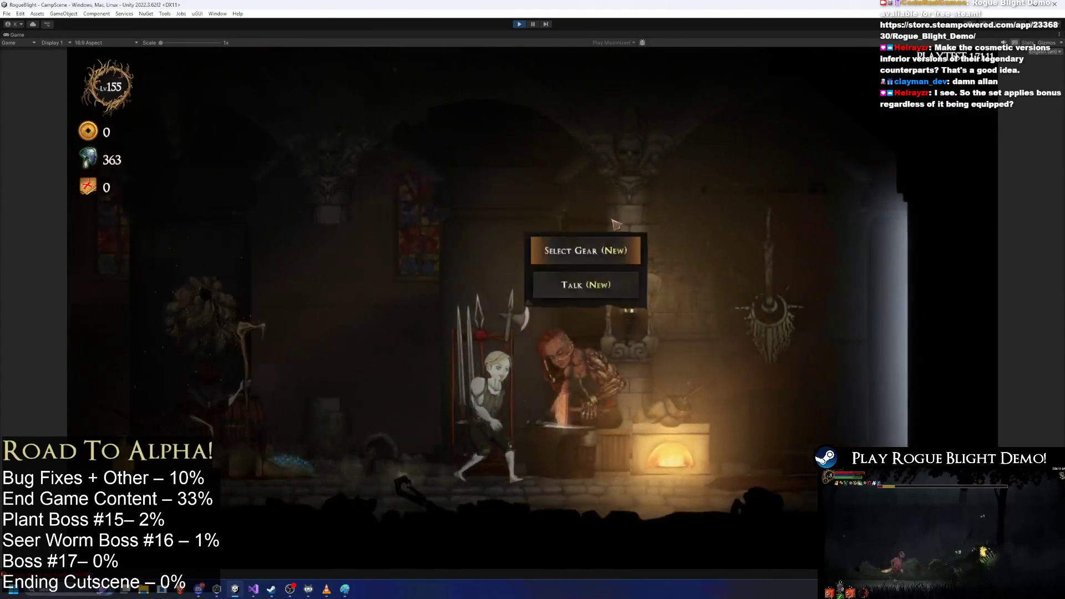
- Open the blacksmith's Head Slot gear and compare Bloody Gorilla's Skull with Gorilla's Skull
left_click(594, 247)
left_click(273, 209)
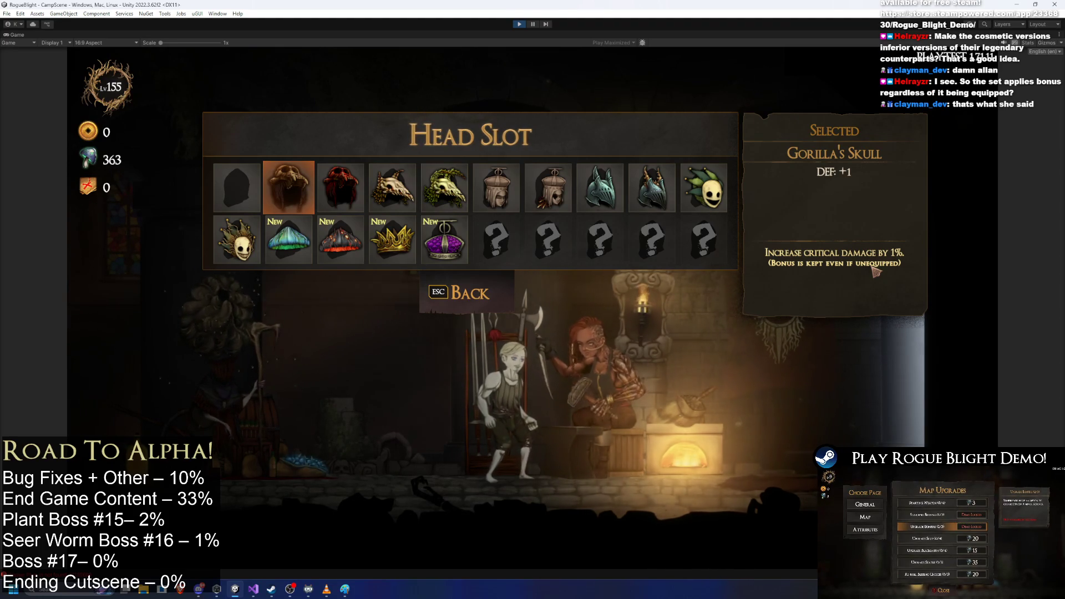
left_click(335, 206)
key("Left")
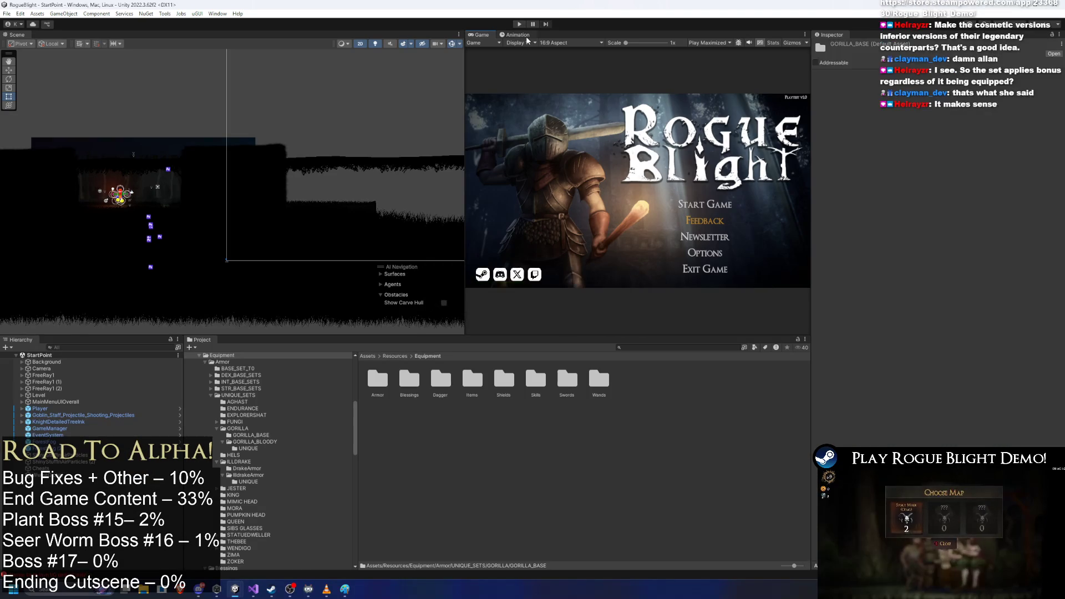
- Clear the selection and search the Project assets for 'unique'
left_click(643, 346)
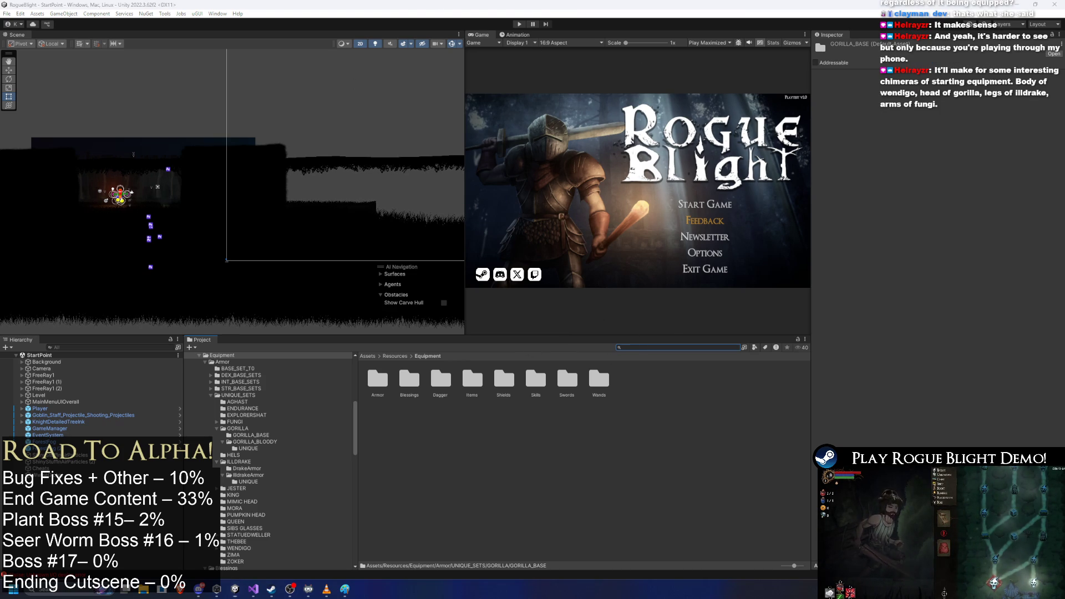
left_click(671, 447)
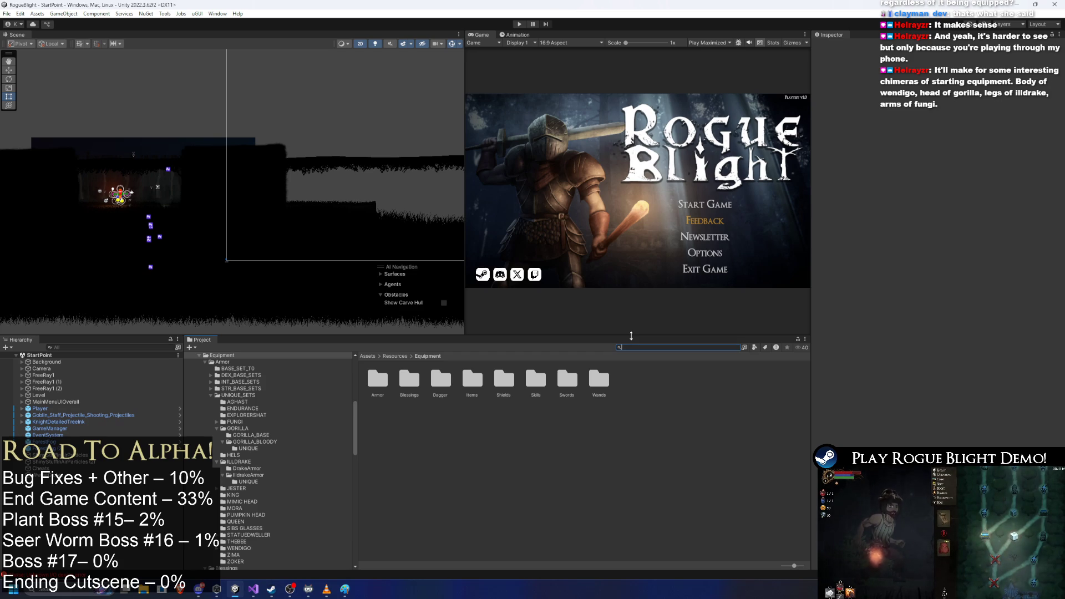
type("unique")
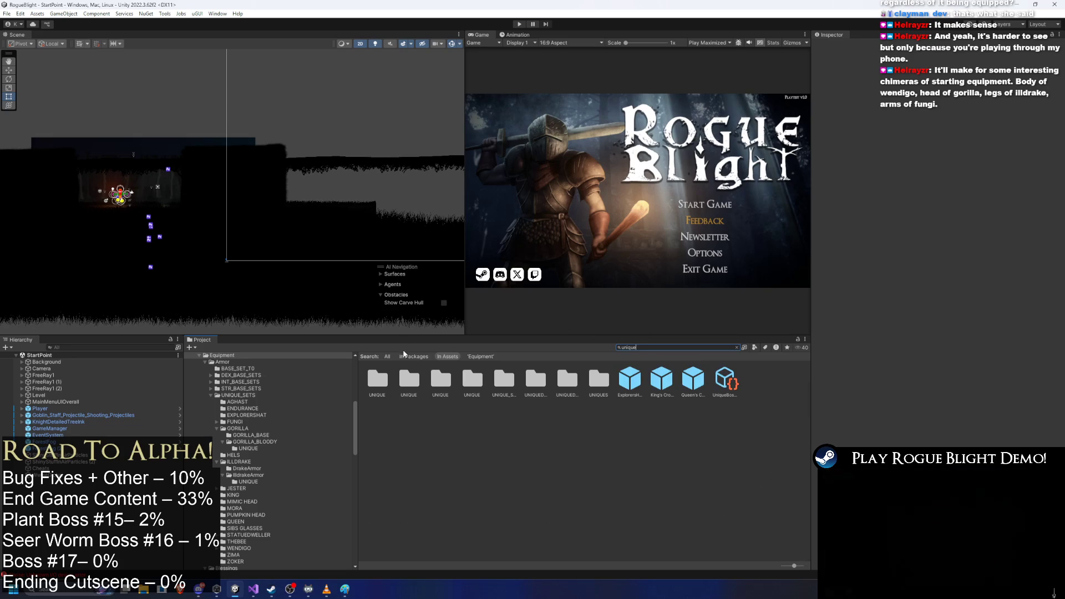
- Open the GORILLA_BLOODY UNIQUE folder and inspect the B_Gorilla Helmet's stats
left_click(409, 380)
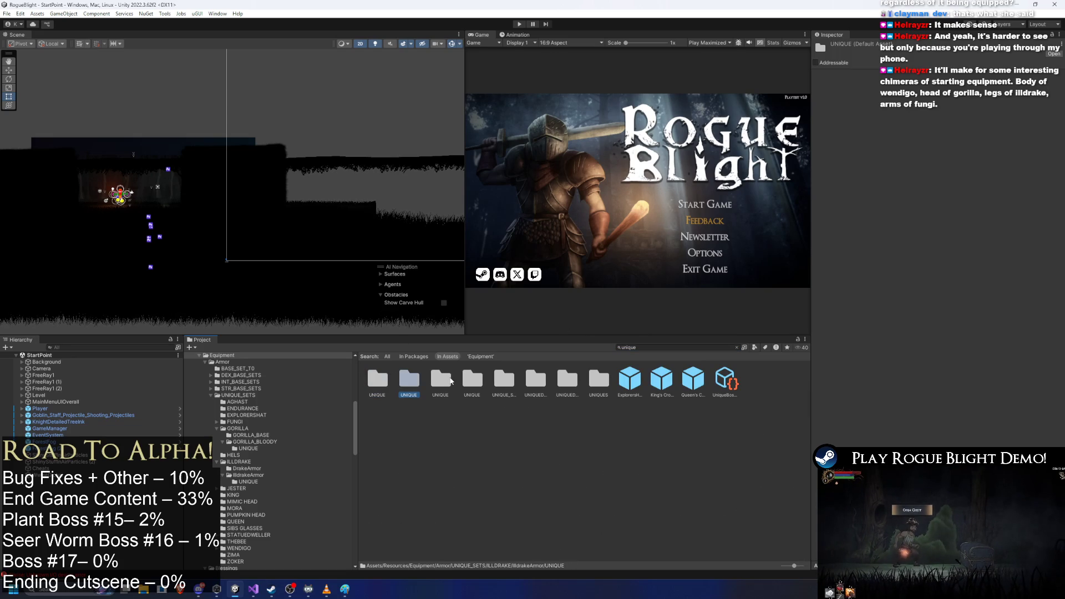
key("Left")
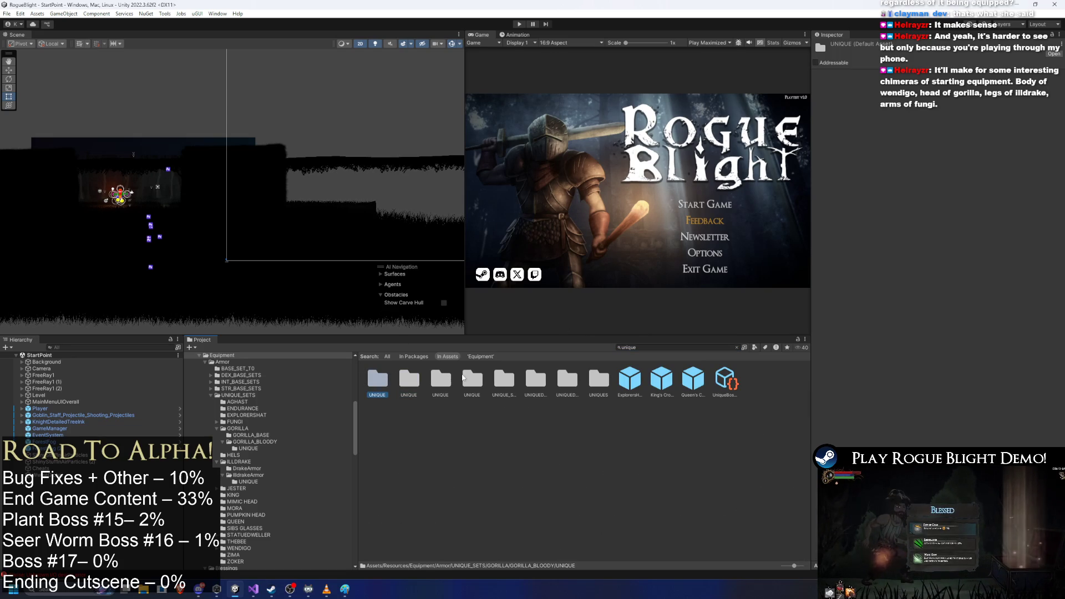
key("Return")
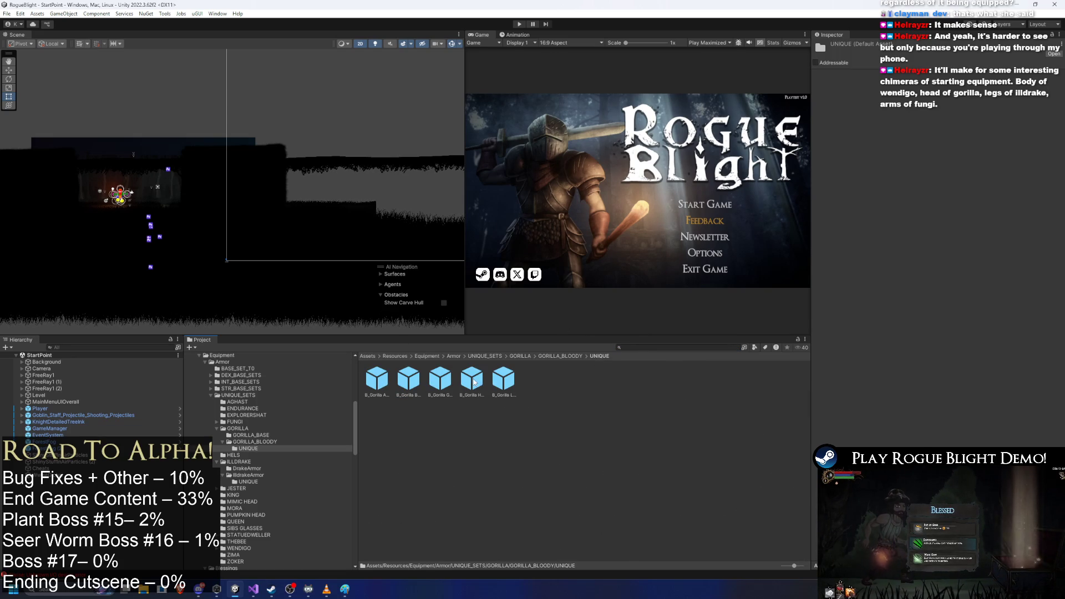
left_click(473, 380)
- Inspect the base Gorilla Helmet, trace its GorillaHead_Blessing, and go to BlessingParticles
left_click(559, 356)
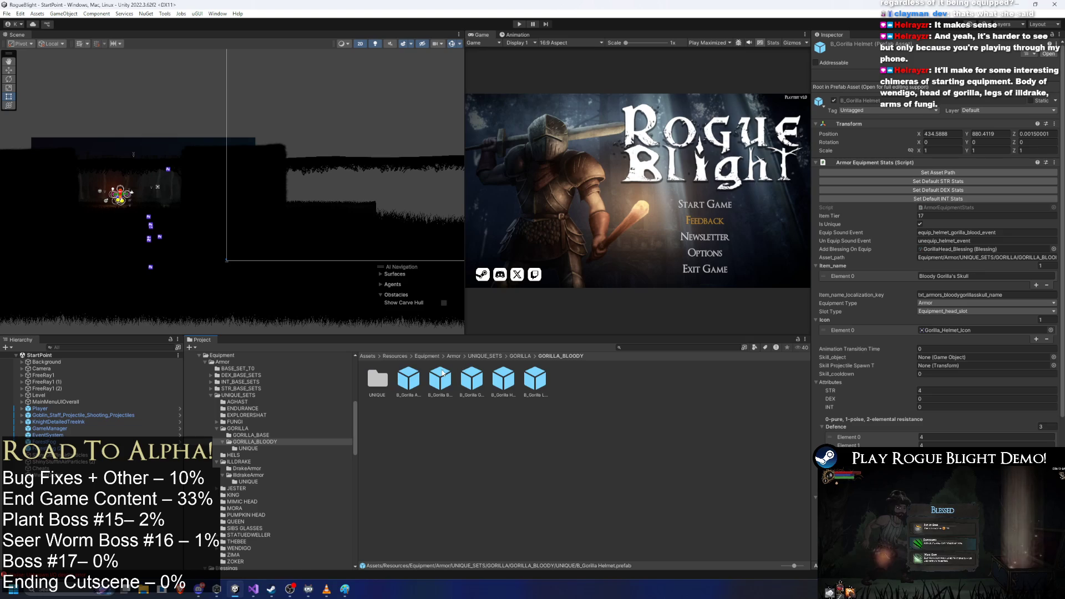
left_click(511, 357)
double_click(377, 379)
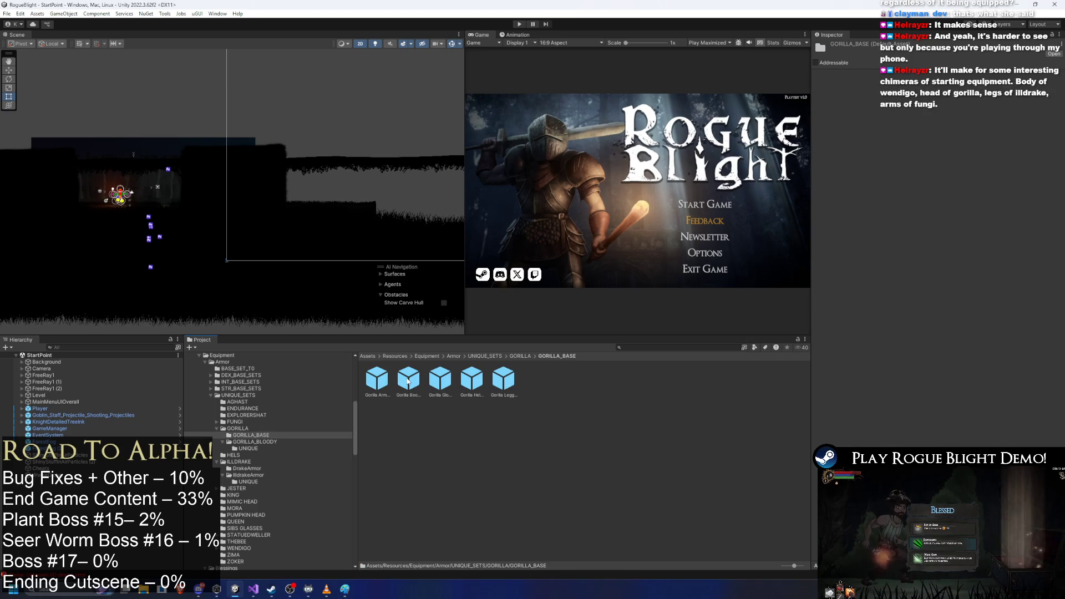
left_click(481, 379)
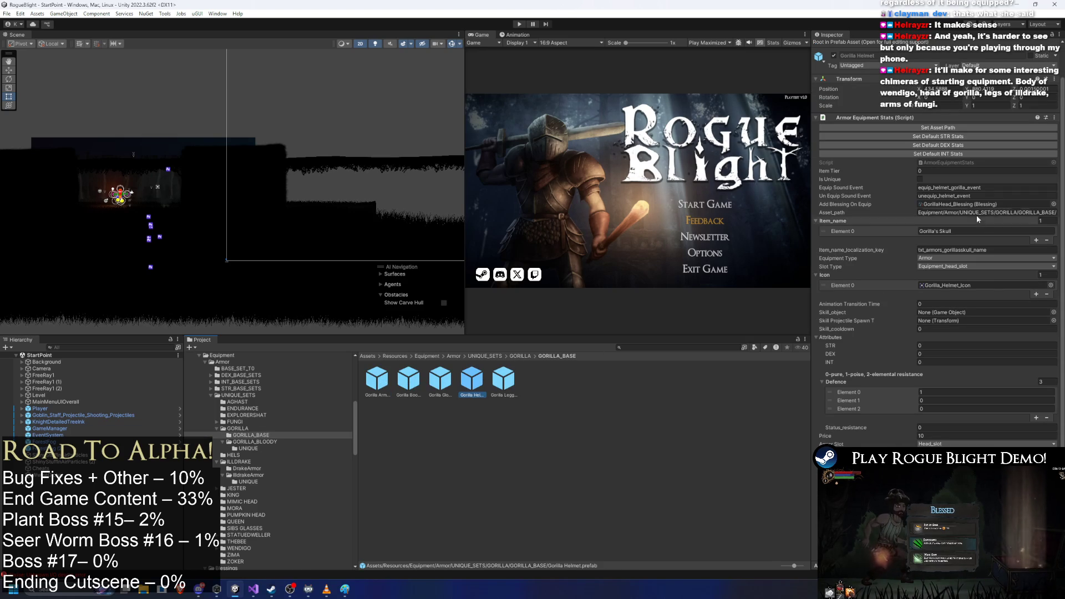
left_click(973, 207)
left_click(464, 383)
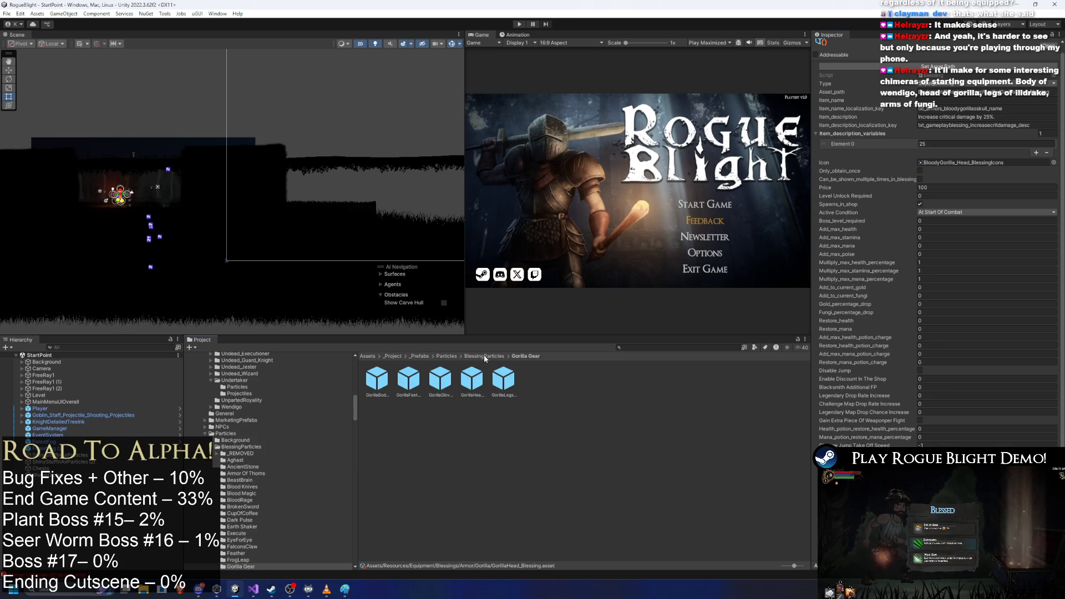
left_click(483, 355)
left_click(579, 381)
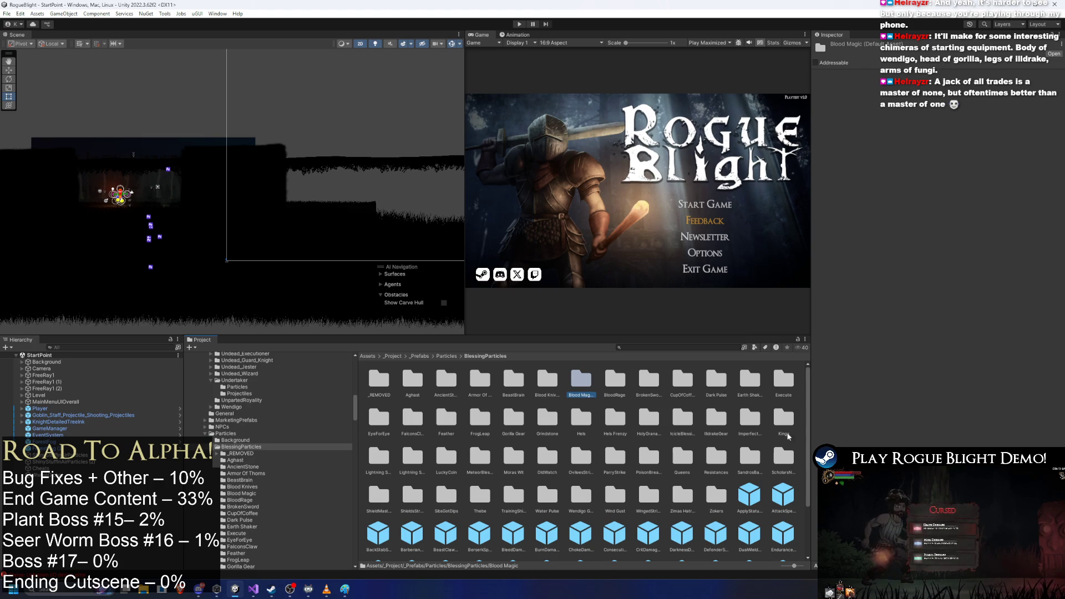
- Duplicate the Gorilla Gear folder as Gorilla Gear 1 and bring up its actions menu
left_click(522, 432)
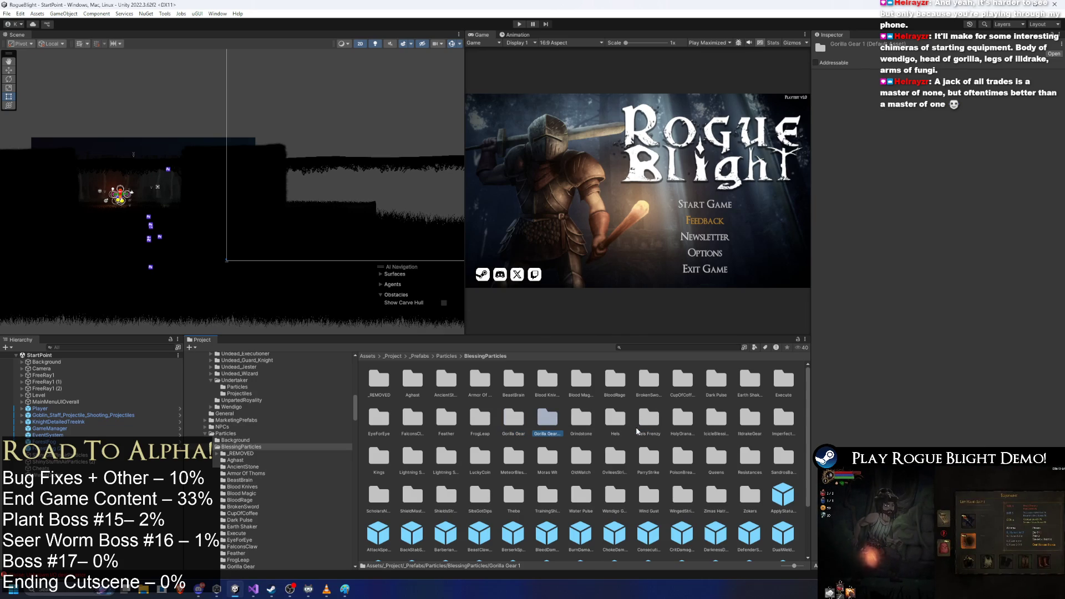
right_click(559, 428)
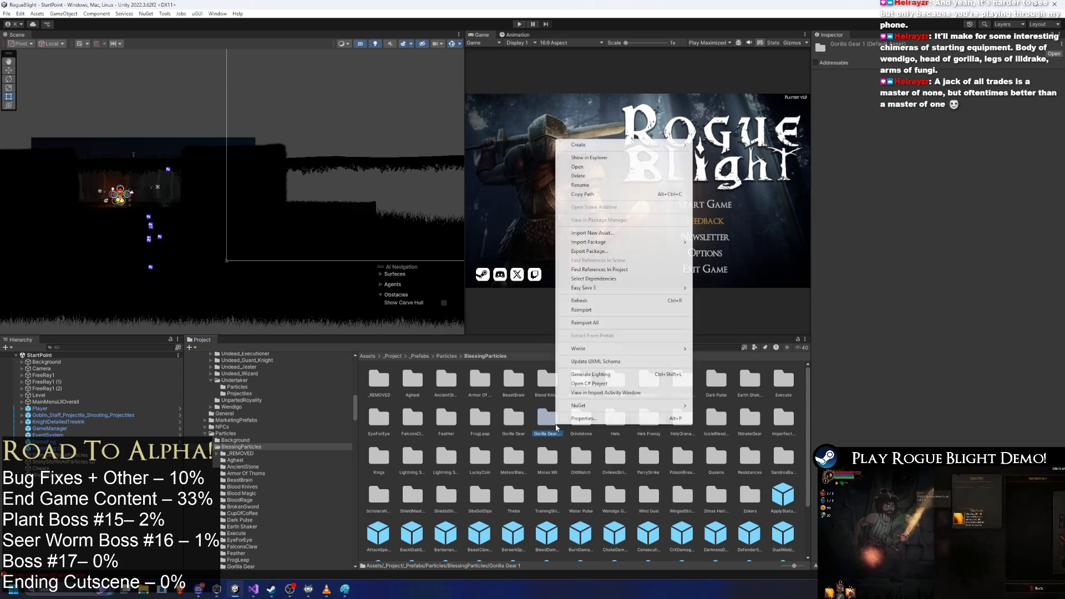
- Rename the copied folder to 'Starting Bloody Gorilla Gear' and open it
left_click(610, 187)
key("Right")
key("BackSpace")
key("BackSpace")
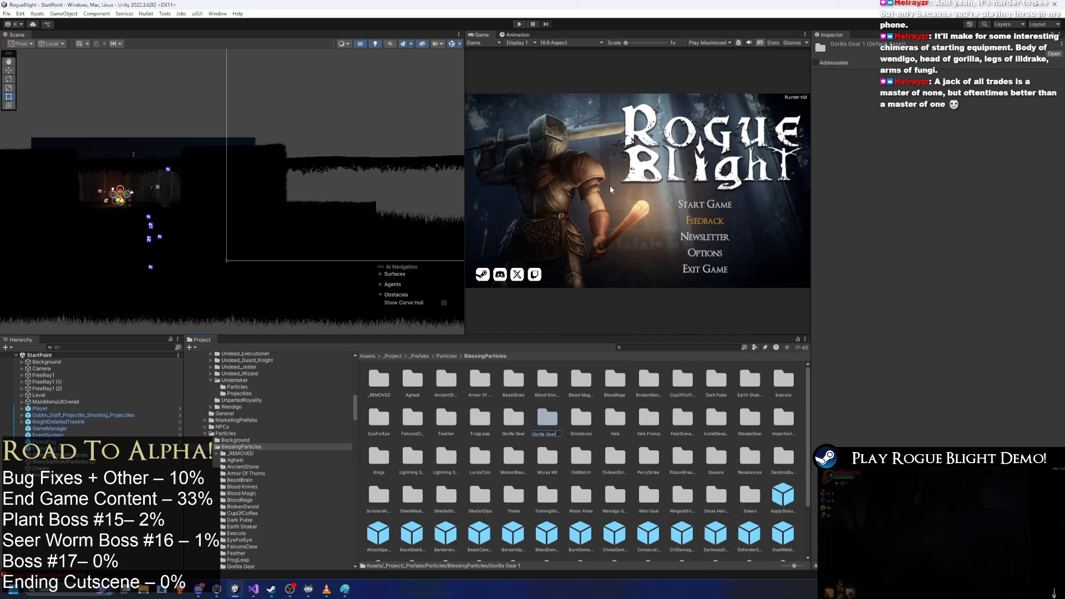
key("Home")
type("Starting")
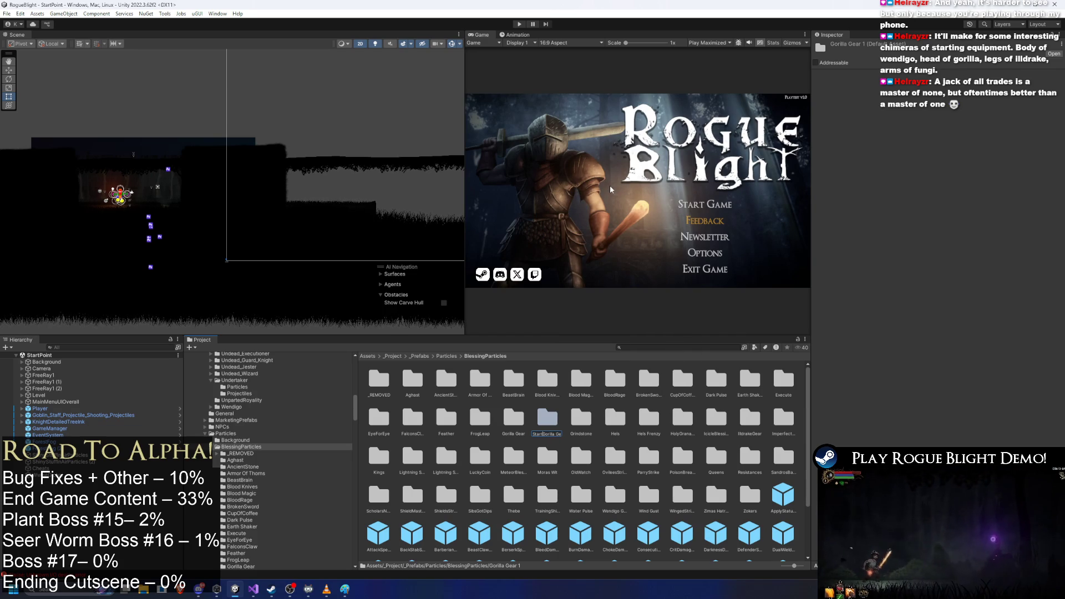
type(" Bloody")
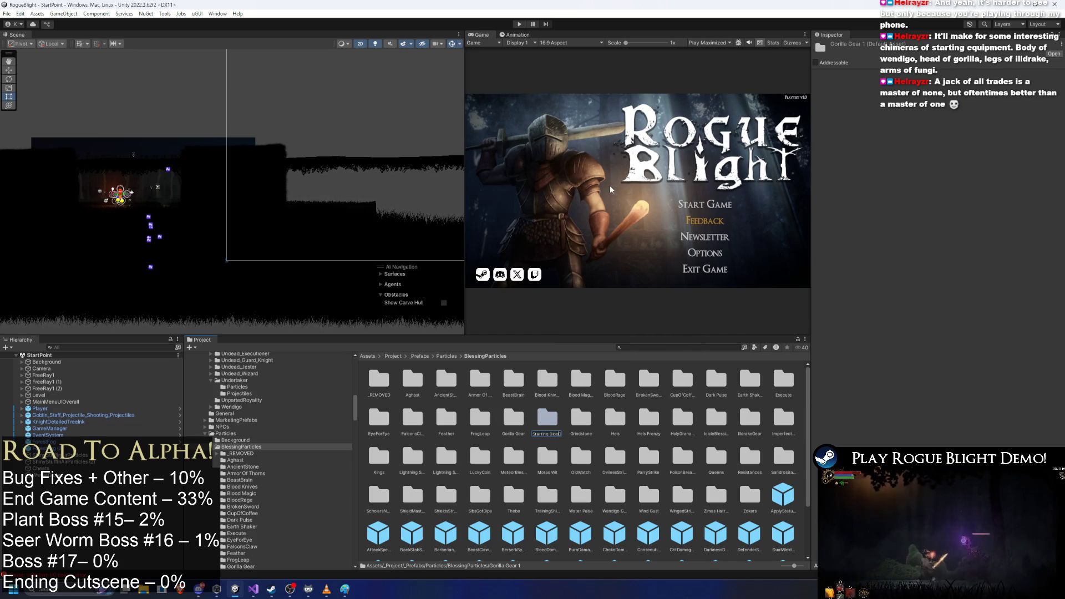
key("Return")
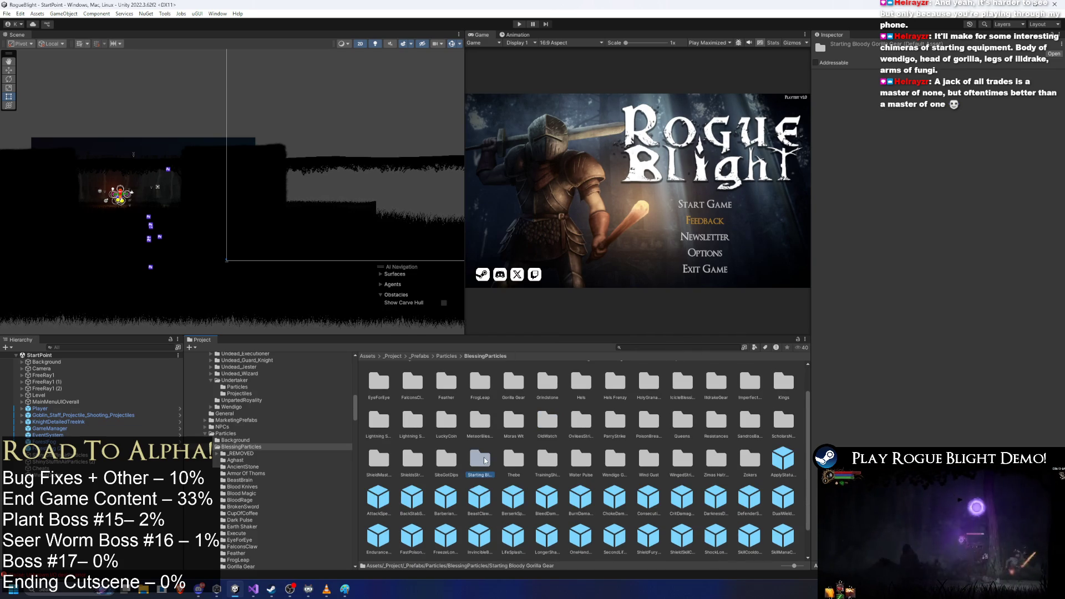
double_click(484, 458)
- Prefix the GorillaBody, GorillaFeet and GorillaGloves spawner prefabs with 'StartingBloody'
right_click(385, 382)
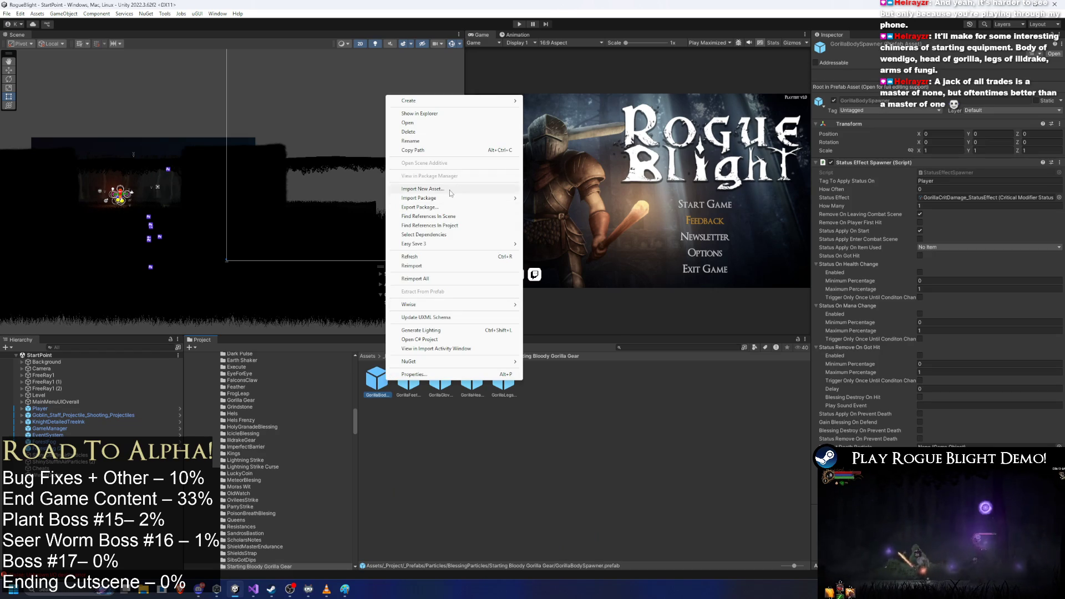
left_click(410, 141)
key("Home")
type("StartingBloody")
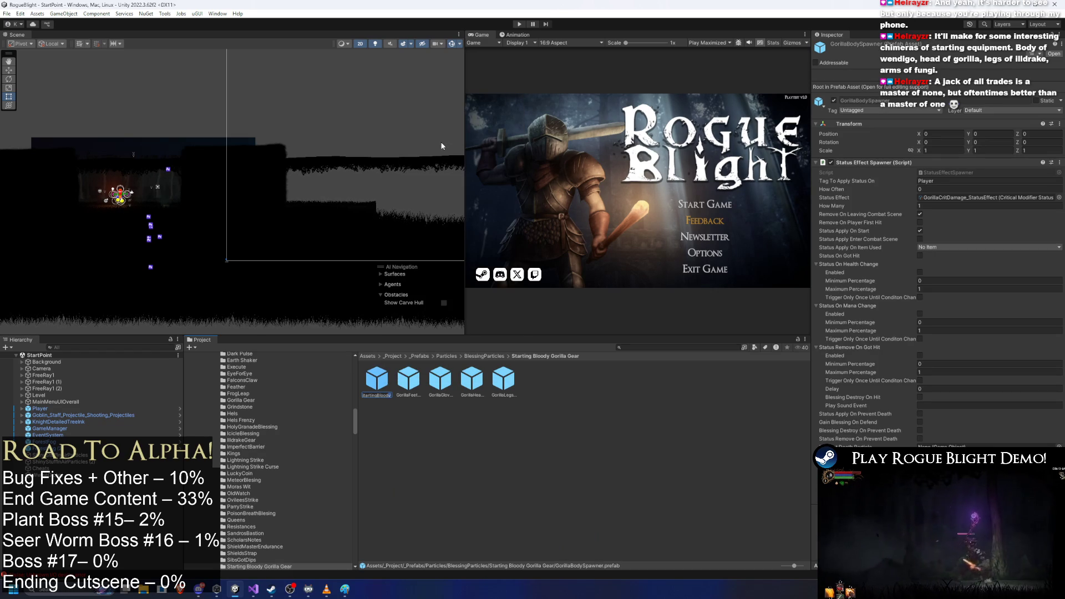
key("Return")
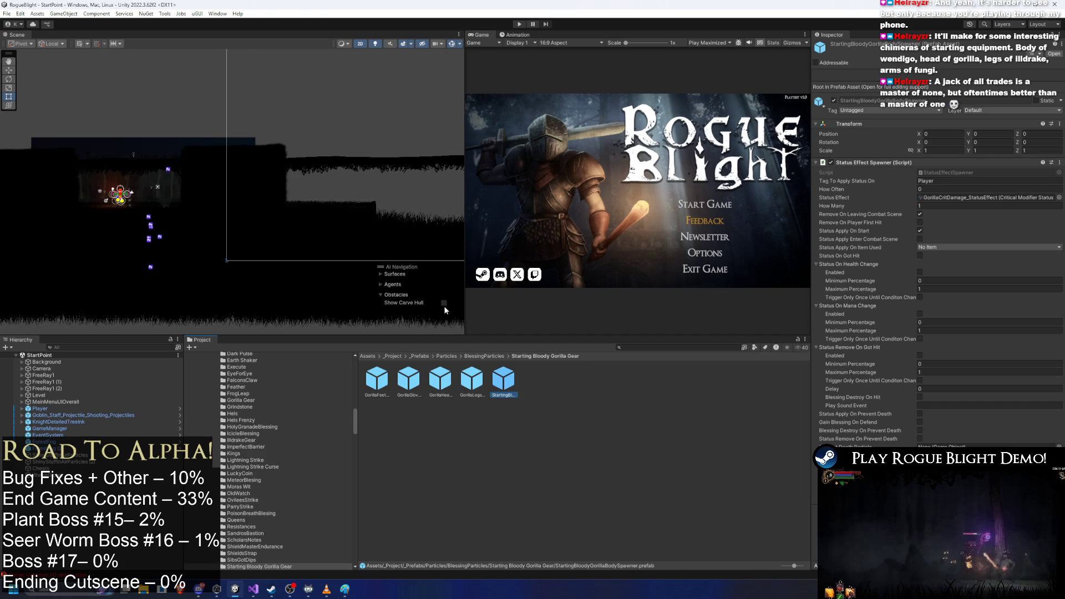
right_click(381, 384)
left_click(411, 139)
key("Home")
key("ctrl+v")
key("Return")
right_click(370, 385)
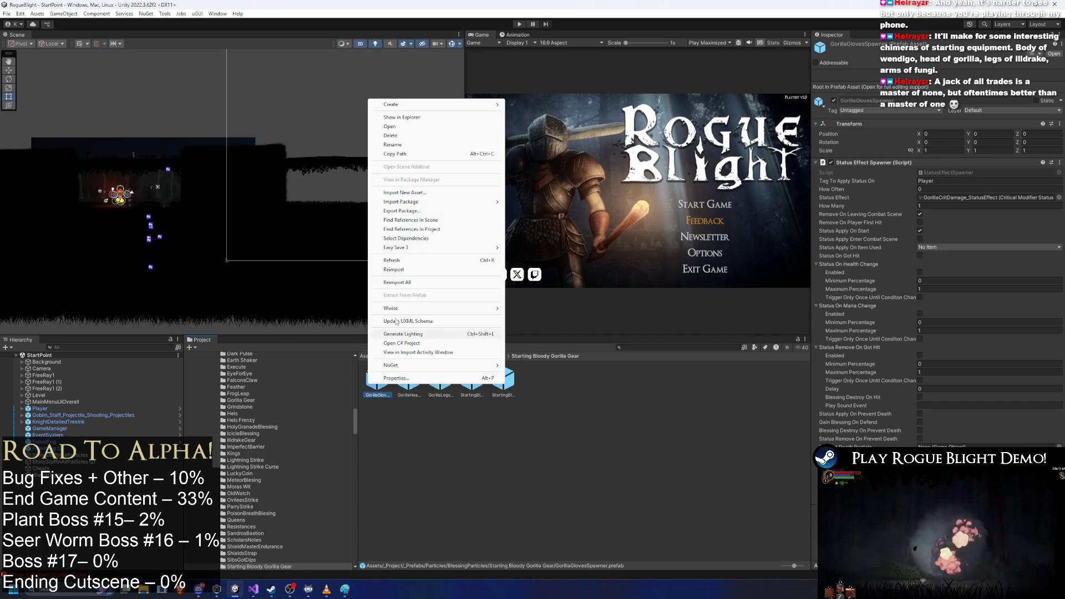
left_click(386, 149)
key("Home")
type("StartingBloody")
key("Return")
- Prefix the GorillaHead and GorillaLegs spawners with 'StartingBloody', then inspect StartingBloodyGorillaBodySpawner's crit effect
right_click(383, 380)
left_click(427, 142)
key("Home")
type("StartingBloody")
key("Return")
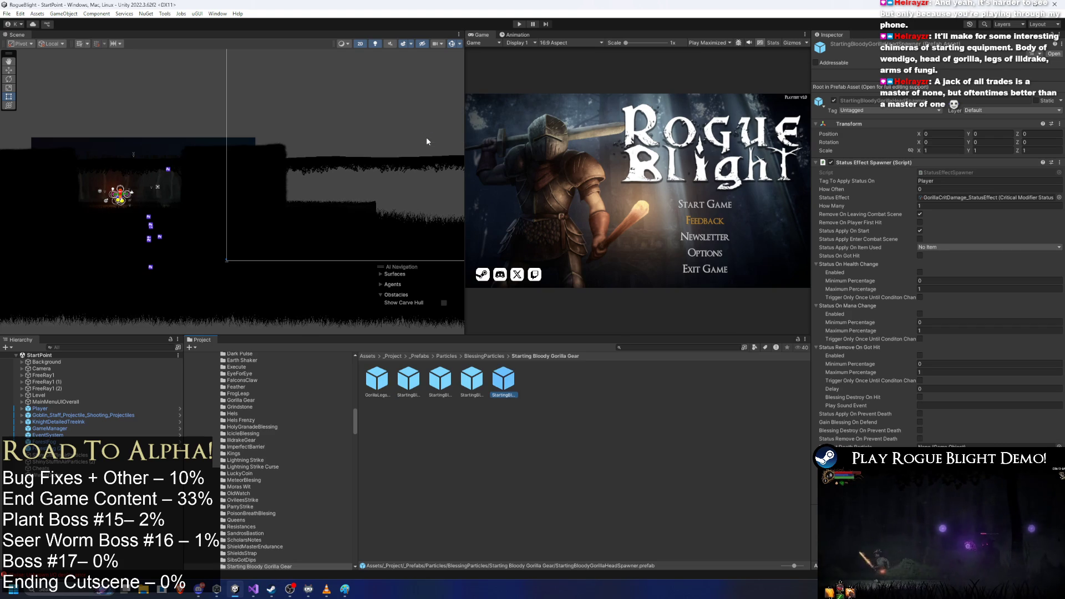
right_click(377, 382)
left_click(411, 140)
key("Home")
key("ctrl+v")
key("Return")
left_click(378, 380)
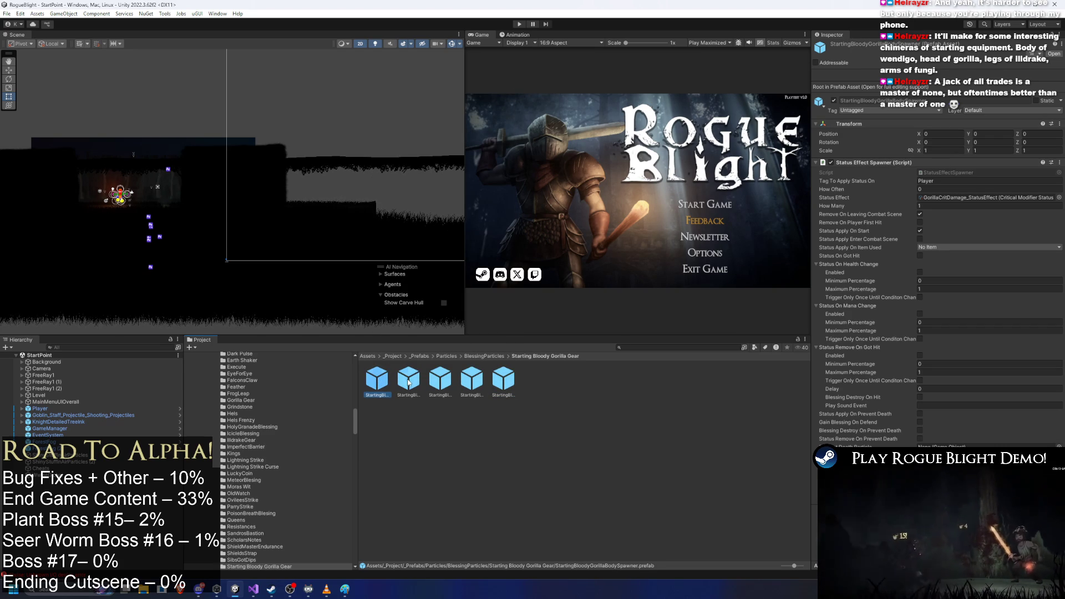
left_click(961, 197)
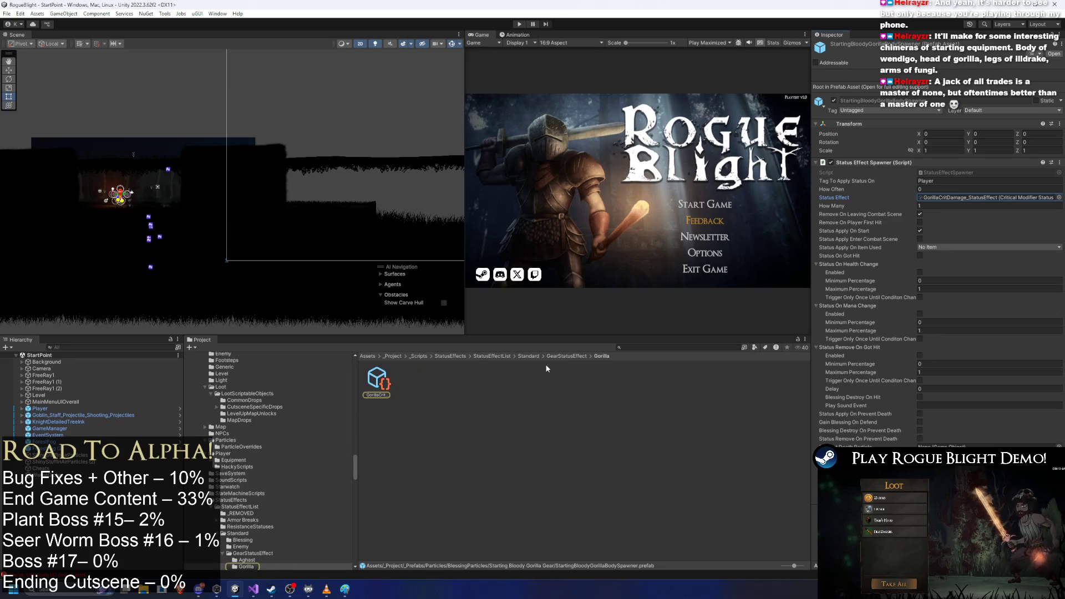
- Inspect the GorillaCritDamage status effect, using Calculator alongside
left_click(382, 381)
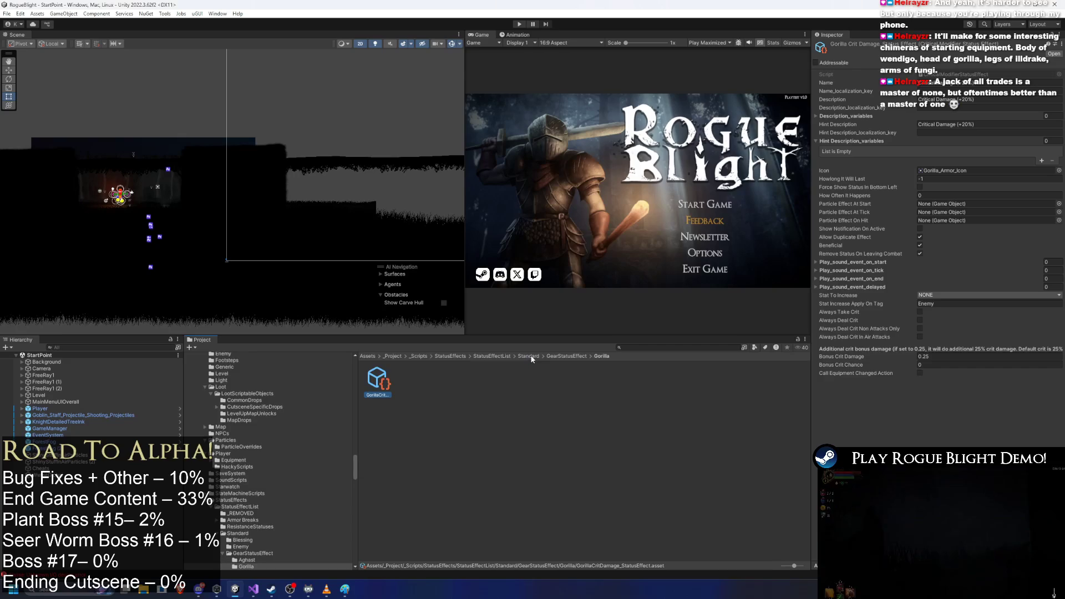
key("super")
type("ca")
key("Return")
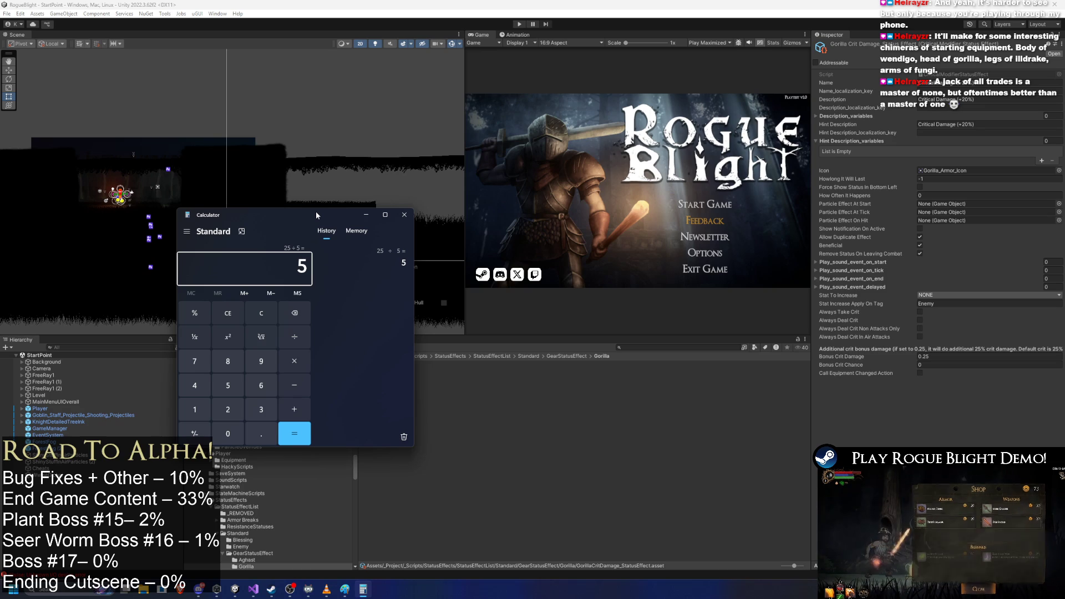
left_click(668, 358)
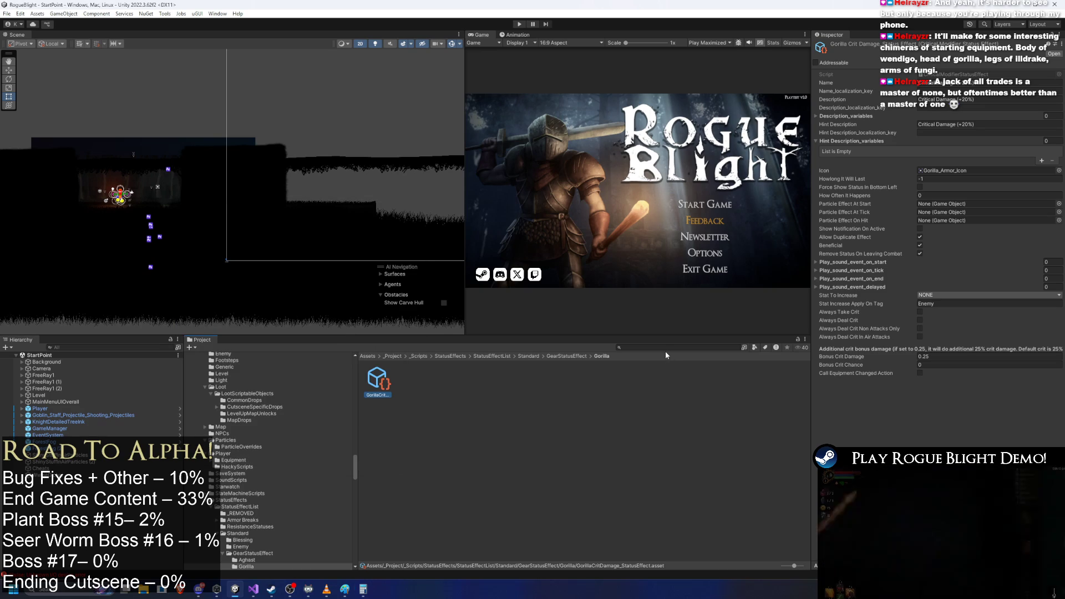
- Search 'grind s' and inspect the Grindstone blessing effect for comparison
left_click(664, 350)
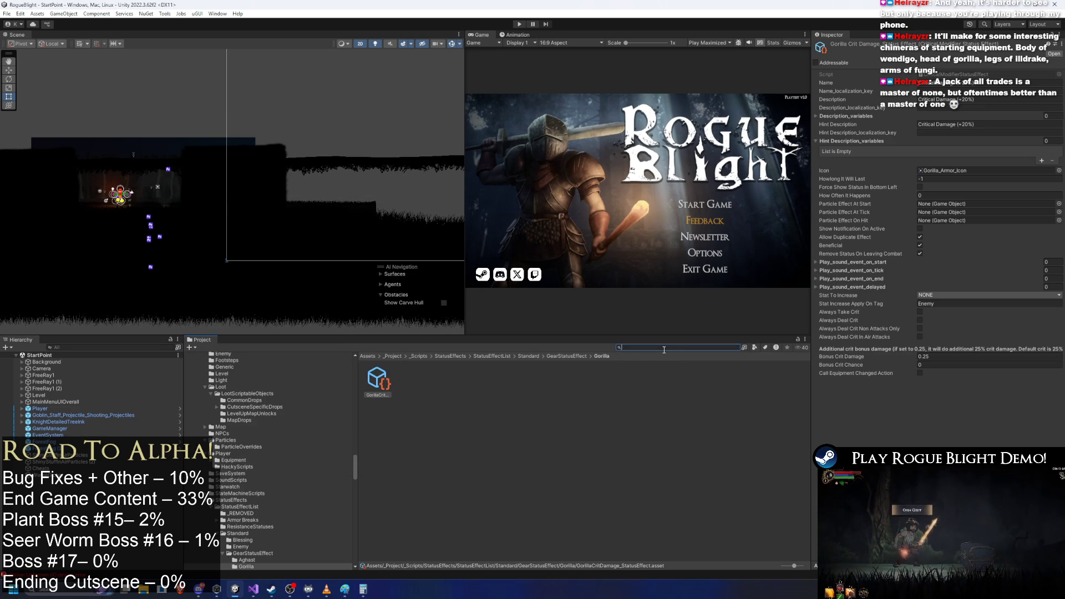
type("gr")
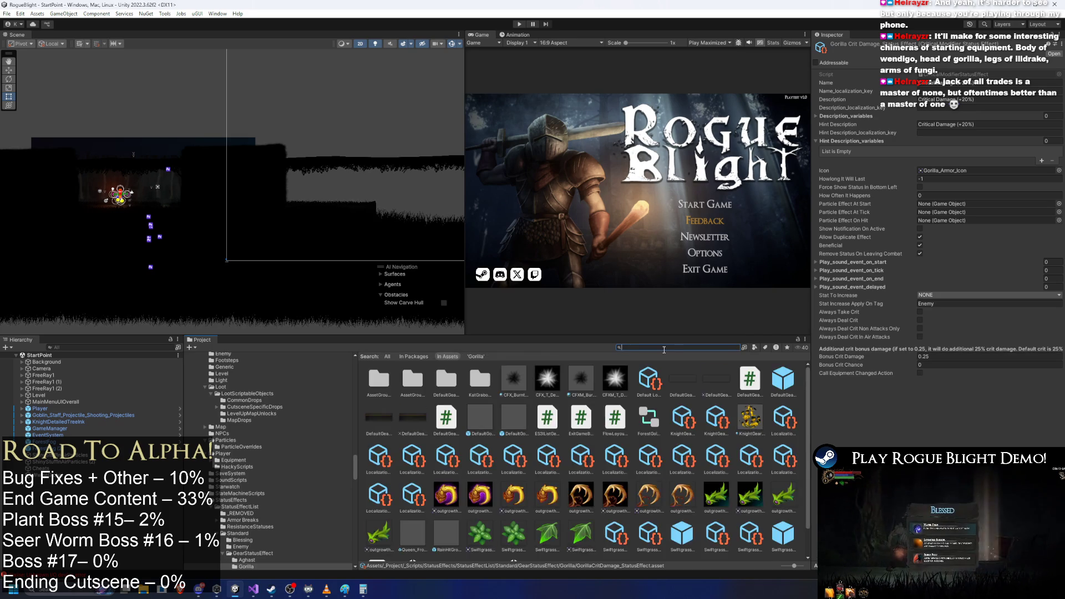
type("ind s")
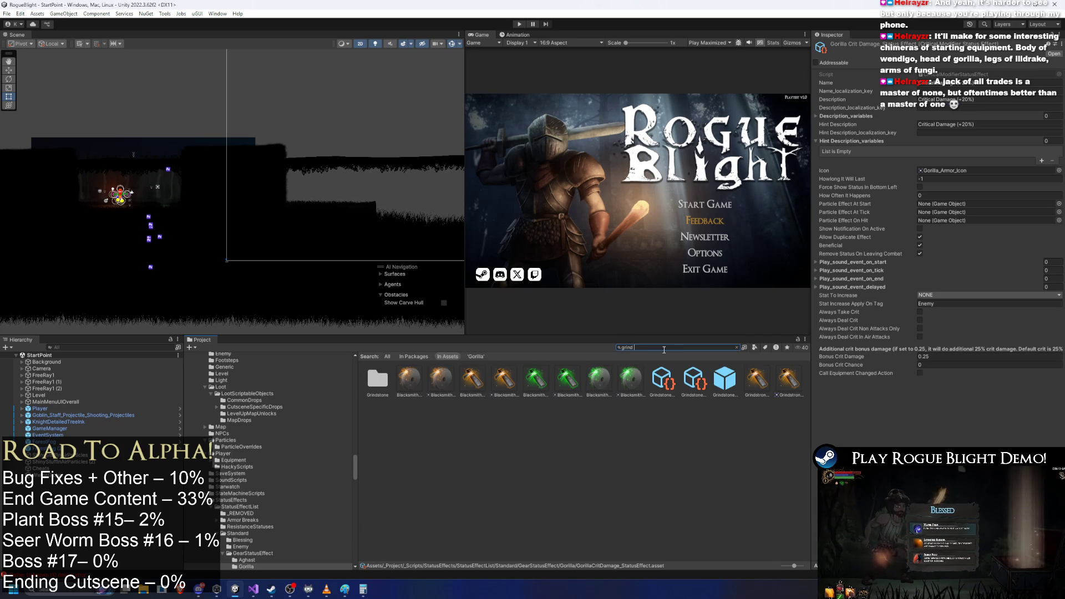
left_click(670, 379)
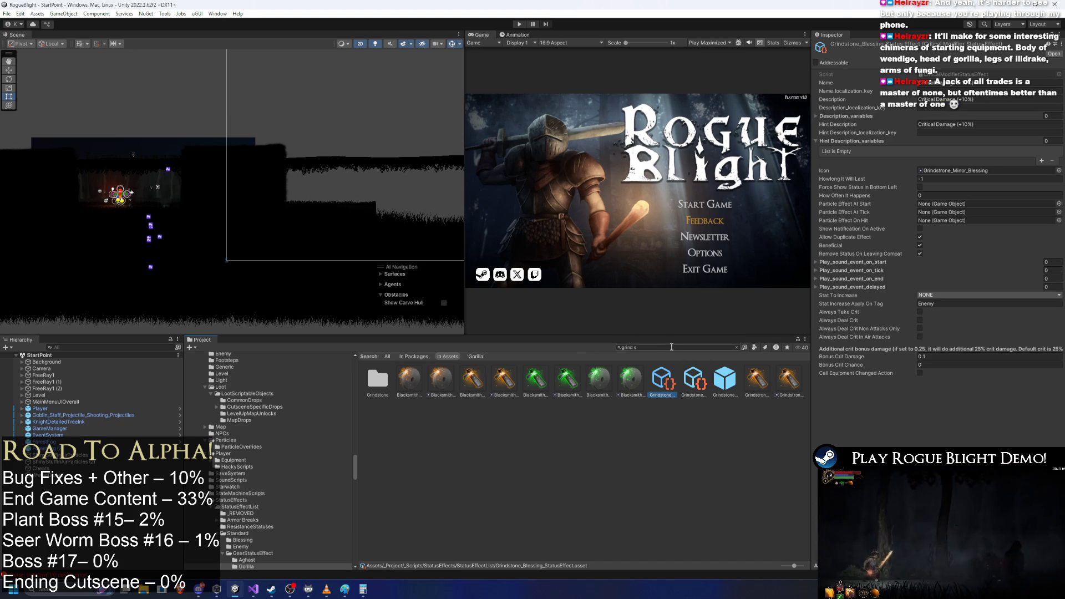
- Search 'gorilla crit' and duplicate the GorillaCritDamage_StatusEffect asset
key("ctrl+a")
key("BackSpace")
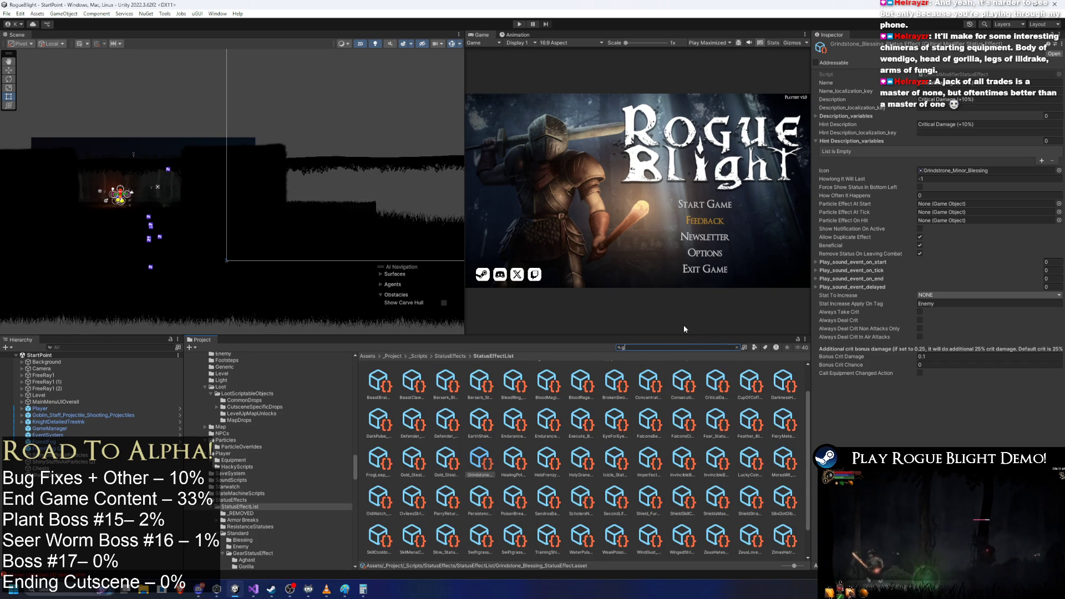
type("gorilla crit")
left_click(377, 381)
key("ctrl+d")
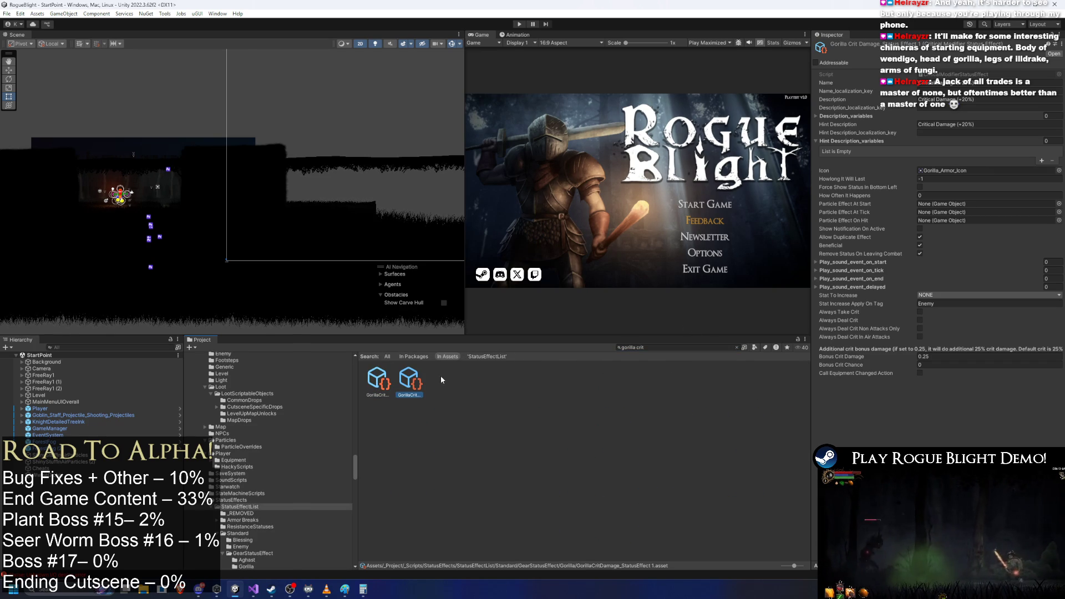
- Rename the copied crit effect to StartingBloodyGorillaCritDamage_StatusEffect
right_click(409, 380)
type("Blood")
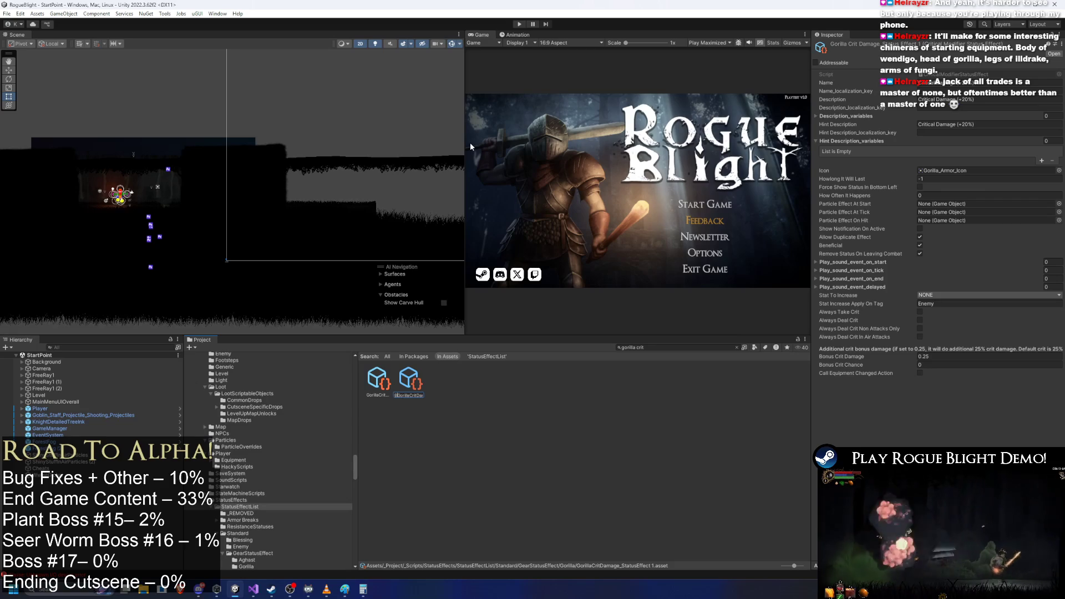
type("Starting")
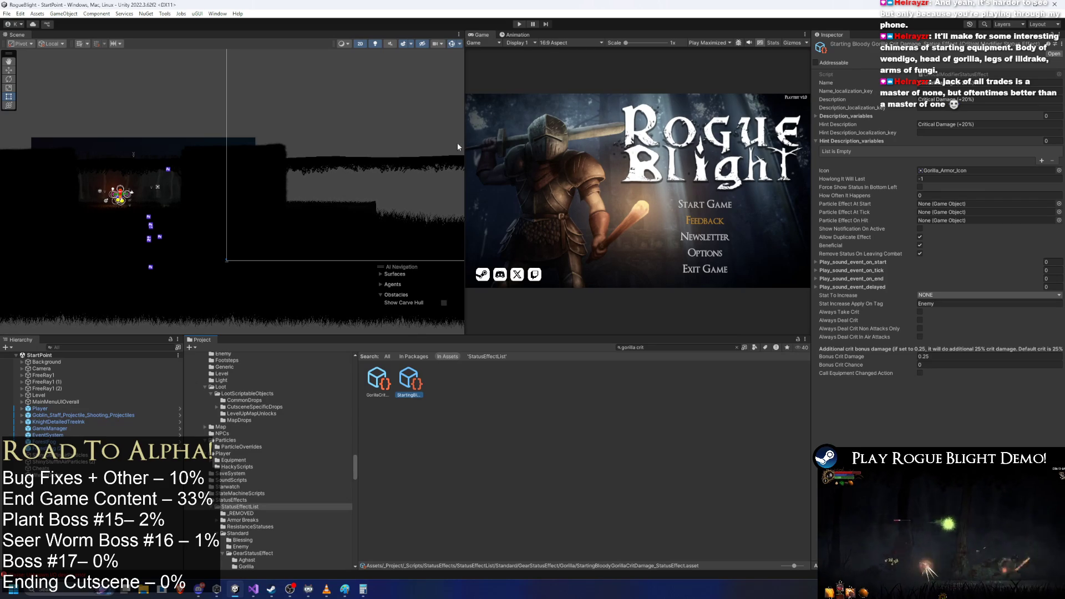
key("Return")
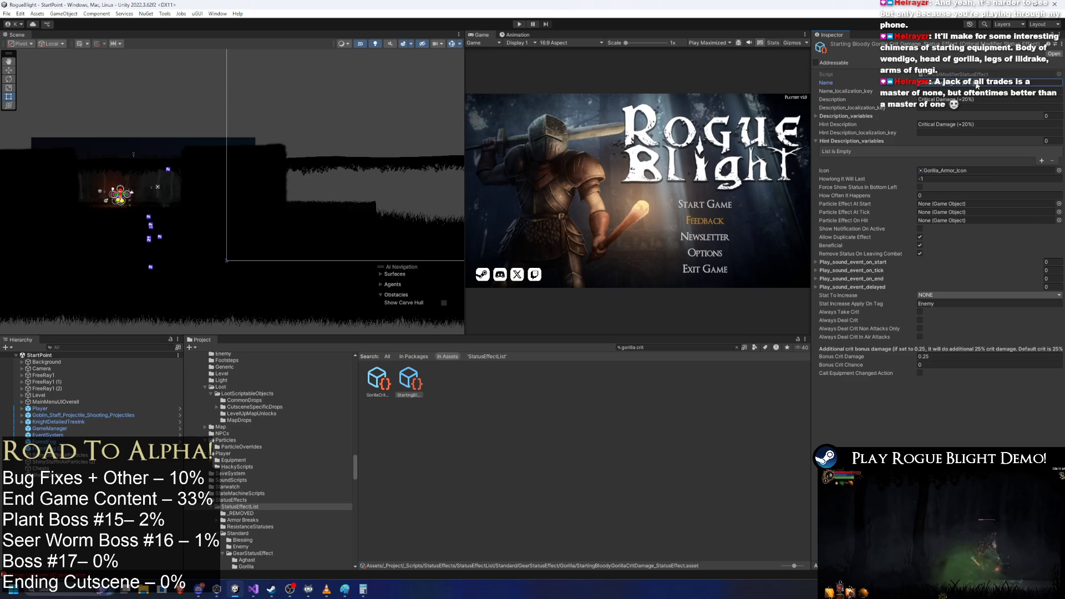
- Remove '(+20%)' from the effect's Description and Hint Description
left_click(943, 74)
left_click(972, 82)
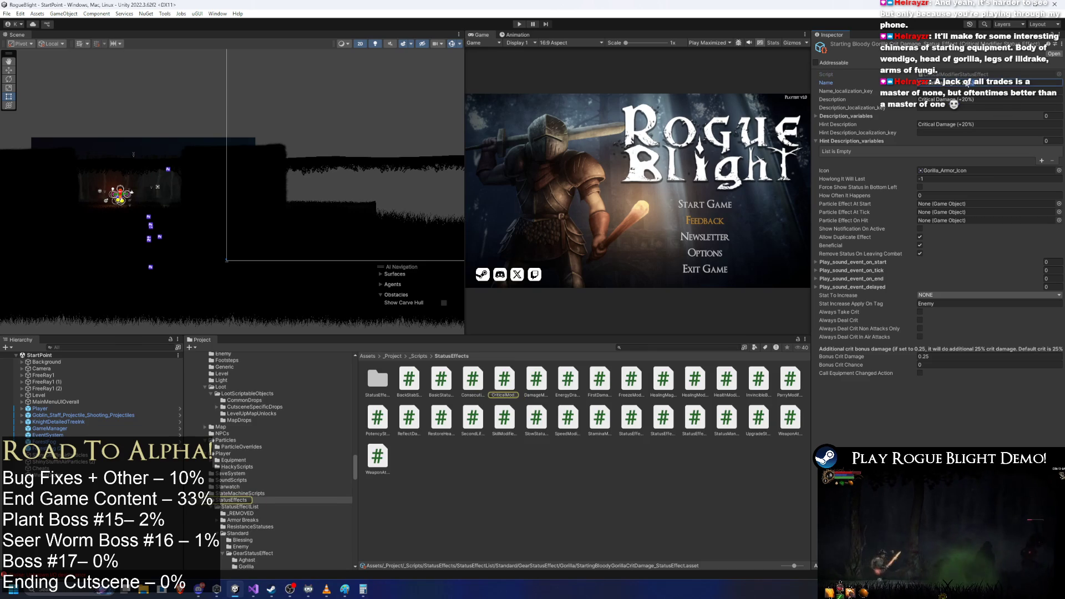
left_click_drag(975, 99, 960, 98)
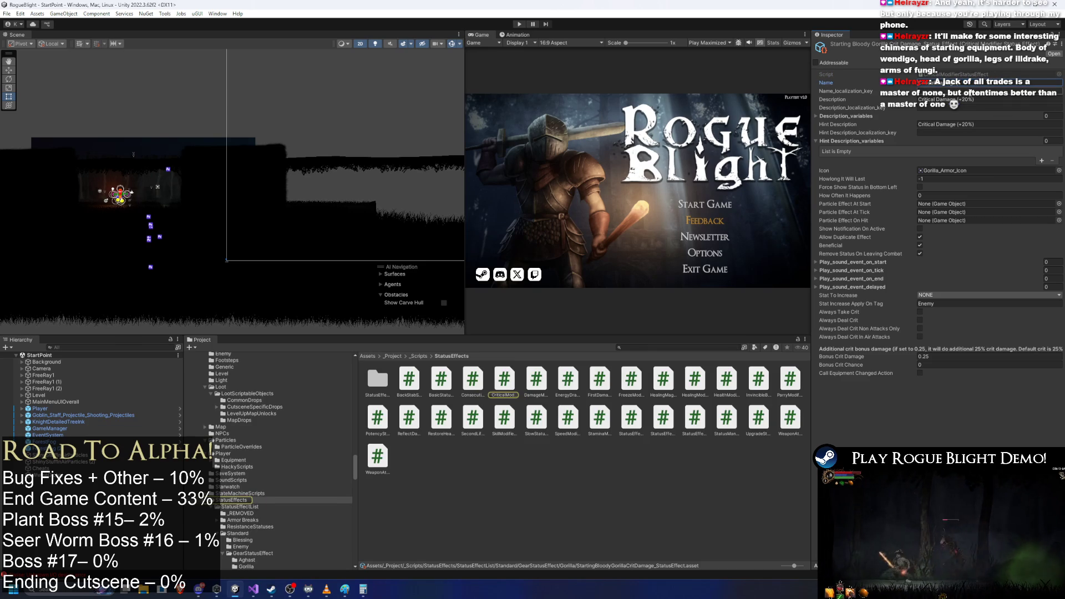
key("BackSpace")
left_click(980, 124)
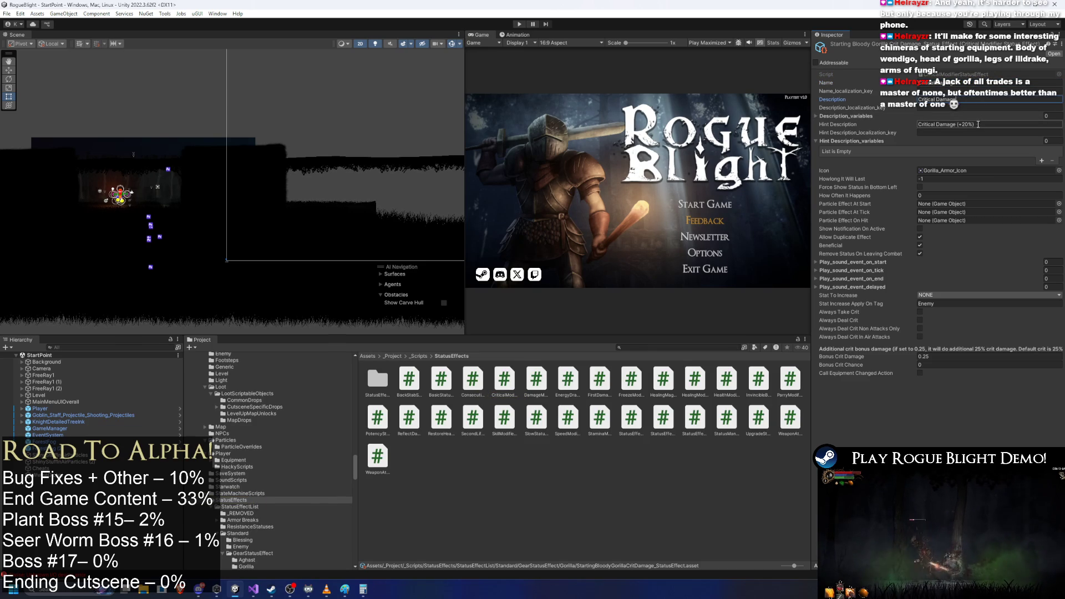
left_click_drag(975, 124, 958, 124)
key("BackSpace")
- Change Bonus Crit Damage from 0.25 to 0.02
left_click(923, 358)
key("BackSpace")
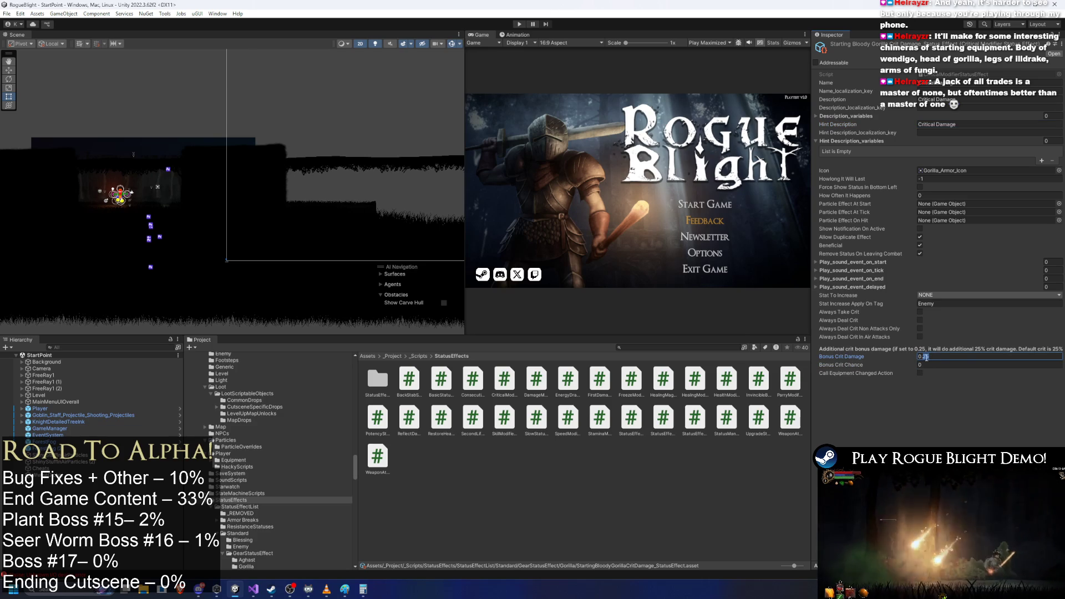
key("BackSpace")
type("02")
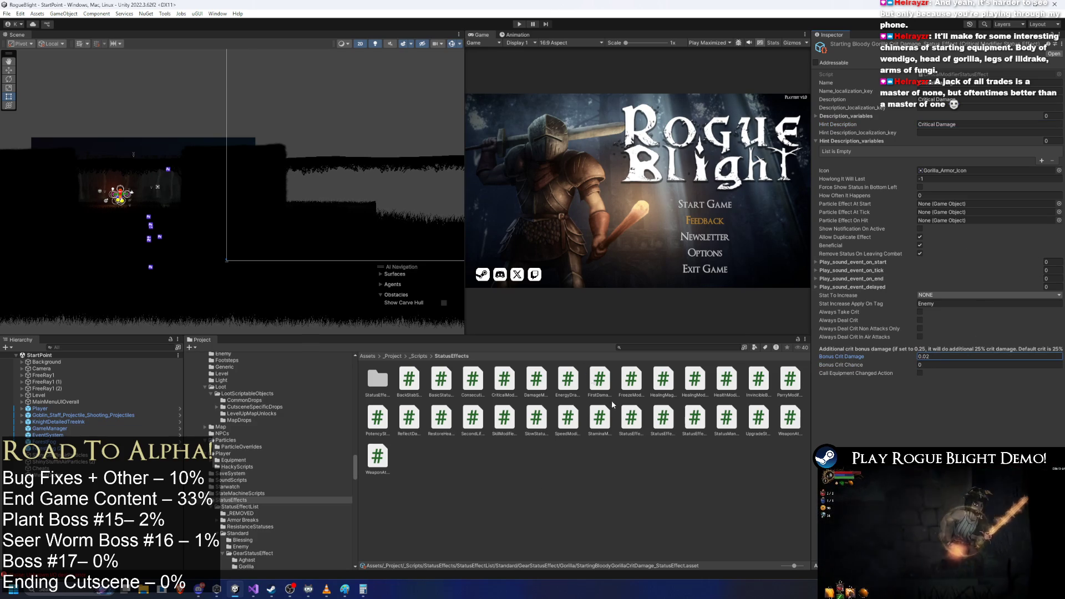
- Search 'gorilla' and open the StartingBloodyGorillaBodySpawner prefab in the Starting Bloody Gorilla Gear folder
left_click(660, 351)
type("bloody")
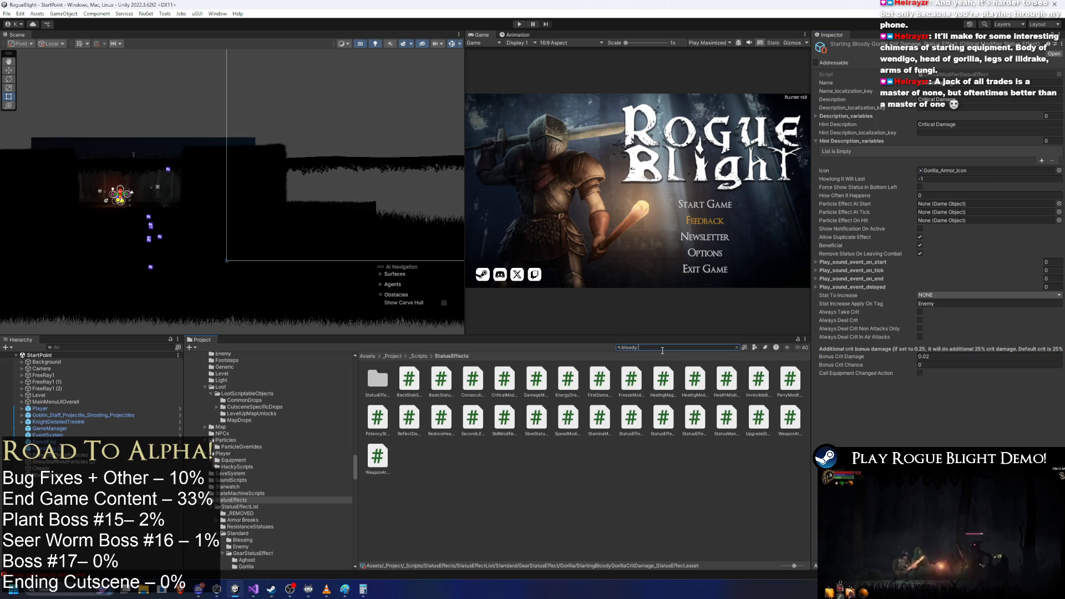
type("gorilla")
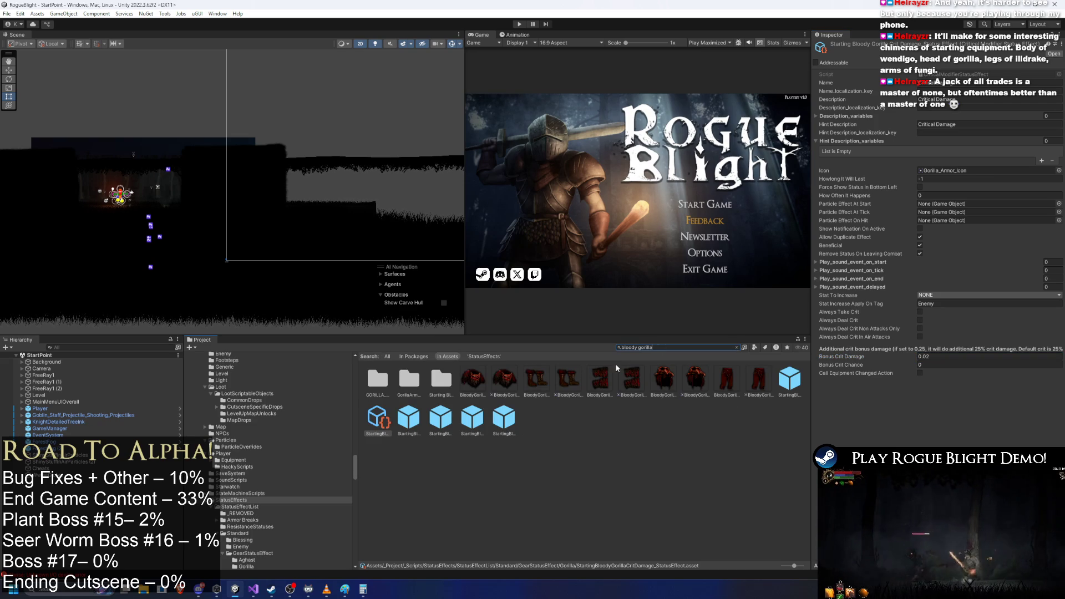
double_click(441, 379)
left_click(378, 378)
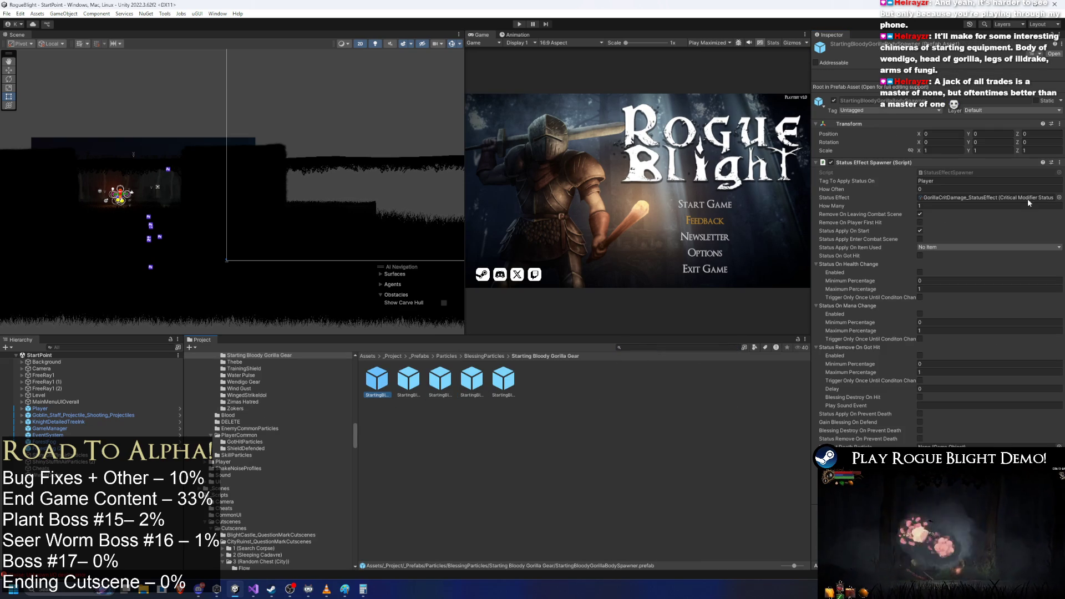
- Paste the StartingBloodyGorillaCritDamage effect into the body spawner's Status Effect field
left_click(974, 198)
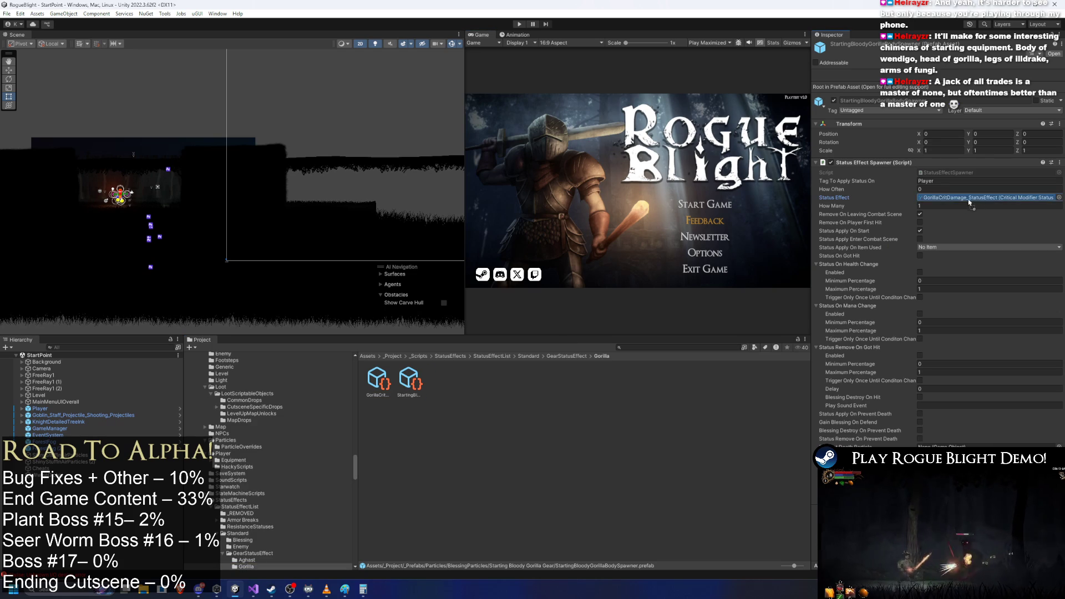
right_click(934, 198)
left_click(943, 238)
- Search 'lood' to check the crit damage effect, then clear the search back to the gear folder
left_click(630, 349)
type("lood")
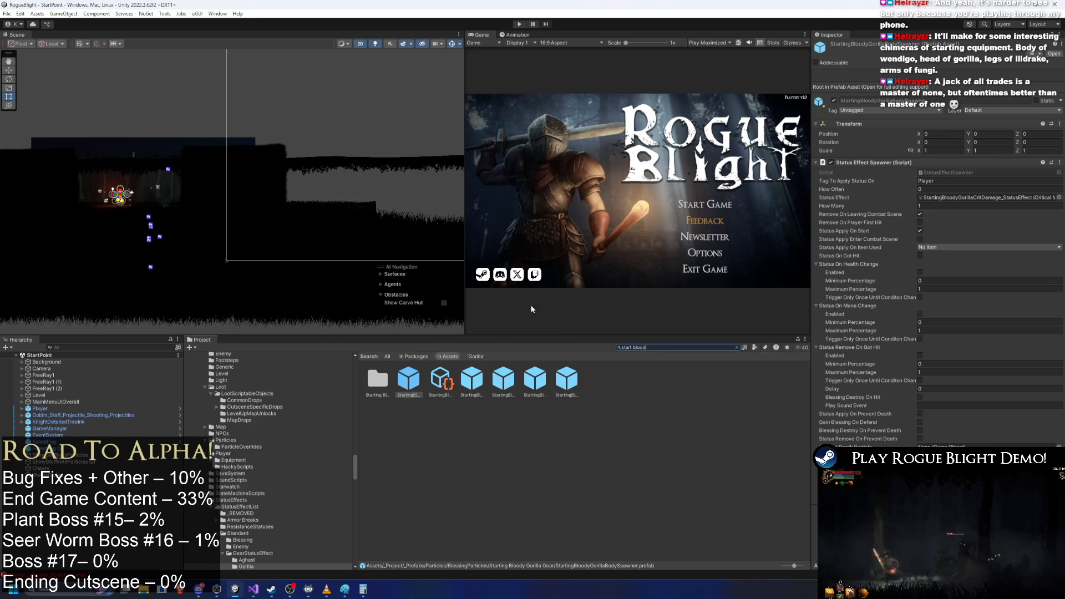
left_click(440, 380)
left_click(648, 349)
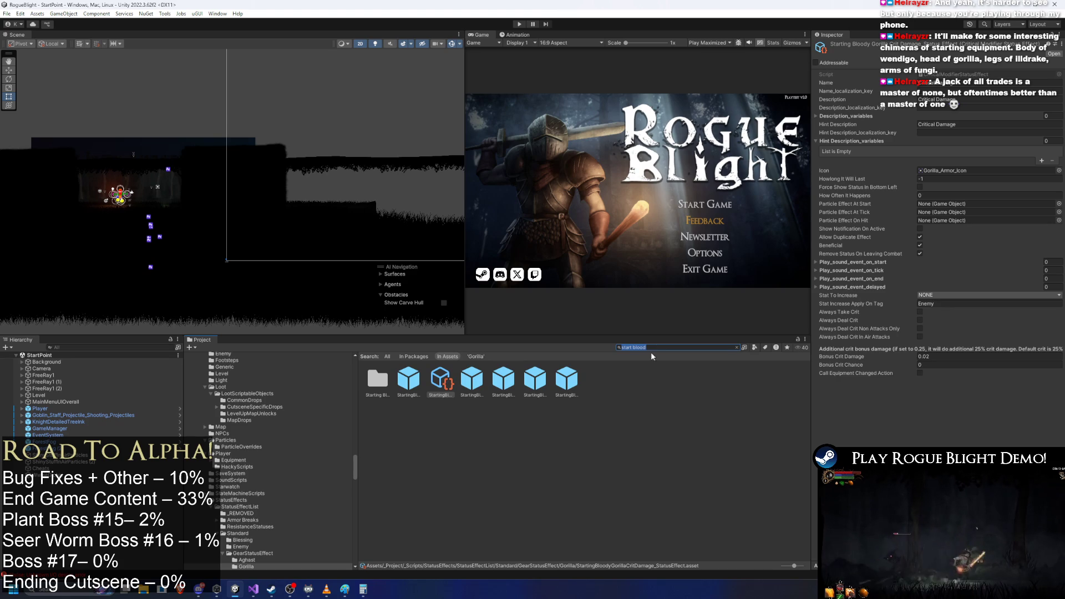
left_click(404, 383)
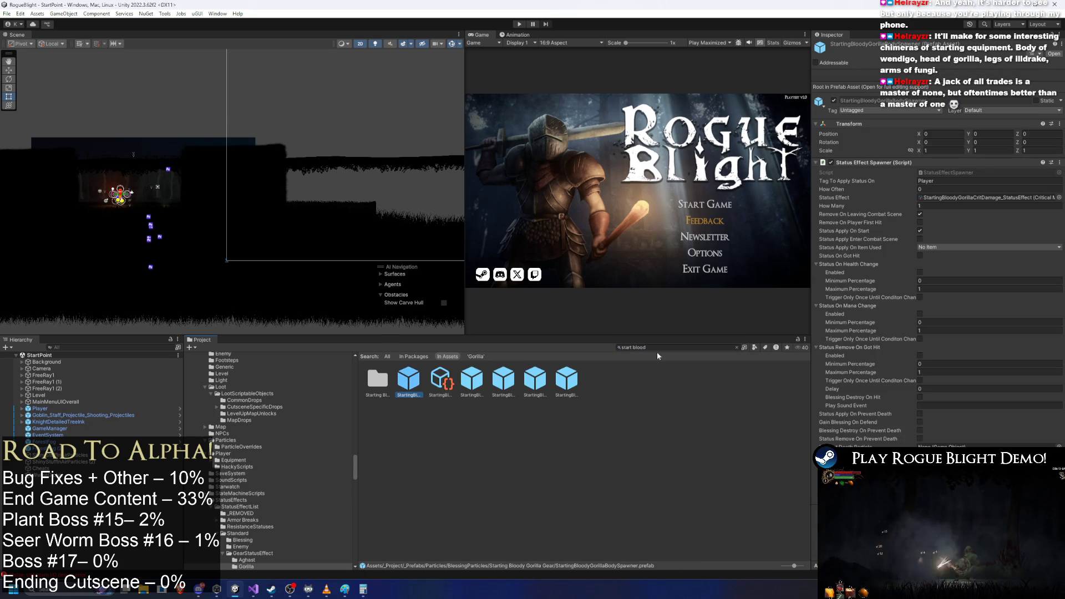
left_click(641, 350)
key("BackSpace")
- Paste the crit damage effect into the gloves, head and legs spawners' Status Effect fields
left_click(409, 380)
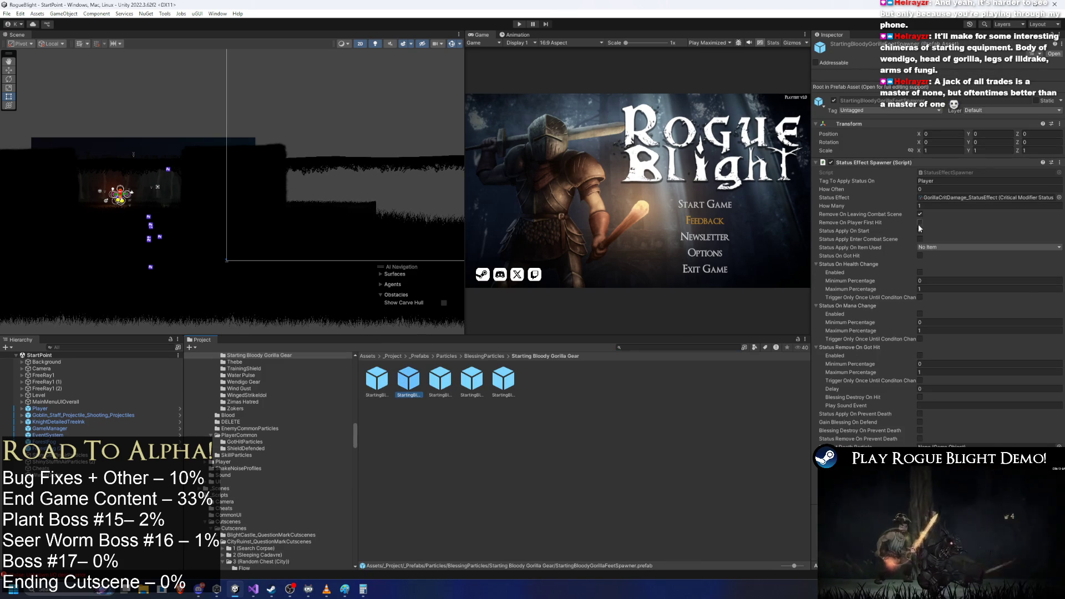
left_click(440, 380)
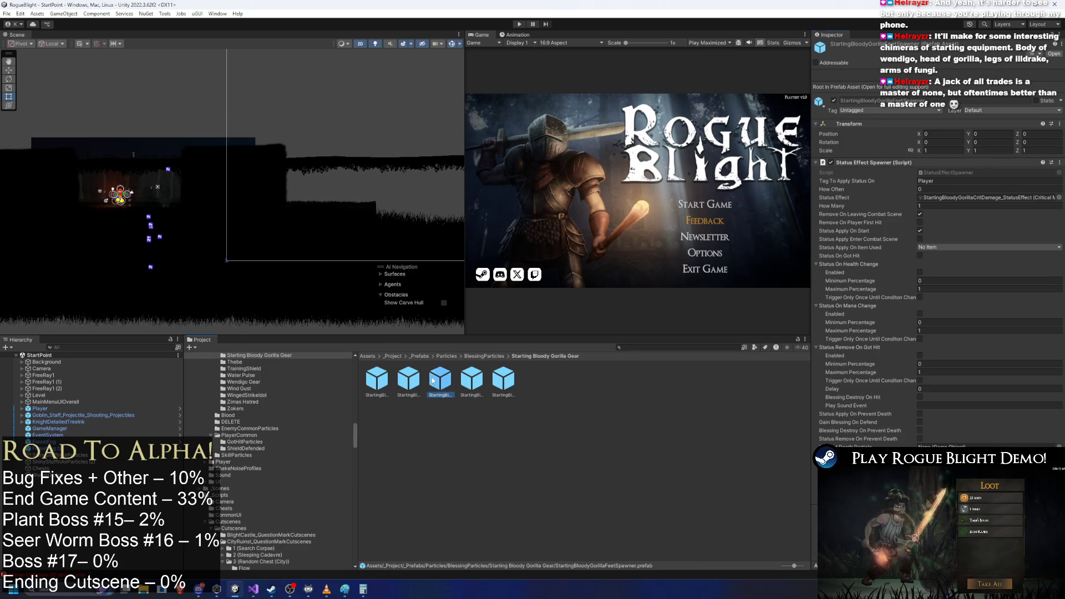
right_click(855, 200)
left_click(887, 266)
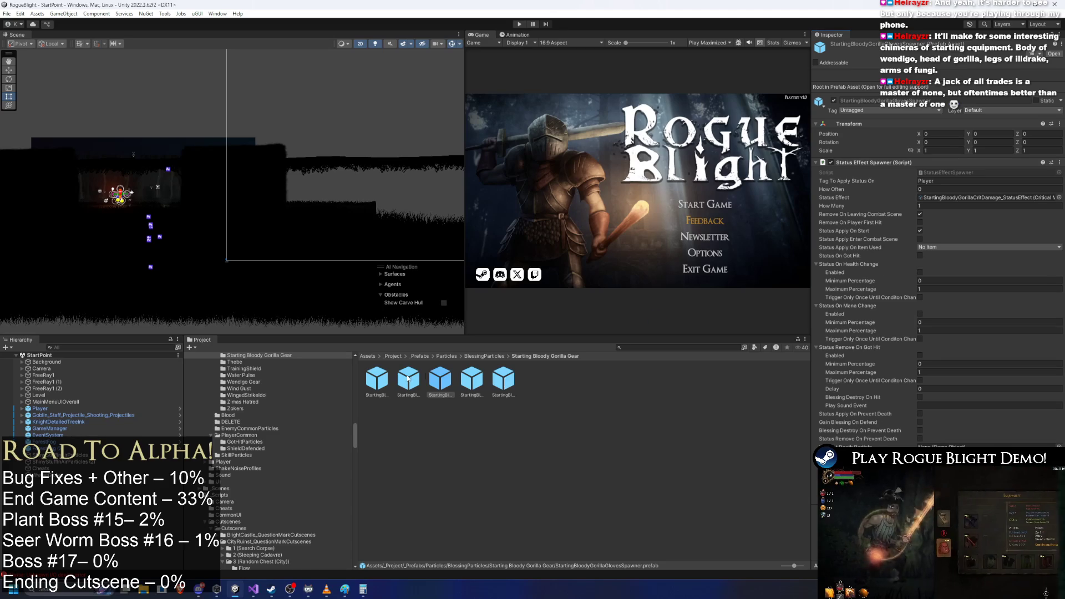
left_click(471, 380)
right_click(857, 198)
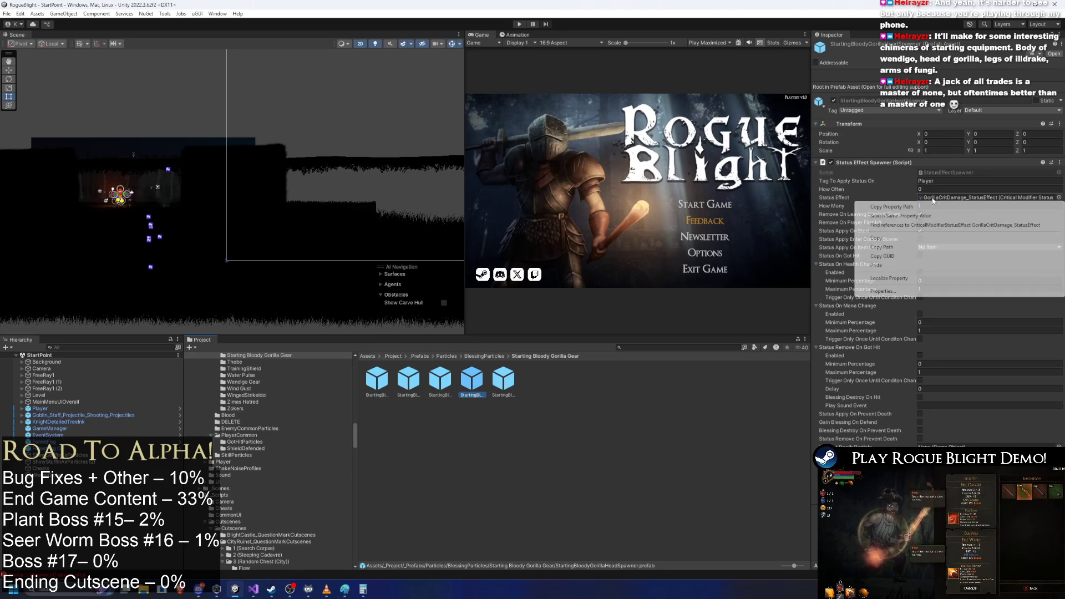
left_click(887, 265)
left_click(503, 380)
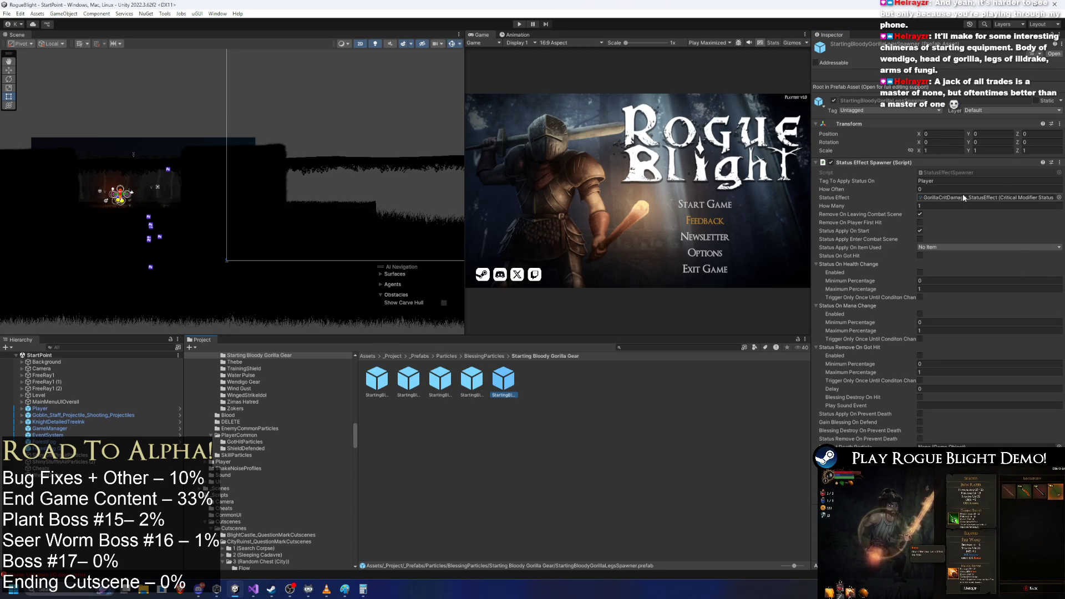
right_click(855, 198)
left_click(923, 265)
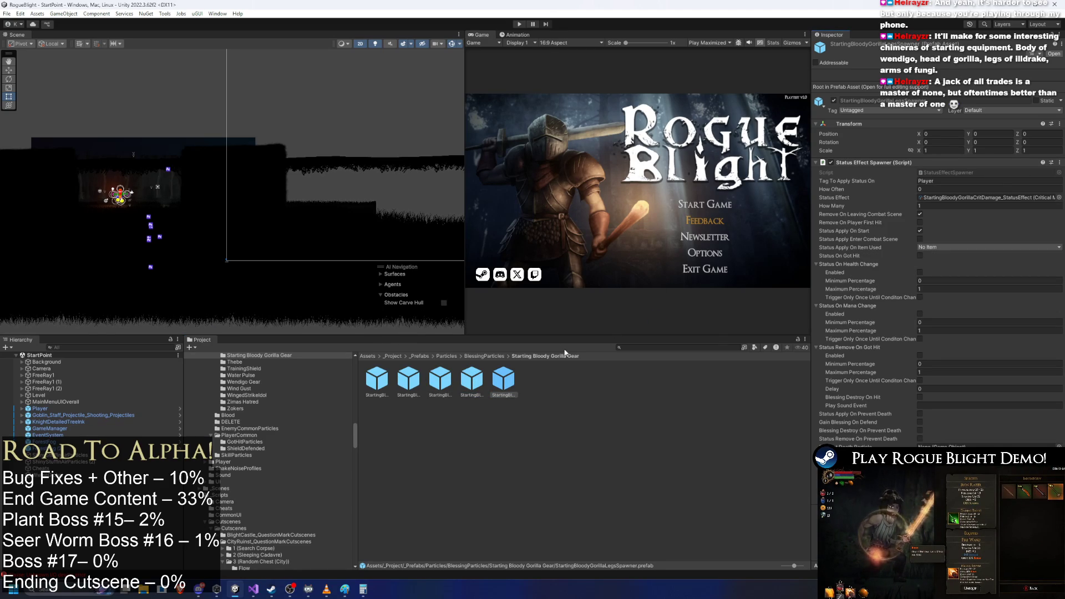
- Search 'bl' from BlessingParticles and open the GorillaArmorBloody folder
left_click(477, 356)
left_click(646, 346)
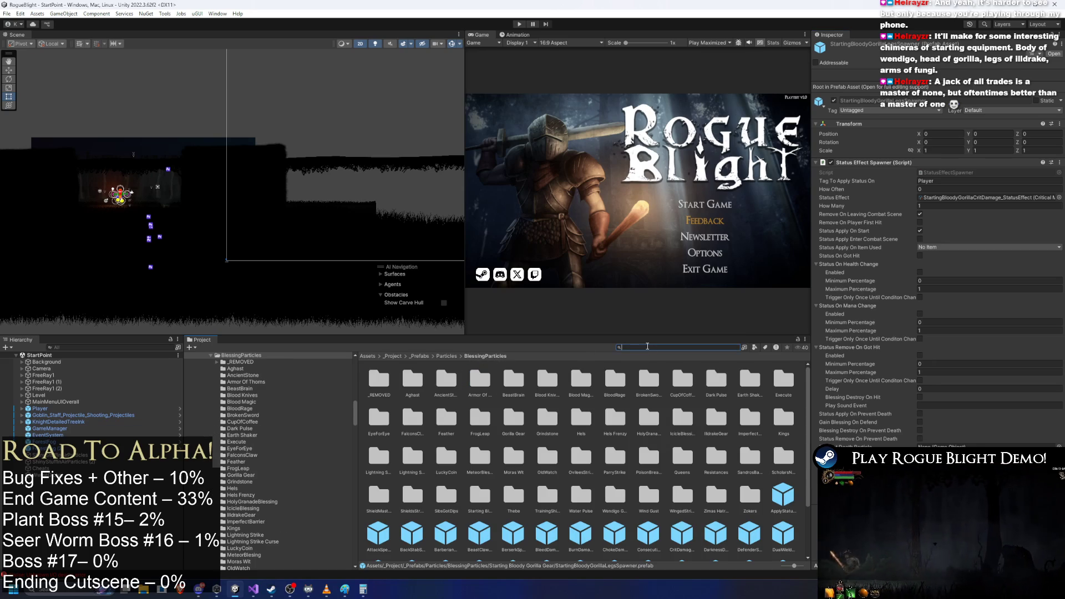
type("bloody gorilla")
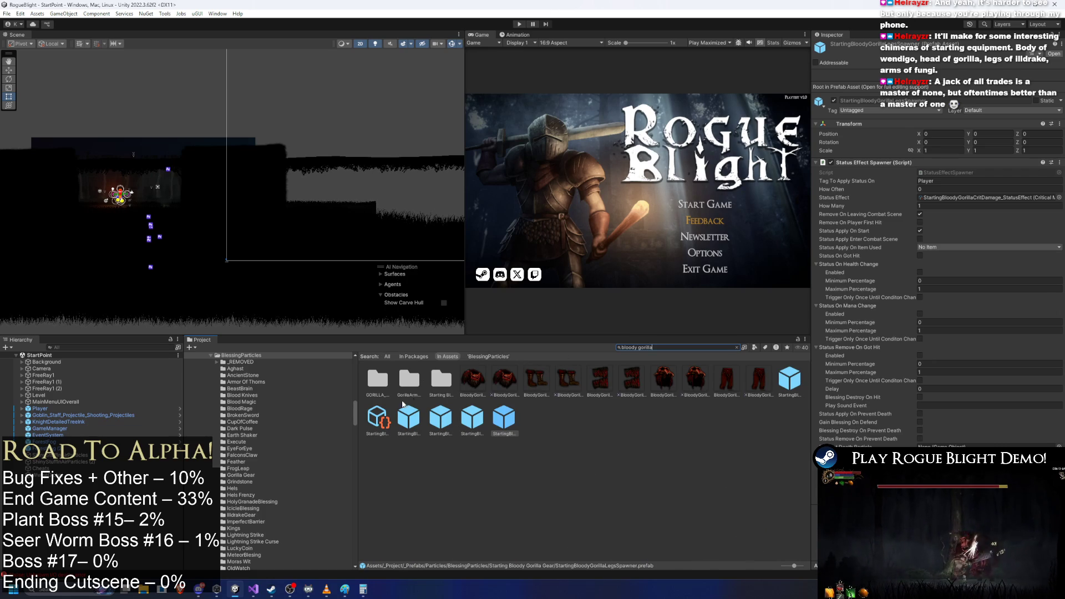
left_click(379, 416)
double_click(407, 385)
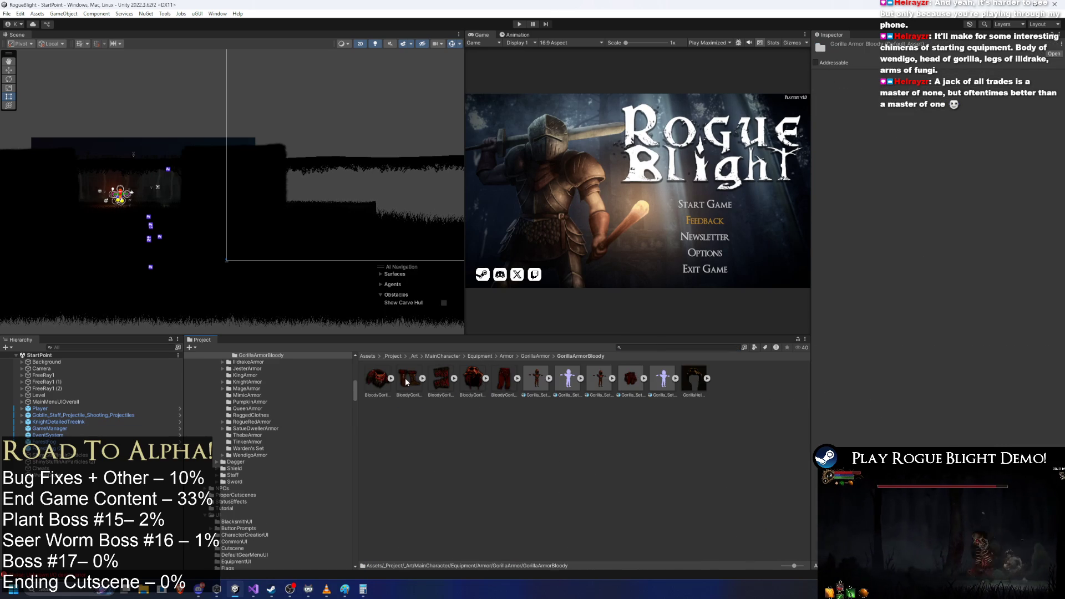
- Search the project for 'gorillla', then clear the search field
left_click(621, 352)
type("goril")
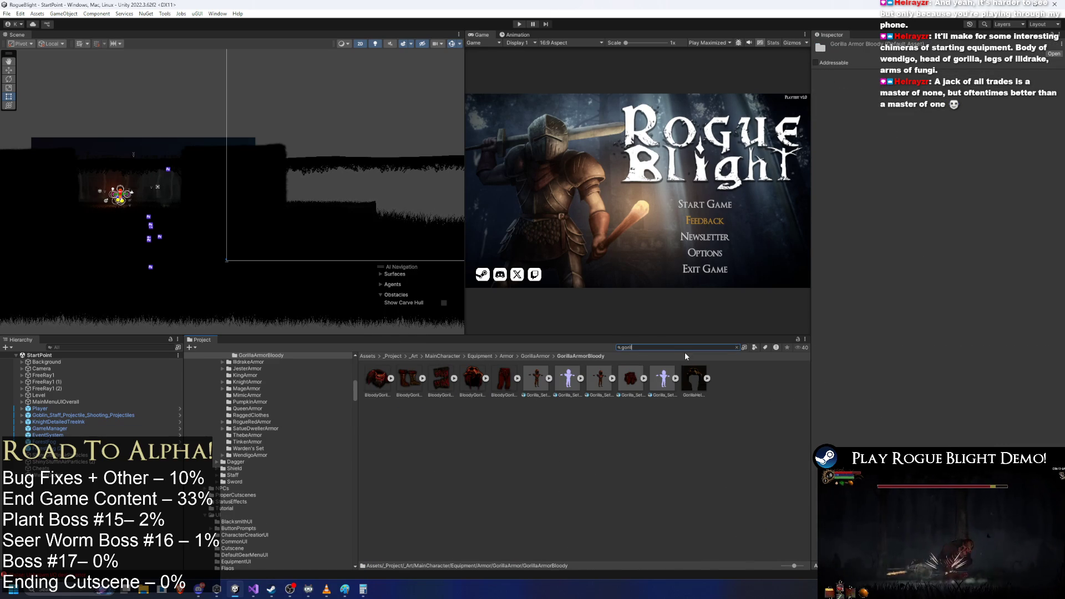
type("lla")
key("ctrl+a")
key("BackSpace")
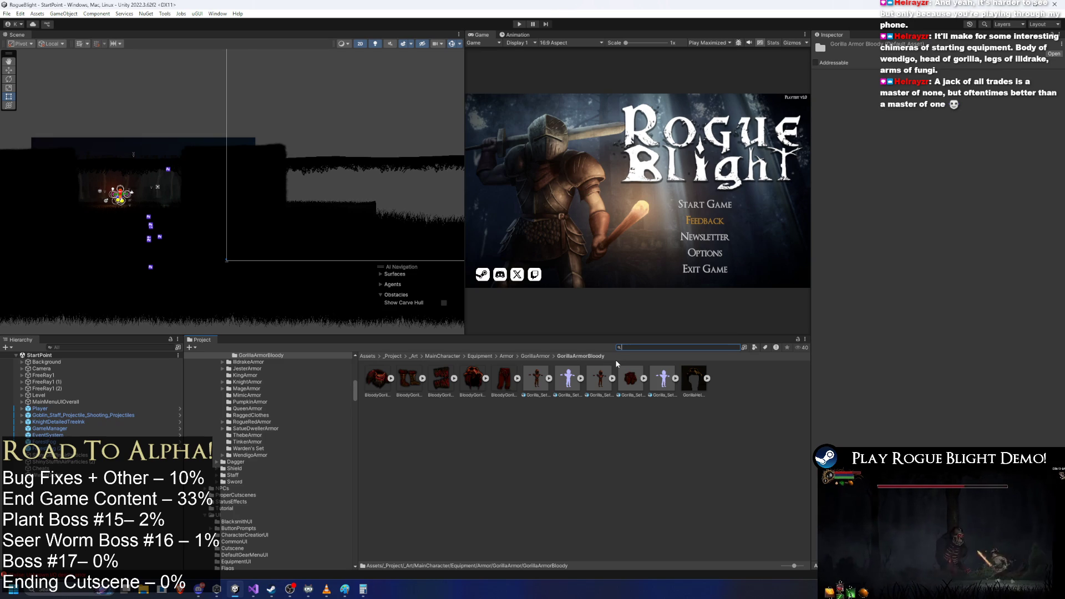
- Find and open the GORILLA_BLOODY UNIQUE folder among the UNIQUE folders
left_click(409, 379)
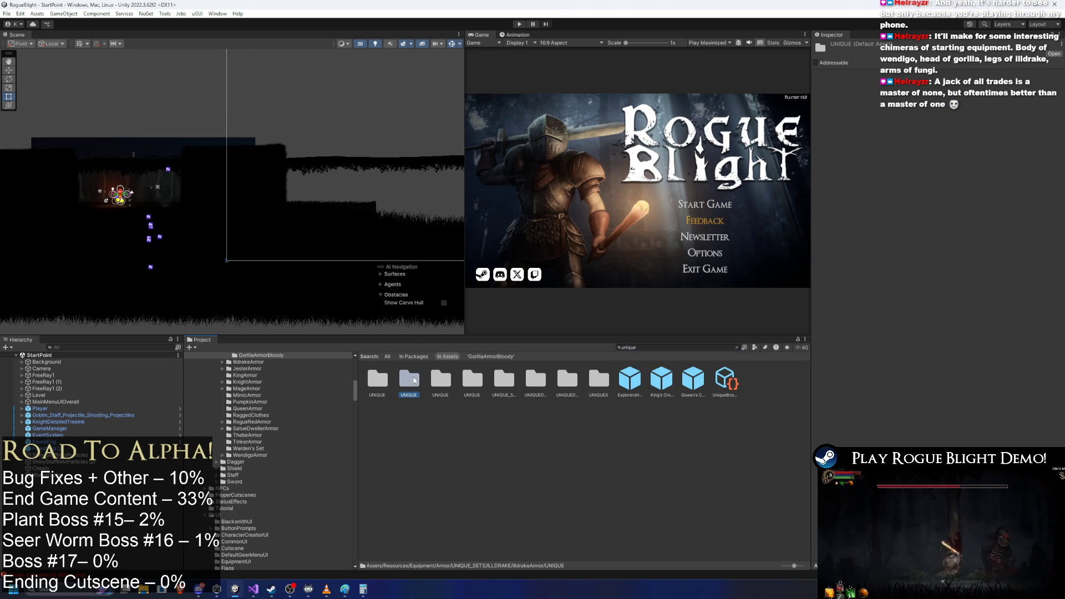
key("Right")
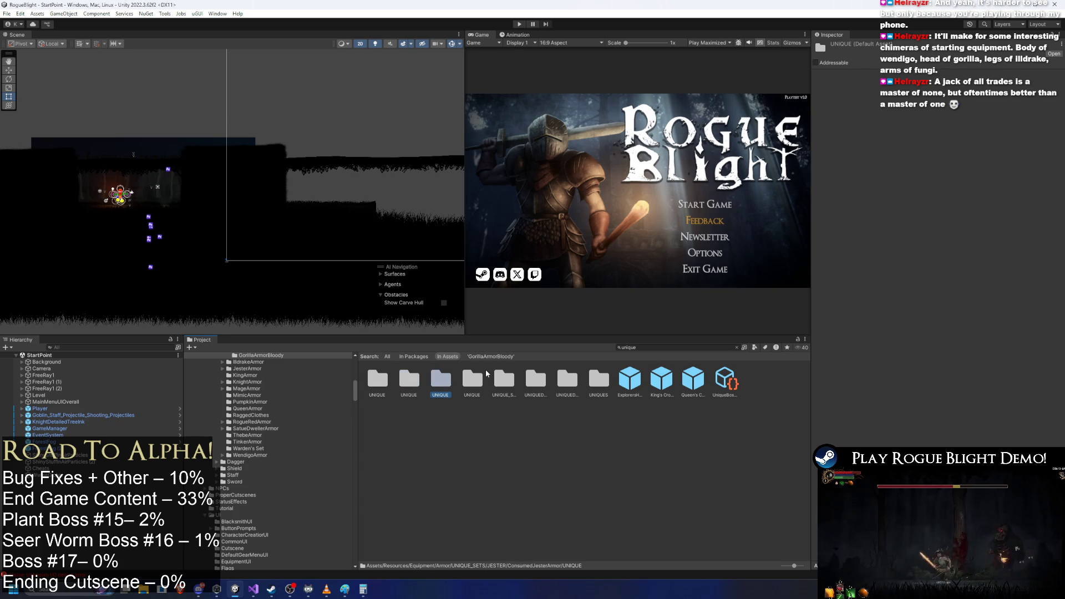
key("Right")
key("Left")
key("Left")
key("Left")
key("Right")
key("Left")
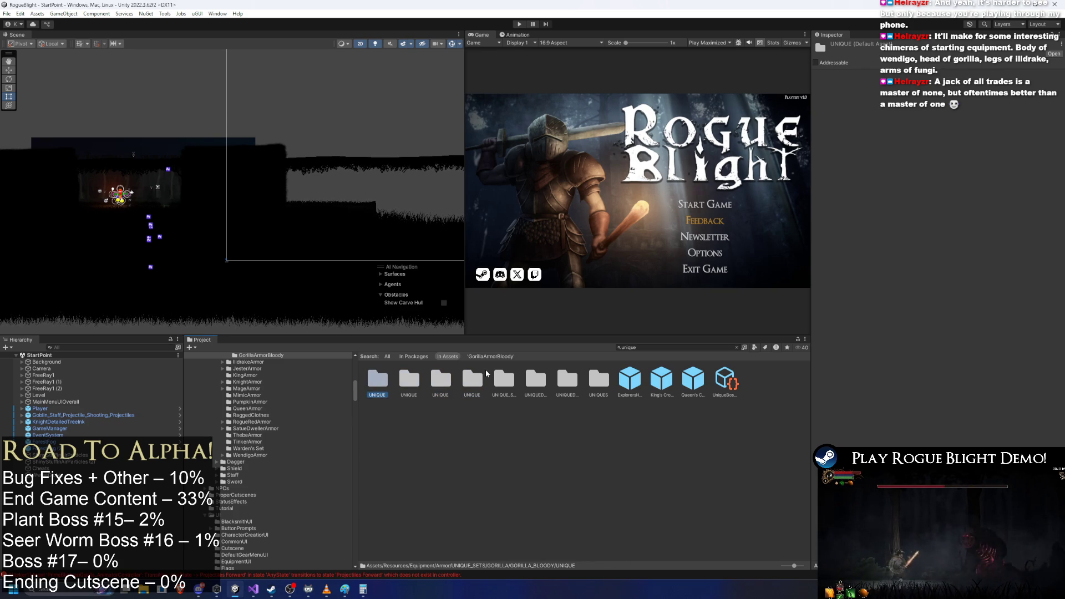
key("Right")
key("Right")
key("Right")
key("Right")
key("Left")
key("Left")
key("Left")
key("Left")
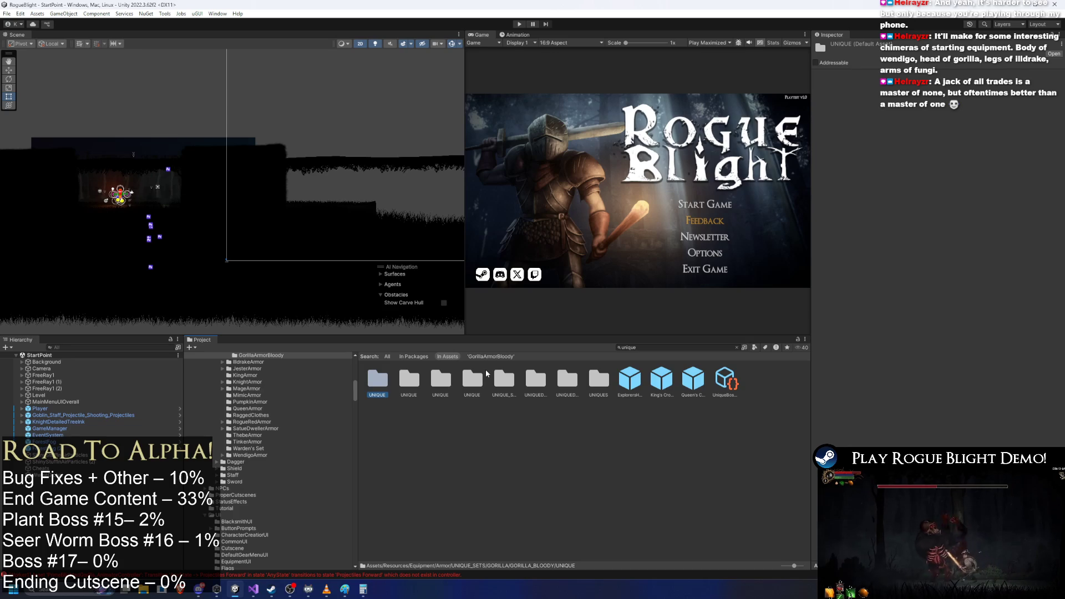
key("Return")
- Inspect B_Gorilla Boots and ping its GorillaFeet_Blessing in the Blessings/Armor folder
key("Right")
key("Right")
key("Right")
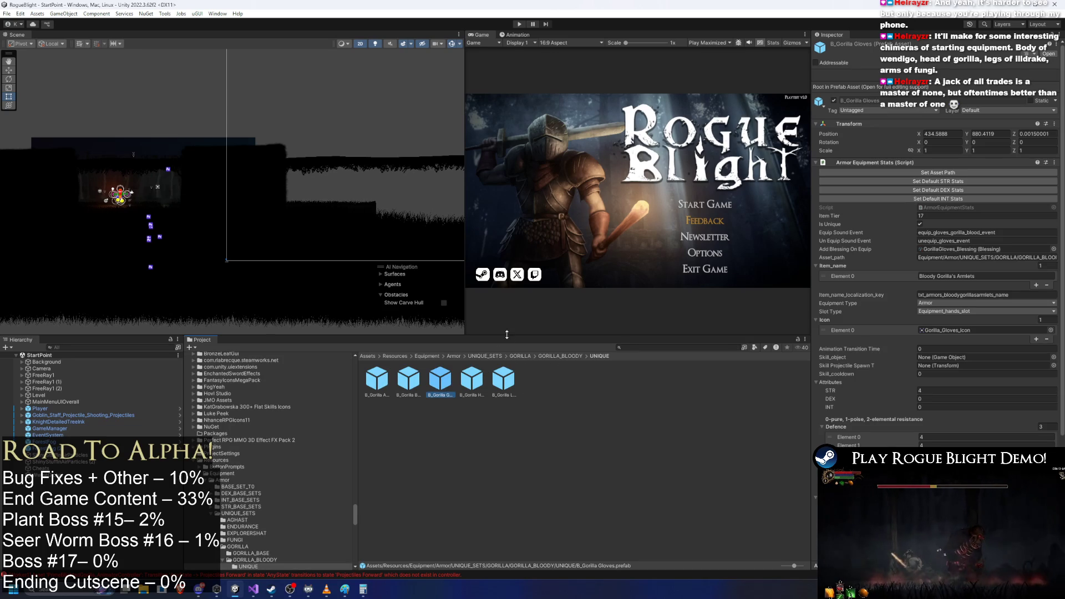
left_click(416, 373)
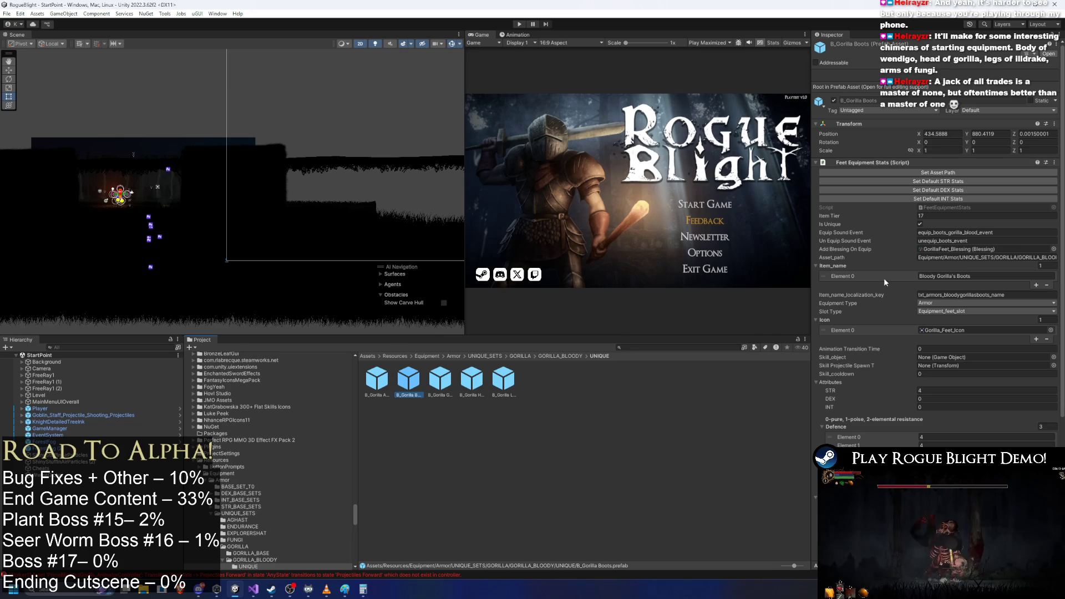
left_click(957, 247)
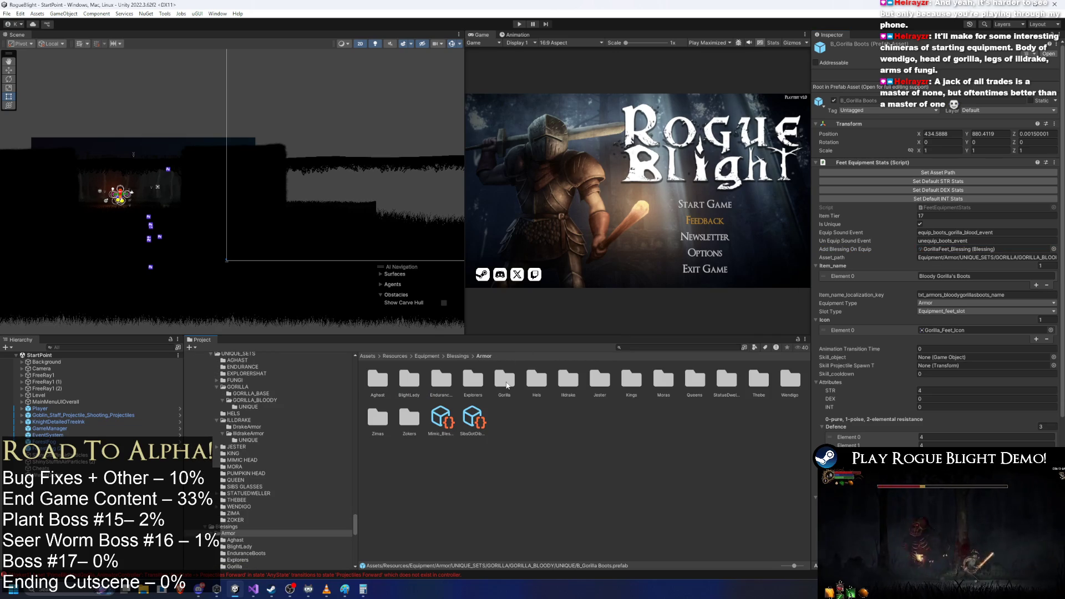
- Rename the Gorilla 1 folder to StartingBloodyGorilla and open it to its blessing assets
left_click(506, 383)
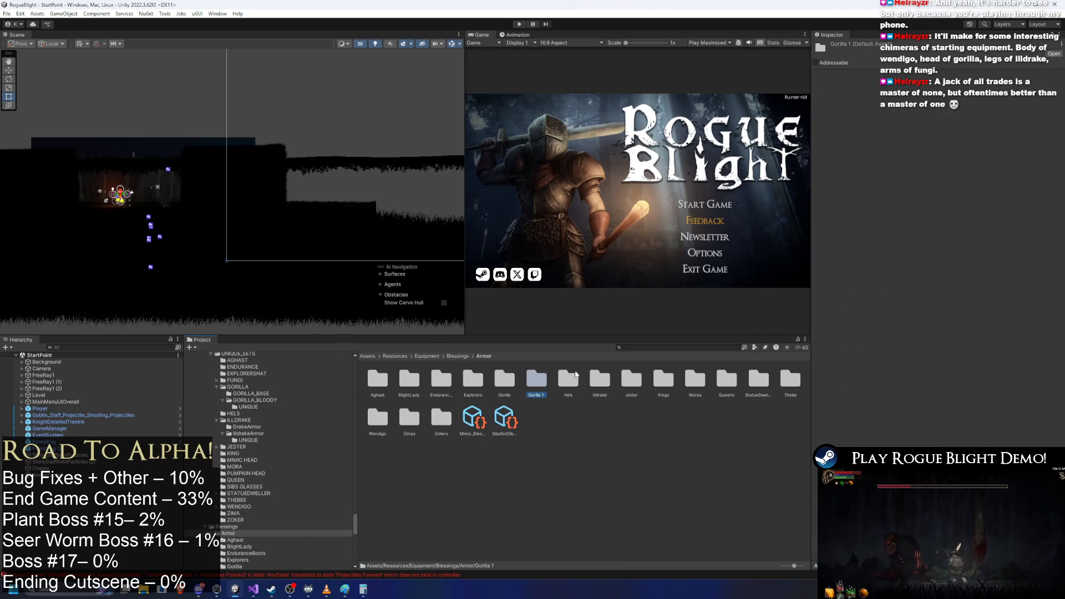
right_click(531, 380)
left_click(592, 145)
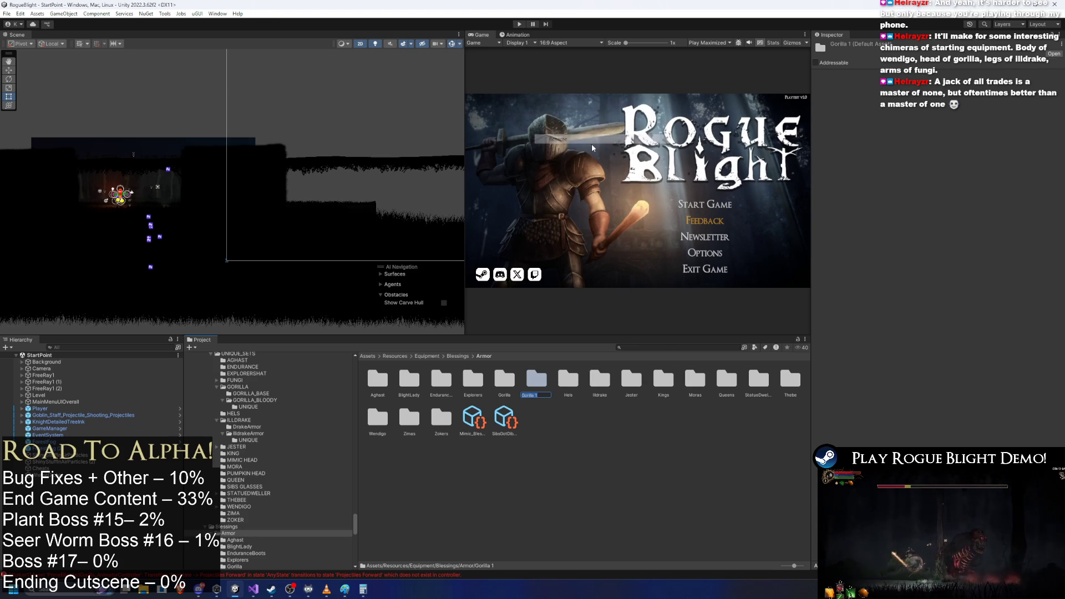
type("StartingGorilla")
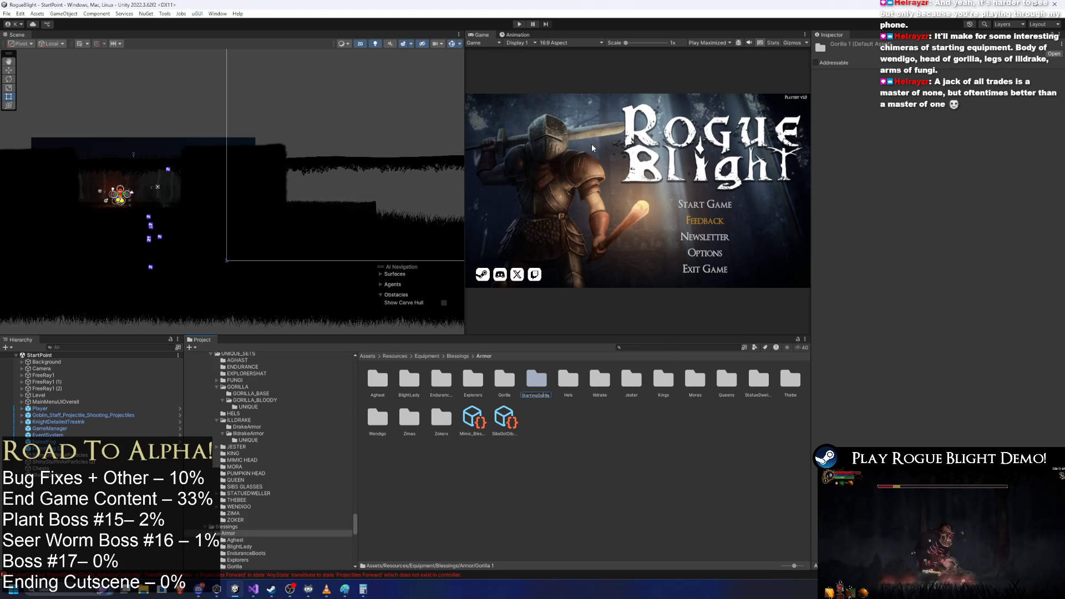
type("Bloody")
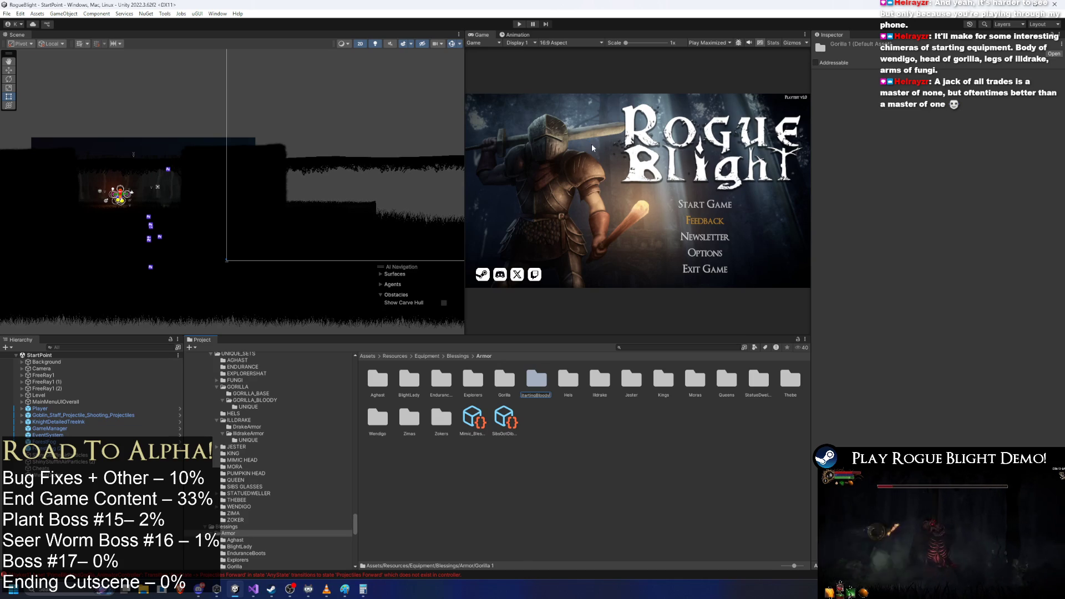
key("Return")
double_click(726, 382)
left_click(378, 377)
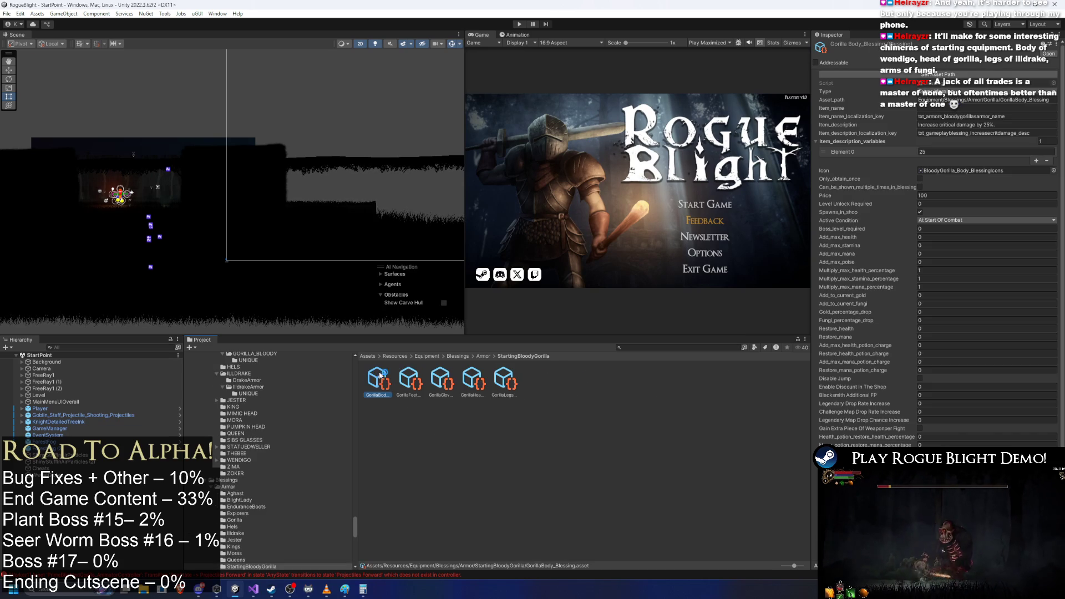
- Prefix the GorillaBody and GorillaFeet blessings with 'Starting'
right_click(378, 382)
left_click(425, 141)
key("Home")
type("Starting")
key("Return")
right_click(375, 382)
left_click(416, 139)
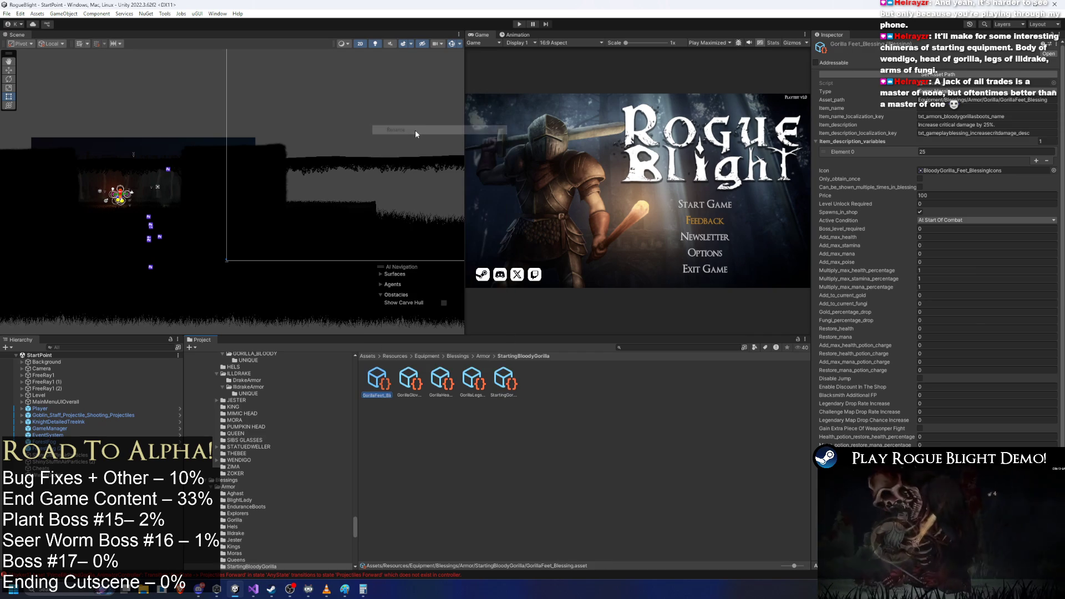
key("Home")
type("Starting")
key("Return")
- Add the 'Starting' prefix to the gloves, head and legs blessings and set the asset path
right_click(367, 368)
left_click(408, 132)
key("Home")
type("Starting")
key("Return")
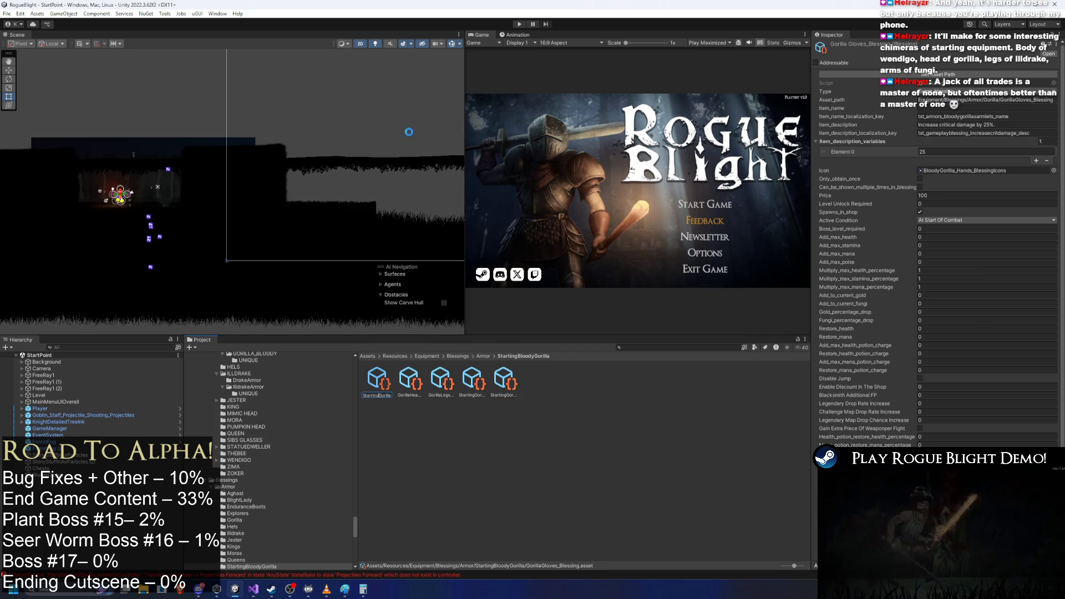
right_click(377, 380)
left_click(410, 136)
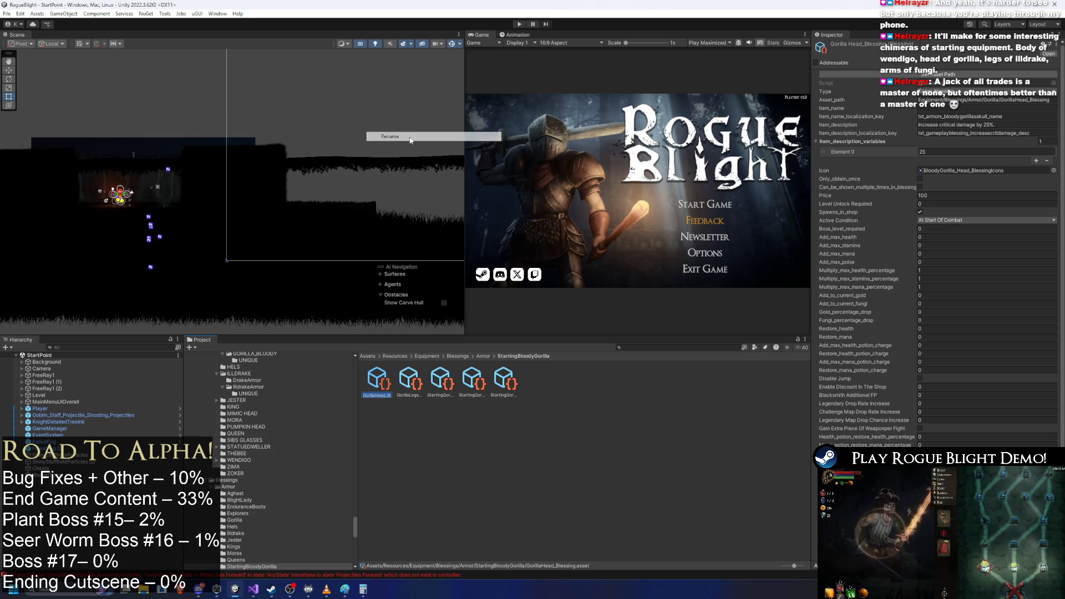
key("Return")
right_click(377, 381)
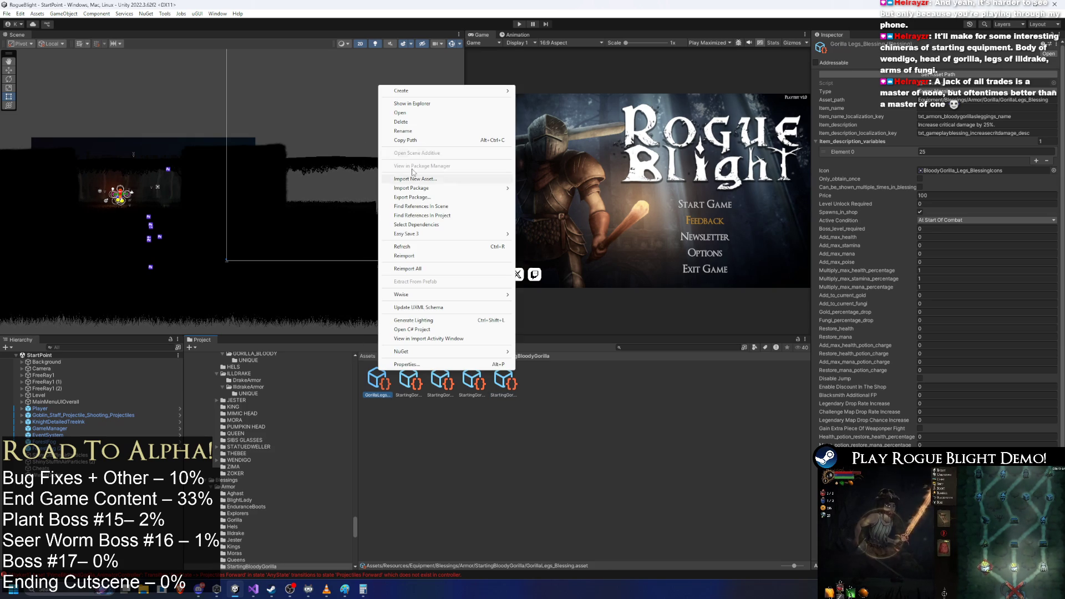
left_click(419, 131)
key("Return")
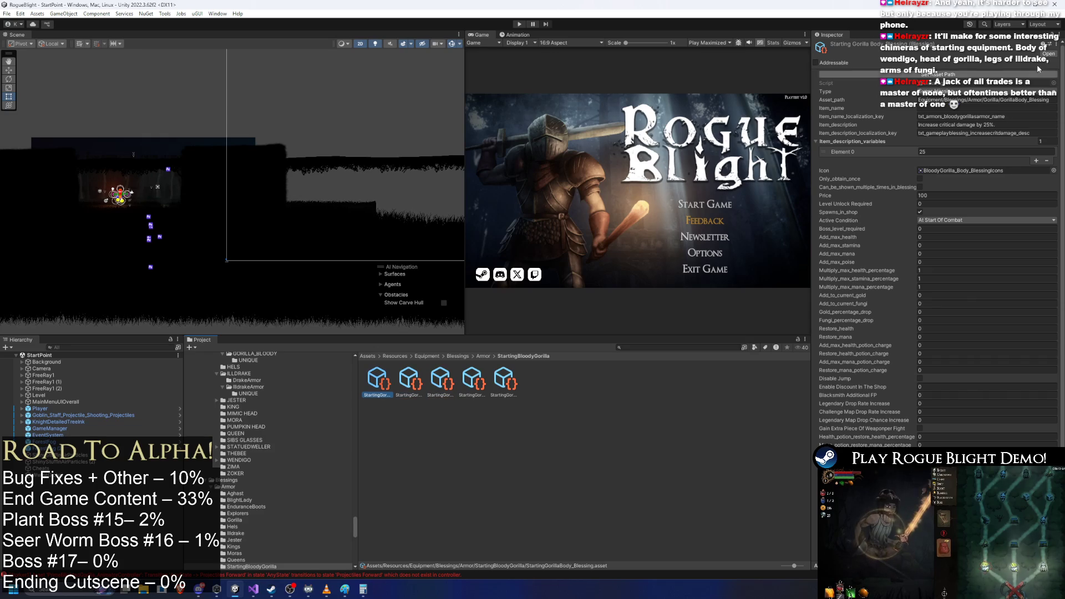
left_click(992, 76)
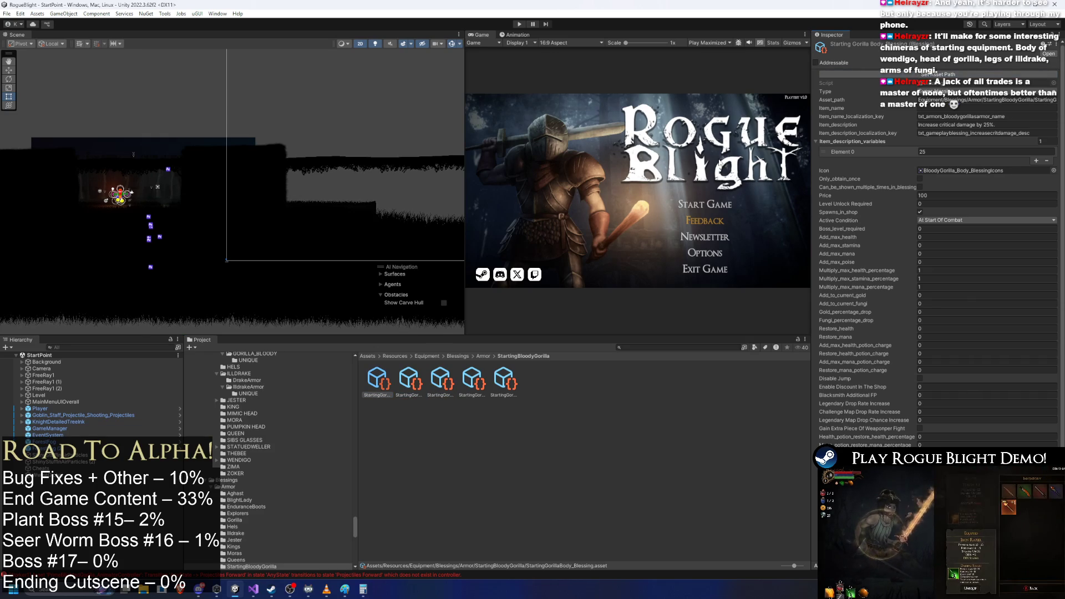
- Set the asset path on the Starting Gorilla Feet, Gloves and Legs blessings
left_click(409, 380)
left_click(957, 75)
left_click(441, 381)
left_click(957, 75)
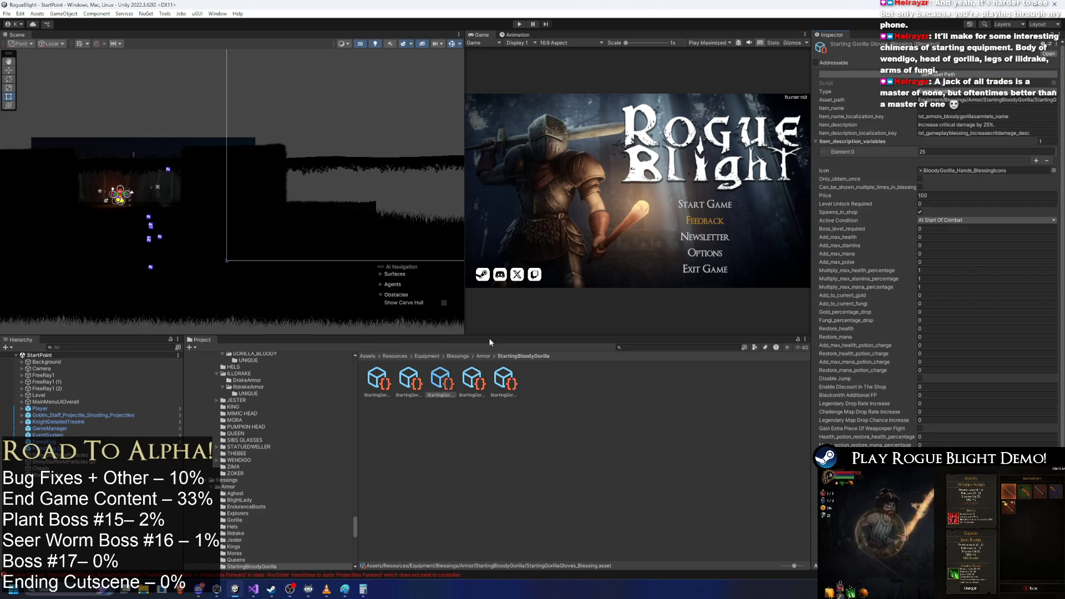
left_click(472, 380)
left_click(503, 381)
left_click(957, 75)
- Lower Element 0 of the blessings' description variables from 25 to 2
left_click(377, 380)
left_click(941, 152)
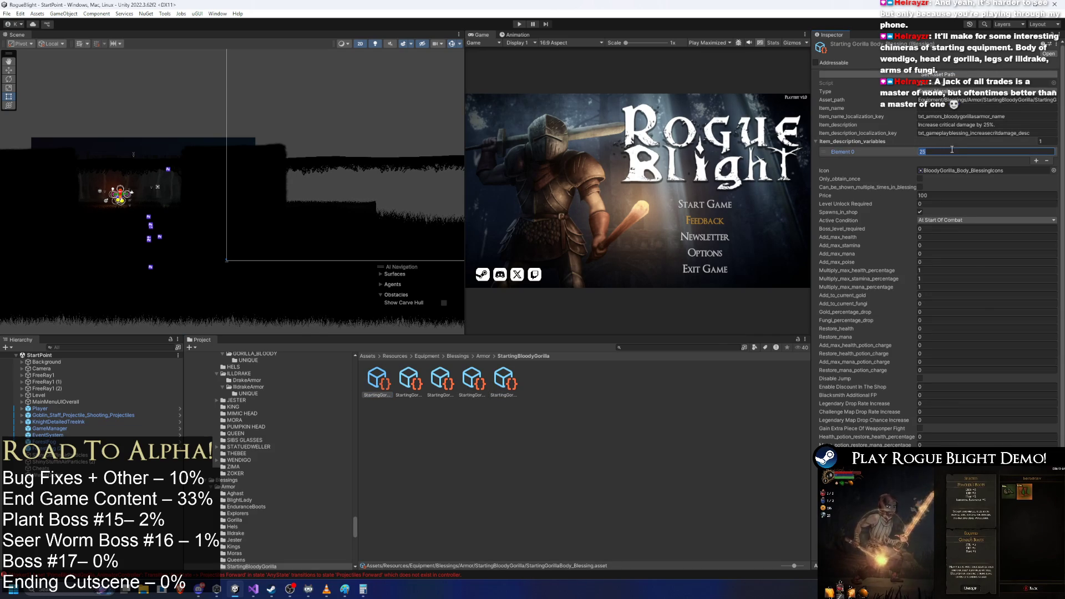
left_click(409, 380)
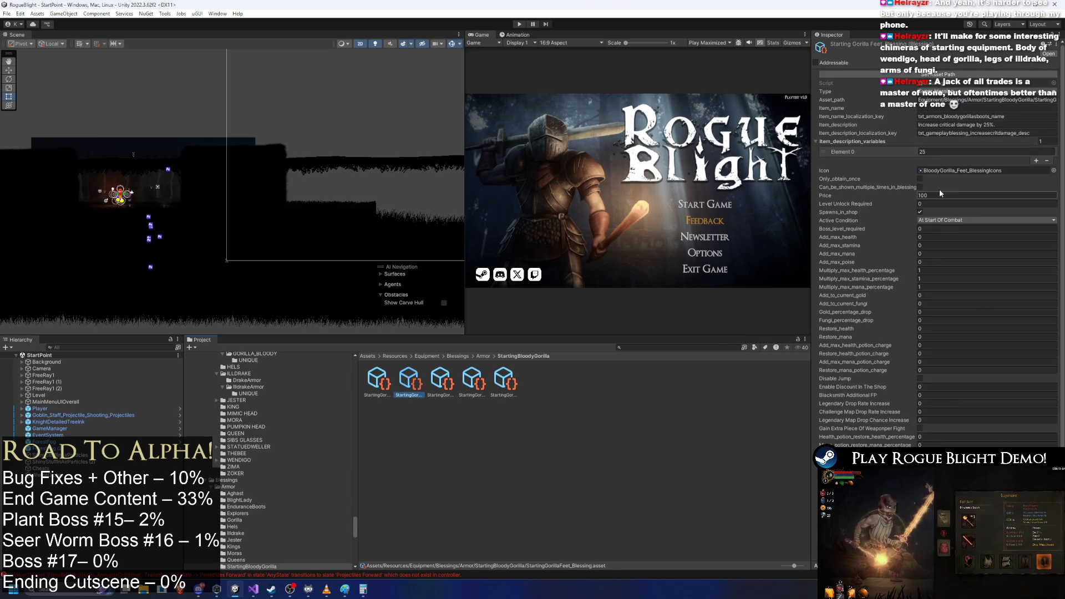
type("5")
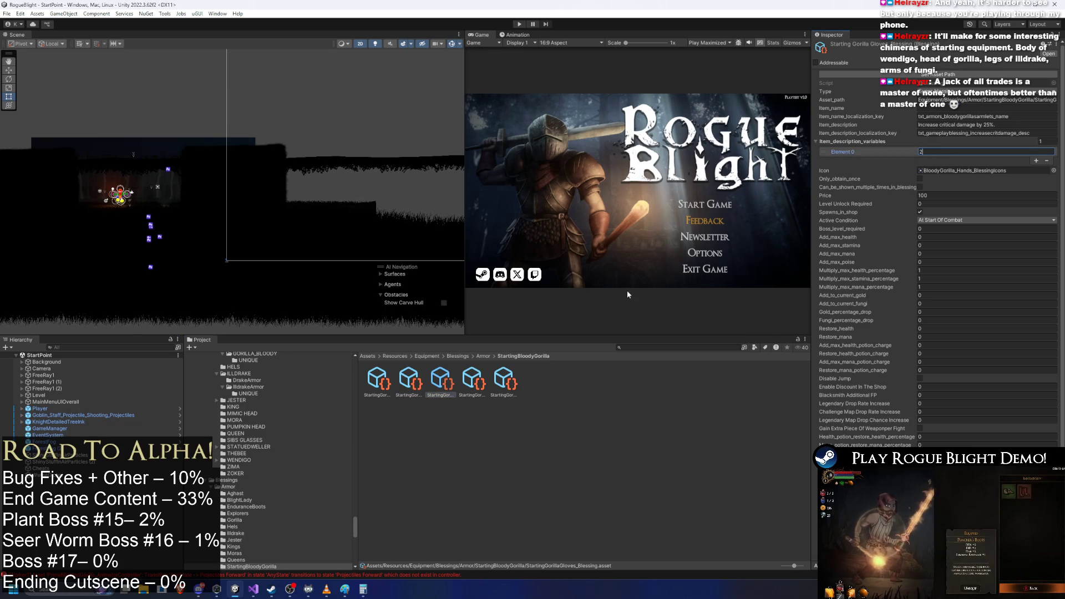
left_click(473, 380)
left_click(504, 381)
- Search the object picker for the starting body spawner from the Body blessing
left_click(377, 381)
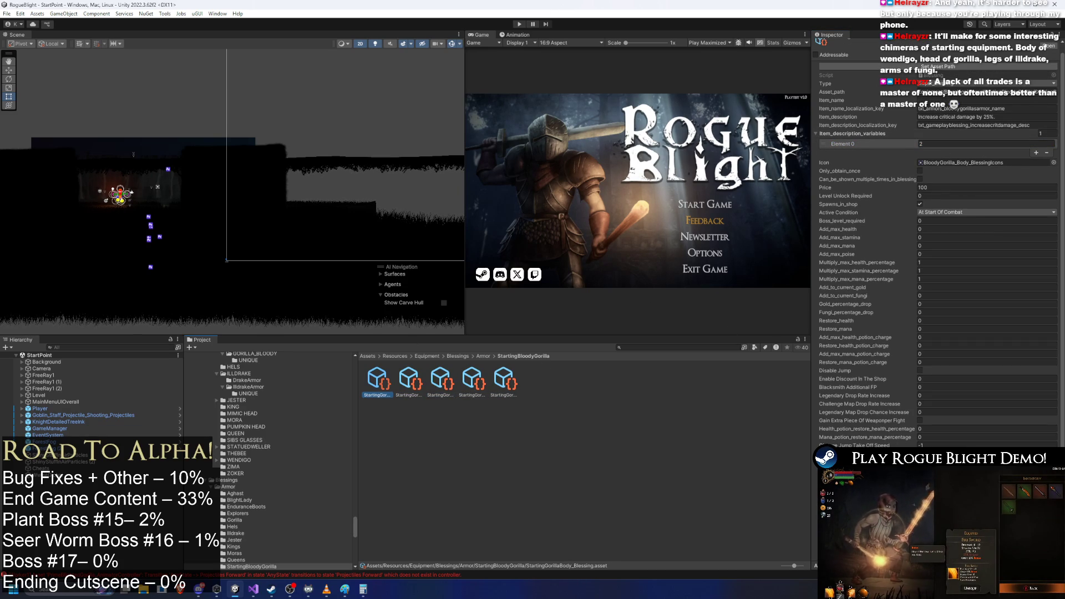
type("starting gorl")
key("BackSpace")
key("BackSpace")
key("BackSpace")
- Assign the starting body, feet and gloves spawners to their matching blessings
type("body")
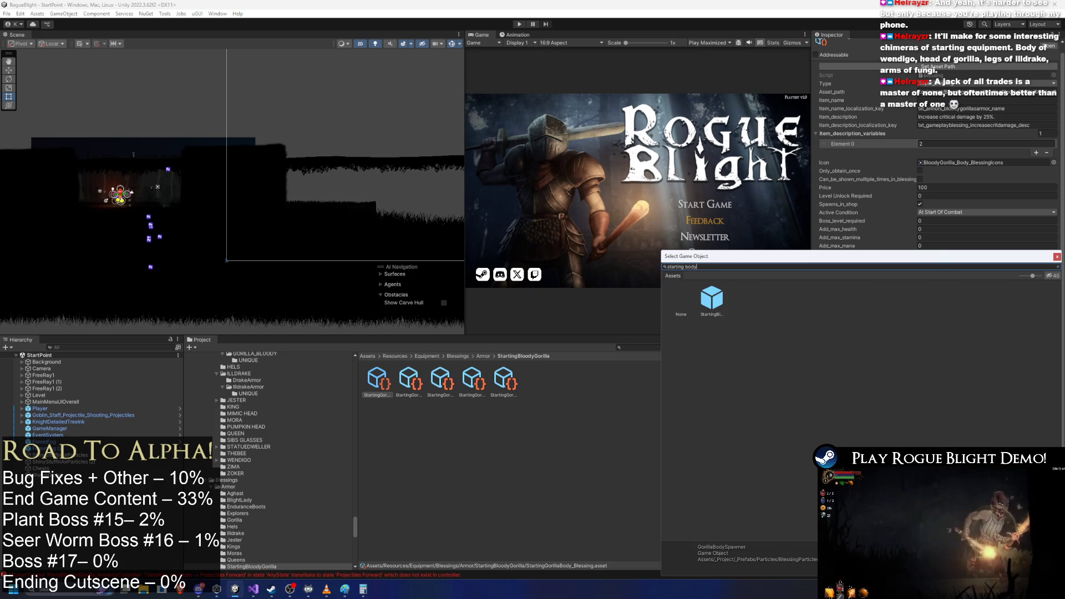
double_click(712, 298)
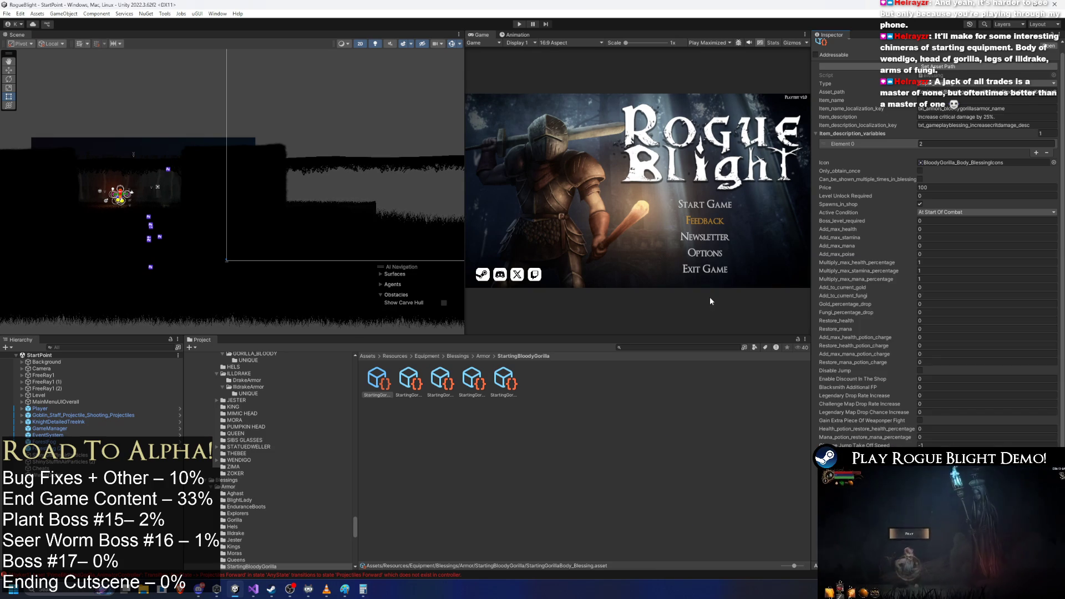
left_click(409, 381)
left_click(1053, 91)
type("starting feet")
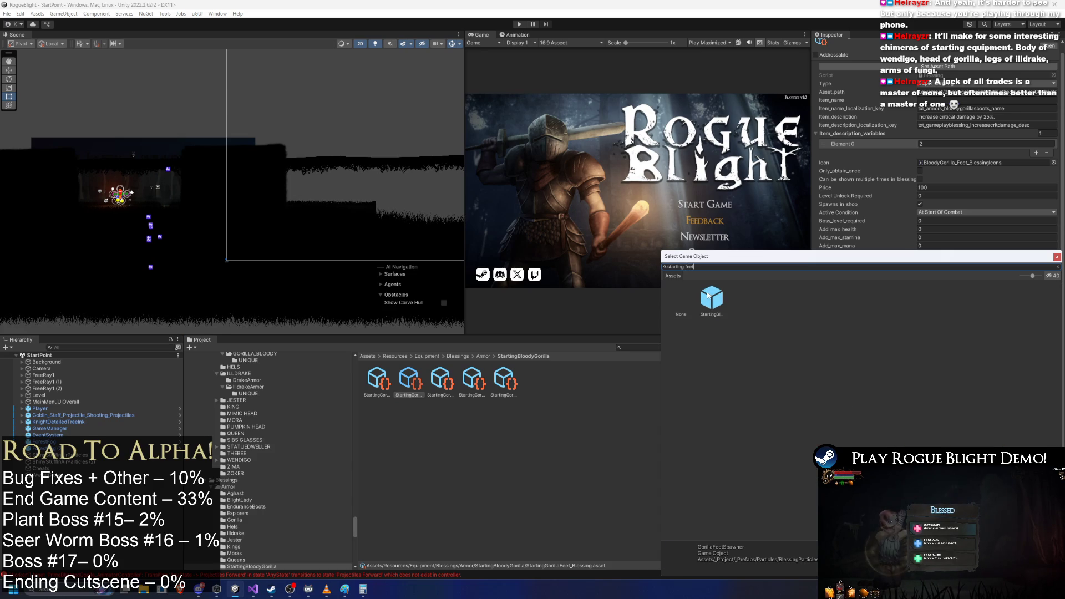
double_click(708, 294)
left_click(441, 380)
left_click(1053, 92)
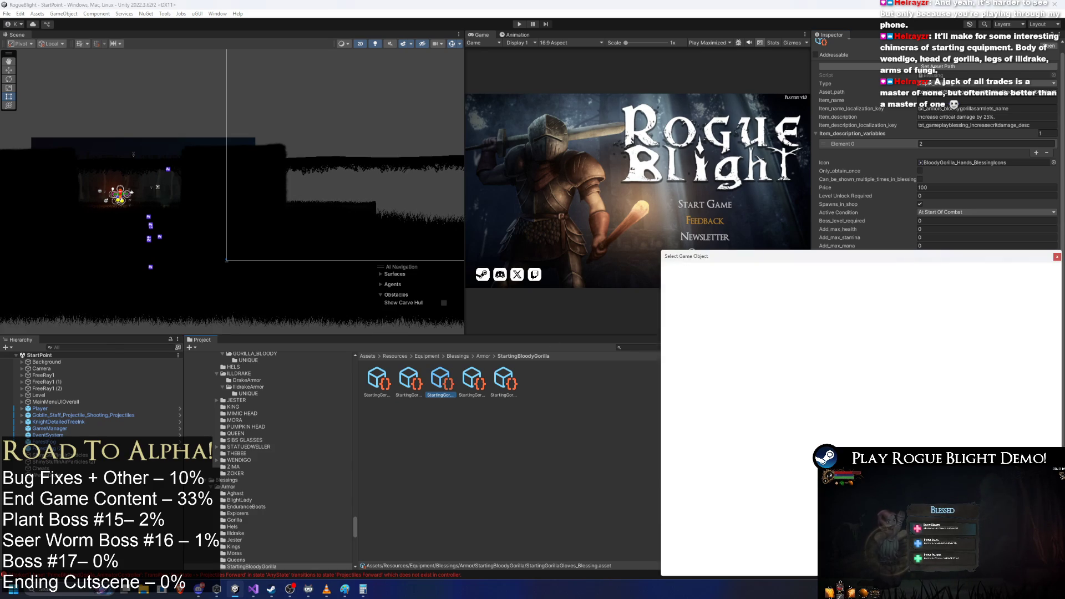
type("starting glove")
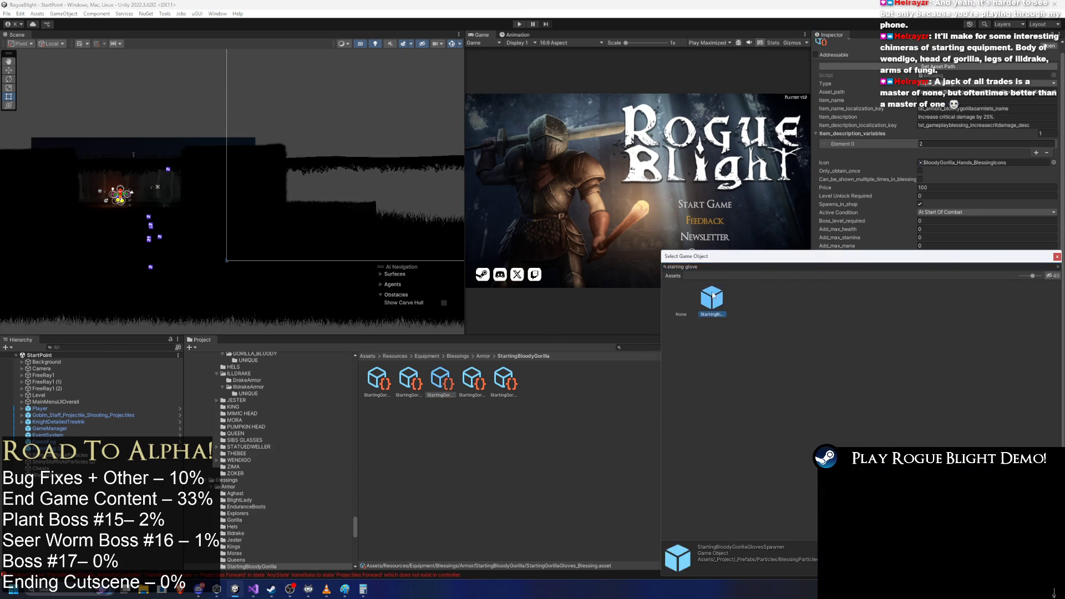
double_click(714, 298)
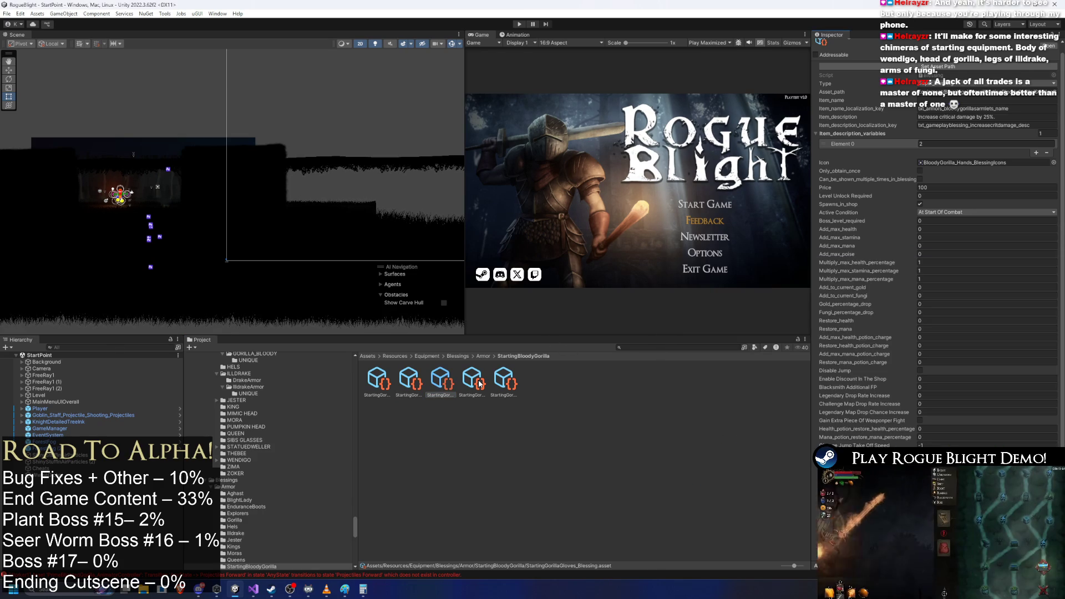
- Pick the starting head and legs spawners for the Head and Legs blessings
left_click(471, 382)
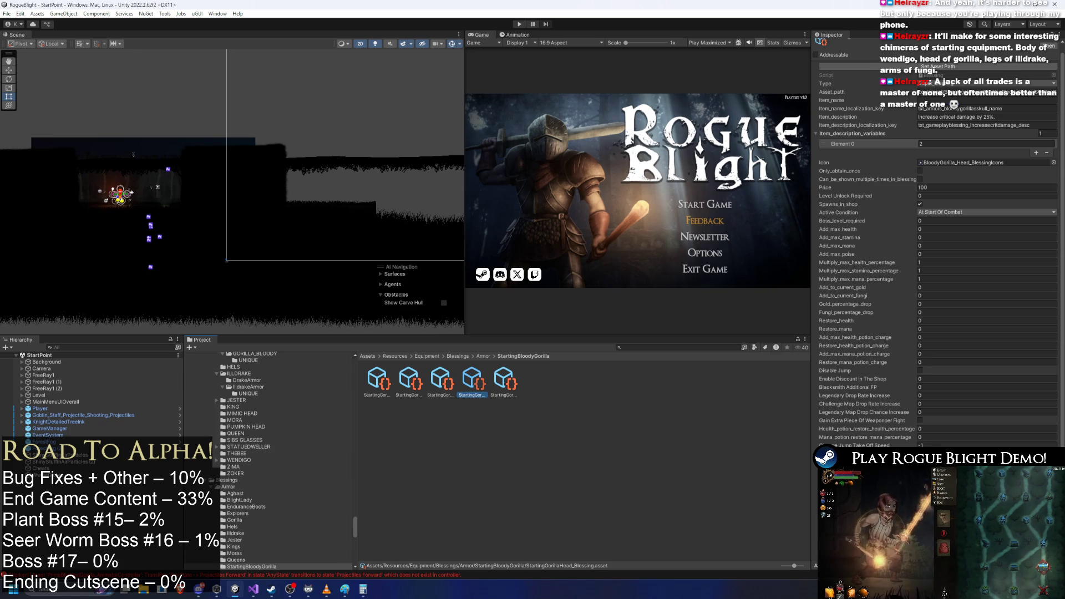
left_click(1053, 92)
type("starting head")
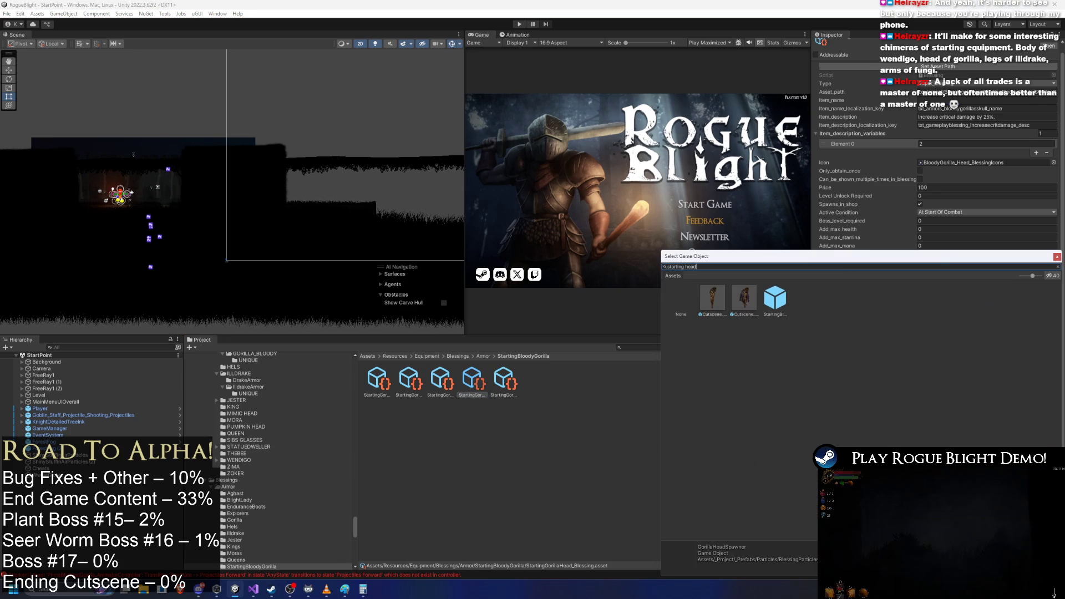
key("Escape")
left_click(503, 382)
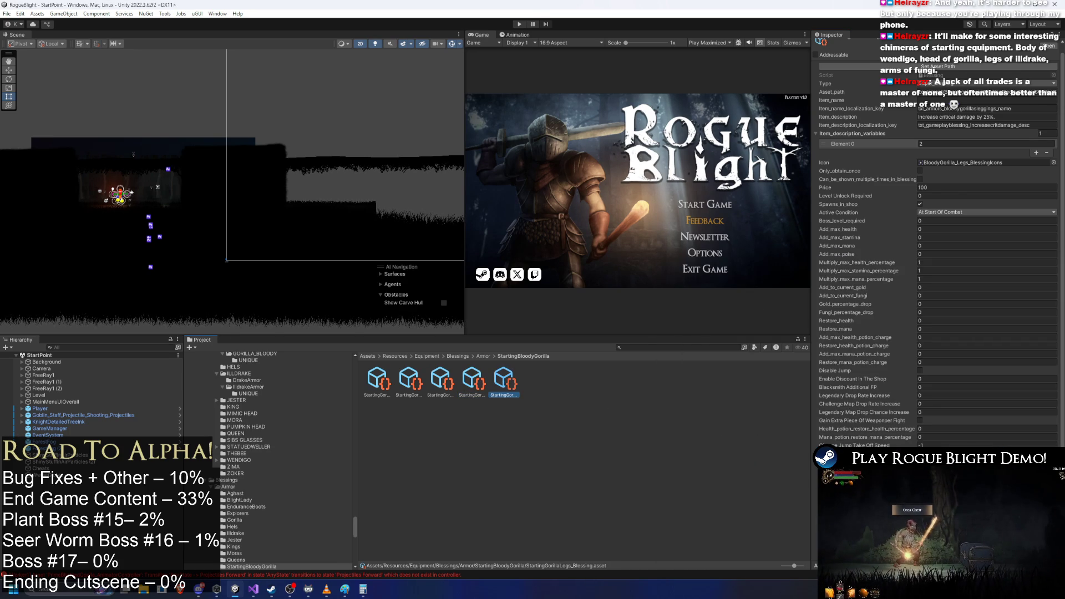
left_click(1053, 91)
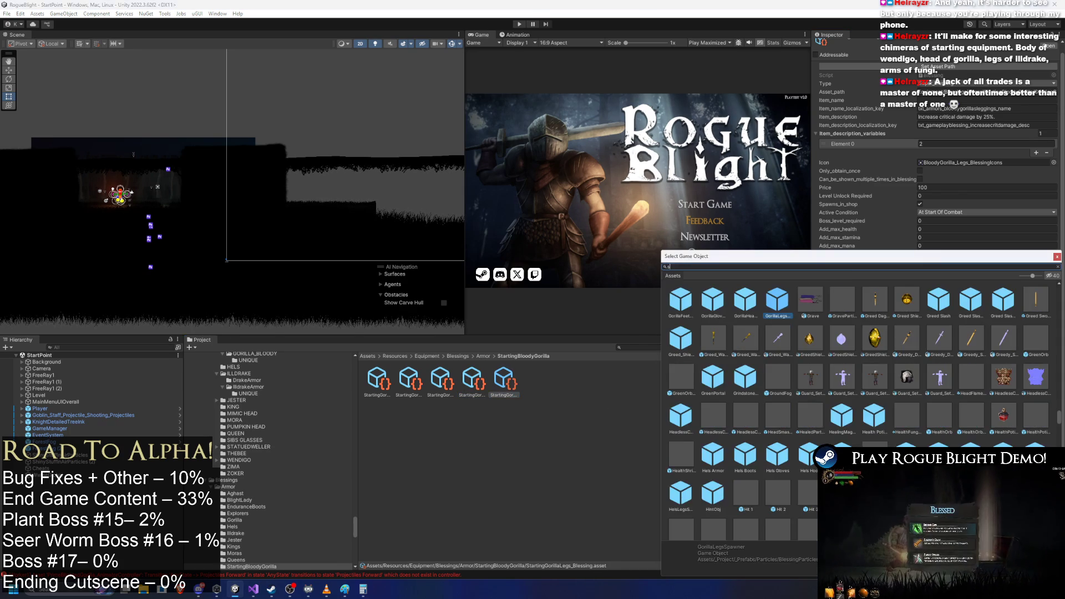
type("starting legs")
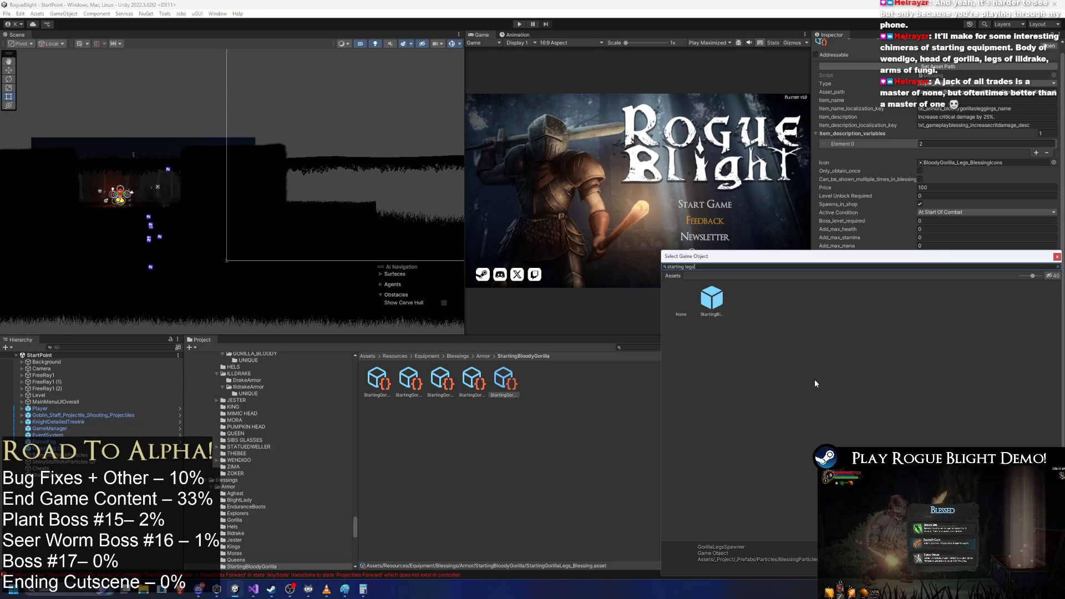
key("Escape")
- Update the Legs blessing's asset path and launch Google Chrome
left_click(546, 381)
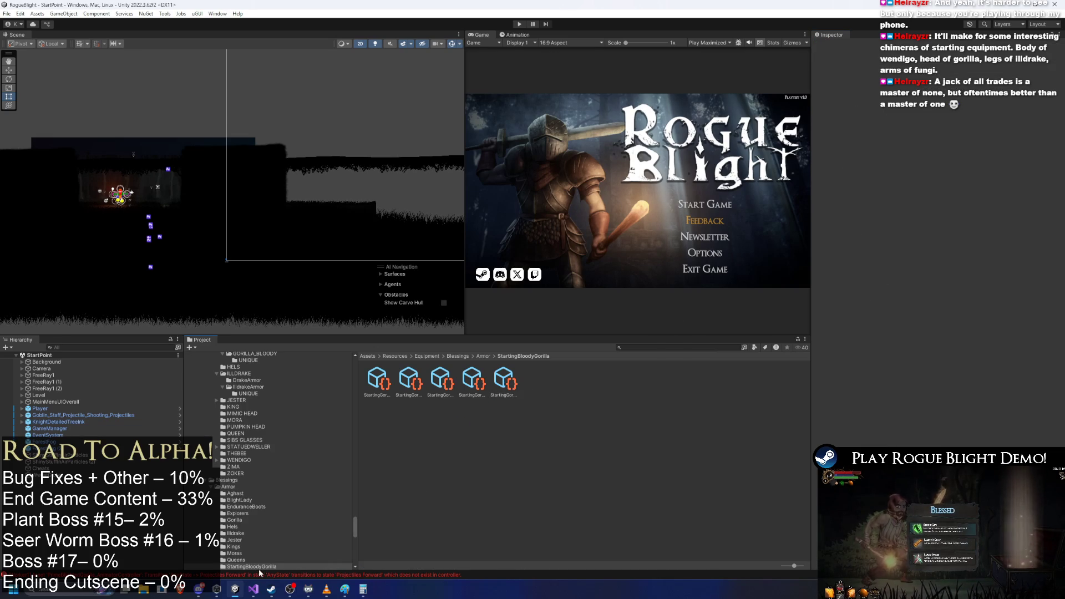
left_click(503, 380)
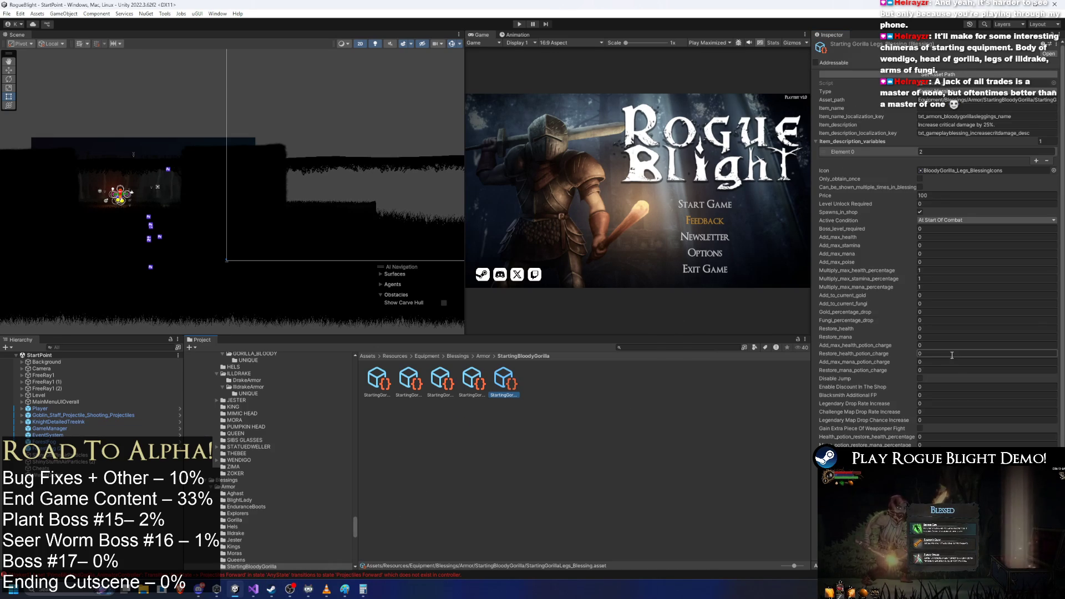
left_click(961, 76)
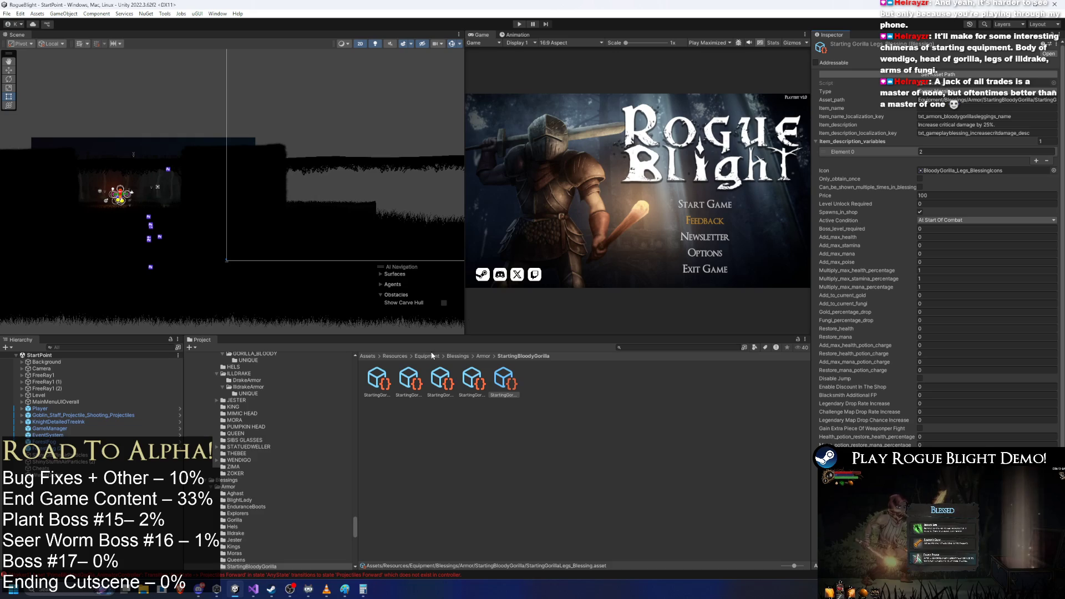
key("super")
left_click(321, 478)
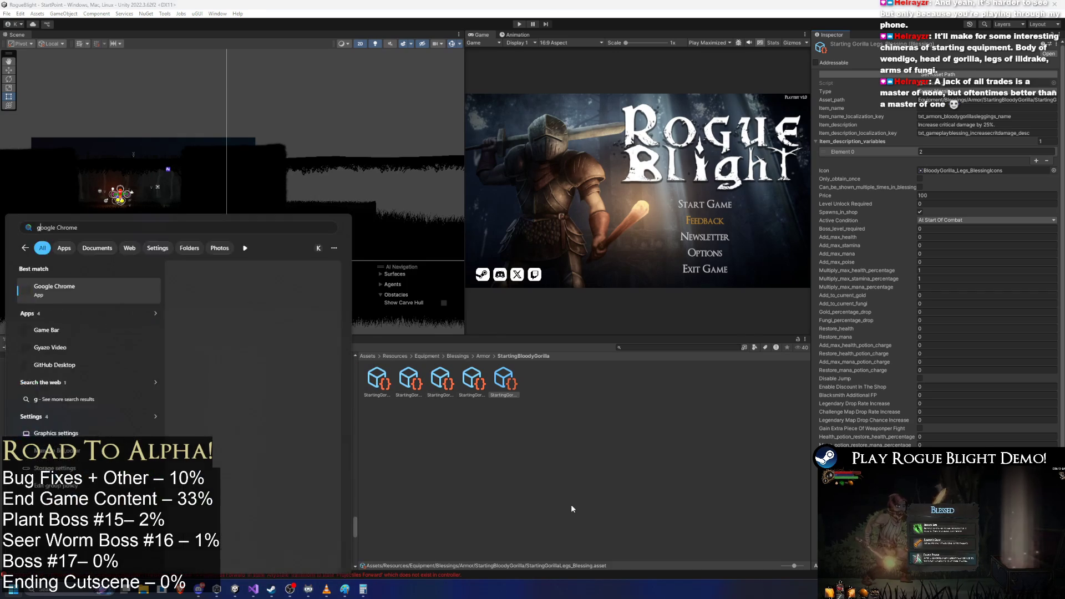
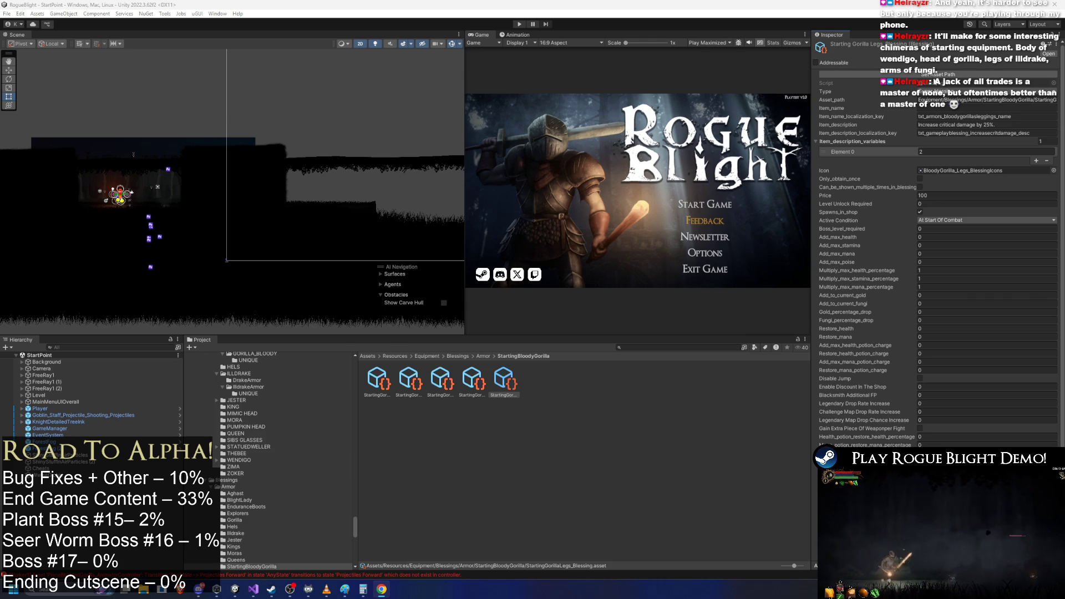
- Review the StartingGorilla head, feet and body blessings' icons and values
key("Left")
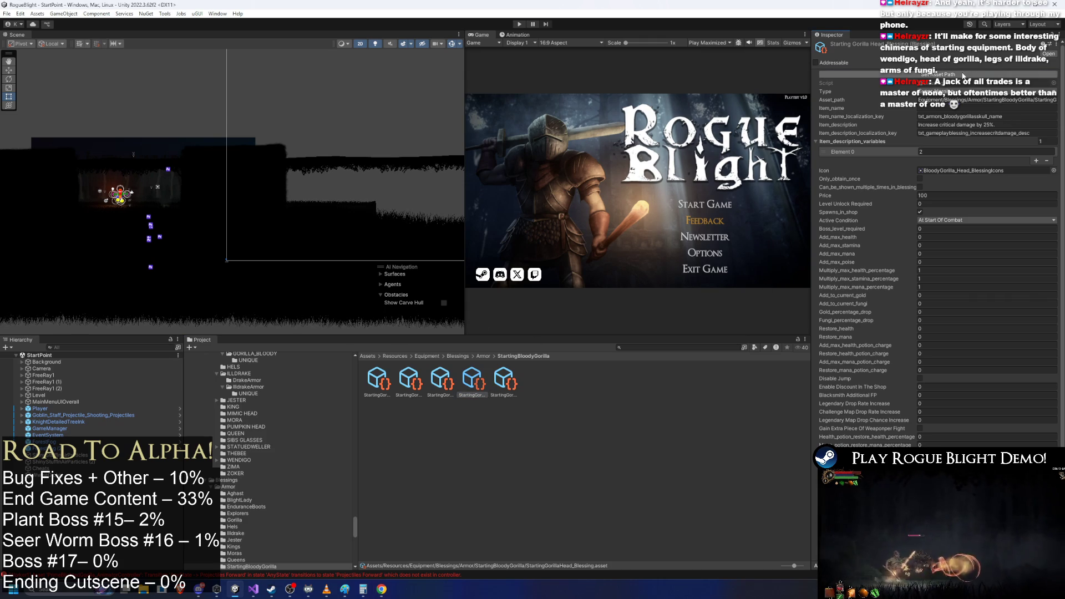
left_click(431, 386)
left_click(423, 379)
key("Left")
key("Right")
- Return to the Armor blessings folder and clear the asset selection
left_click(484, 355)
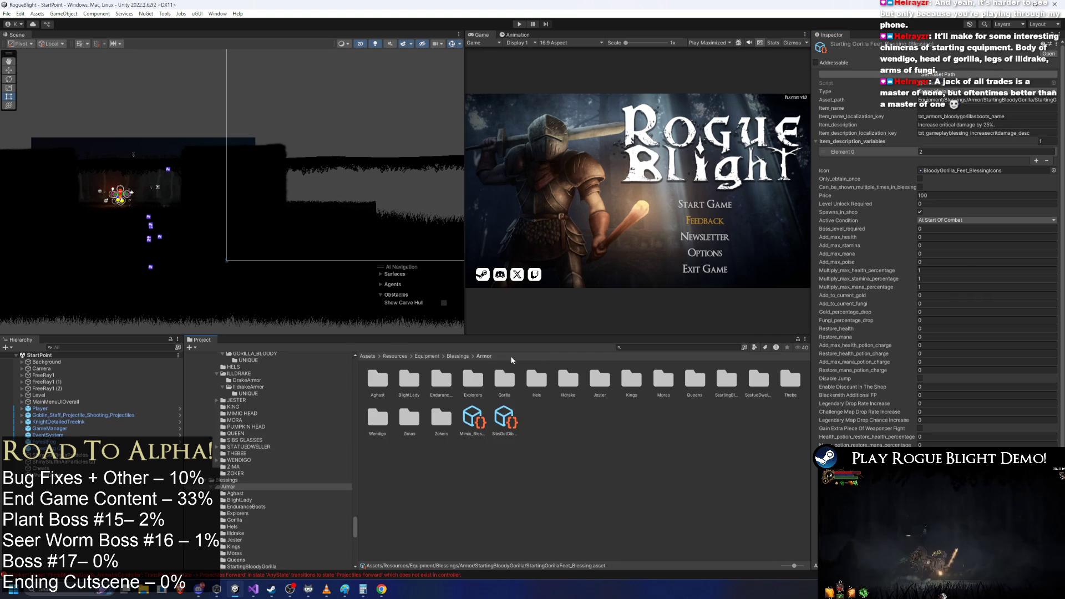
scroll(925, 234, "down", 1)
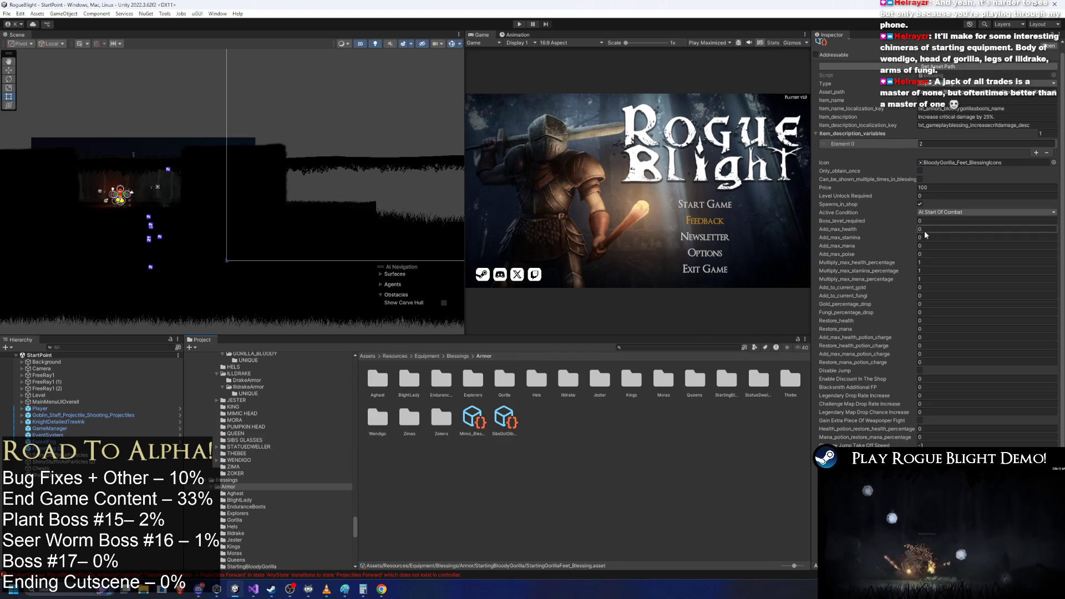
left_click(678, 479)
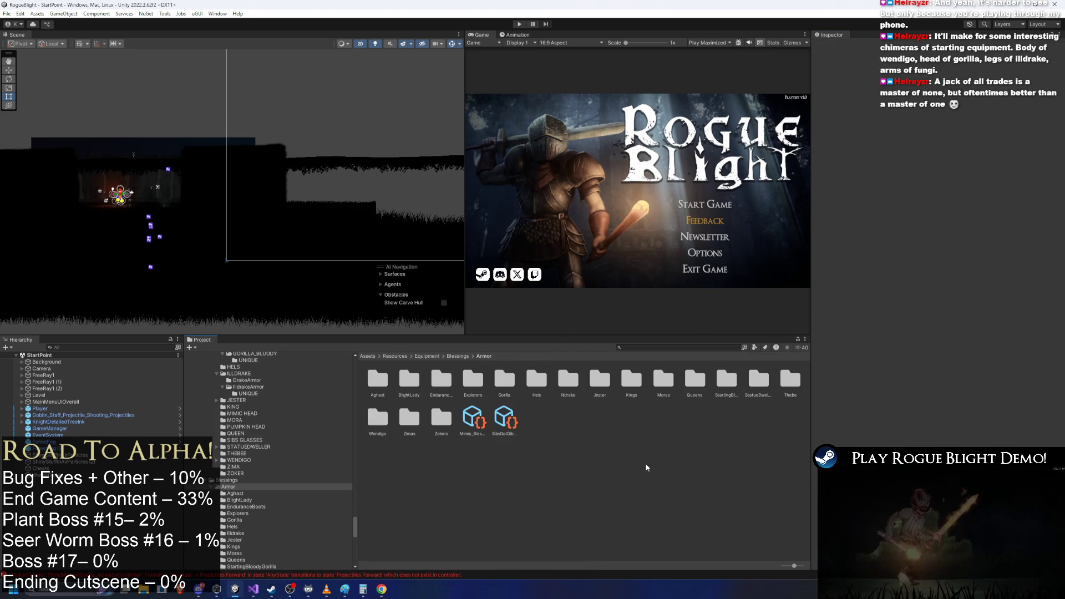
left_click(647, 351)
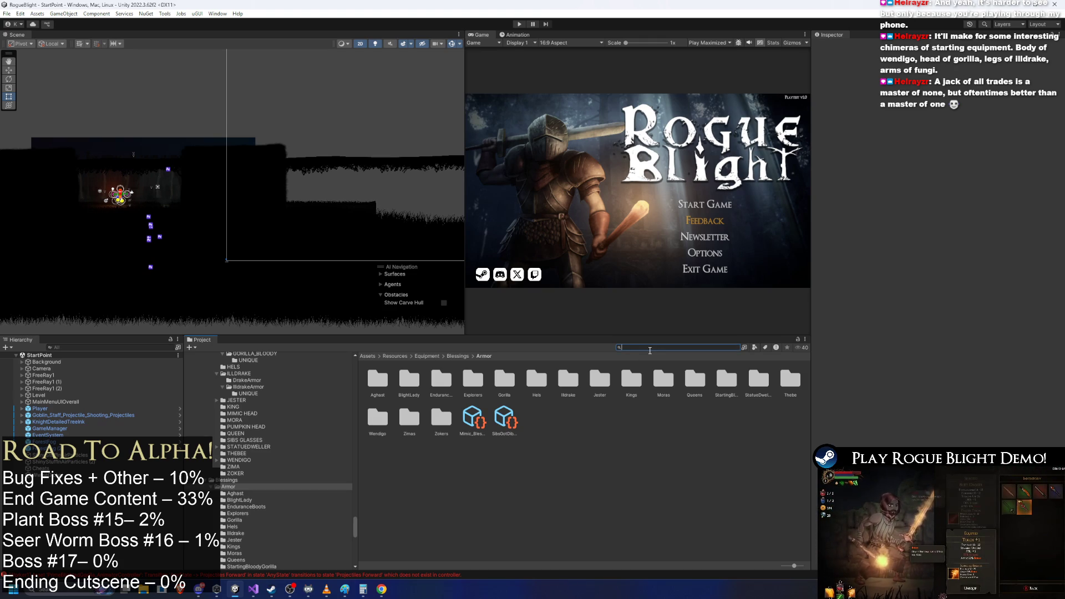
type("bloody")
key("BackSpace")
key("BackSpace")
key("BackSpace")
type("uni")
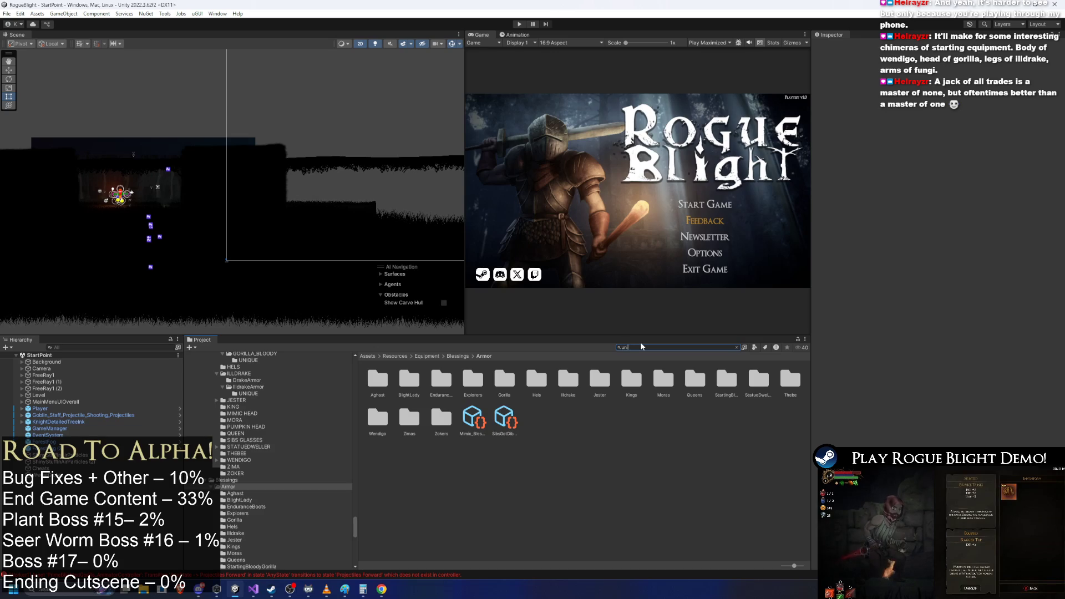
type("que")
left_click(409, 379)
double_click(376, 381)
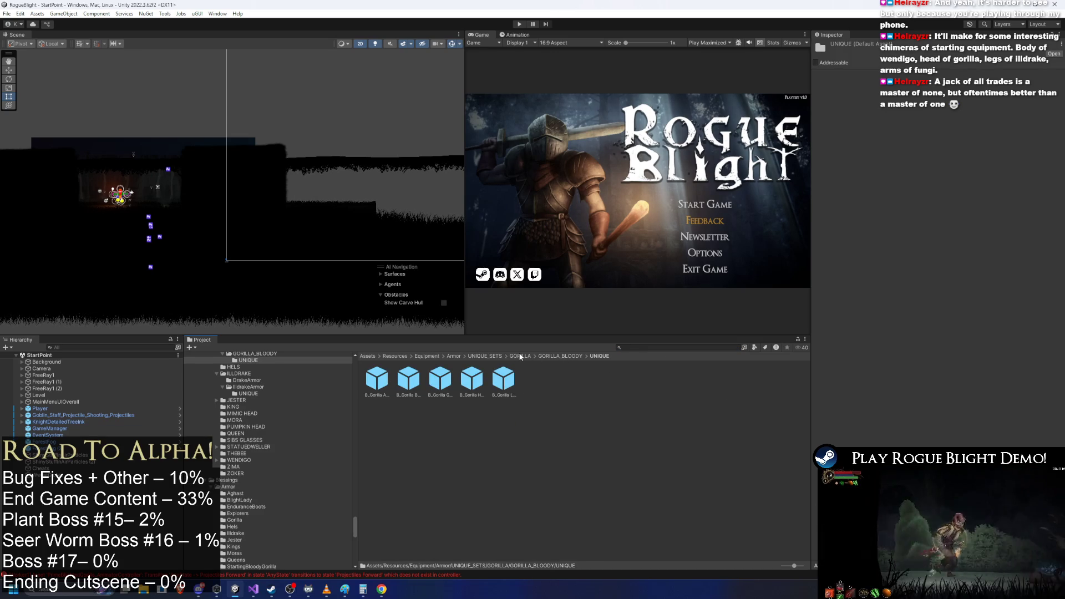
left_click(521, 357)
double_click(378, 381)
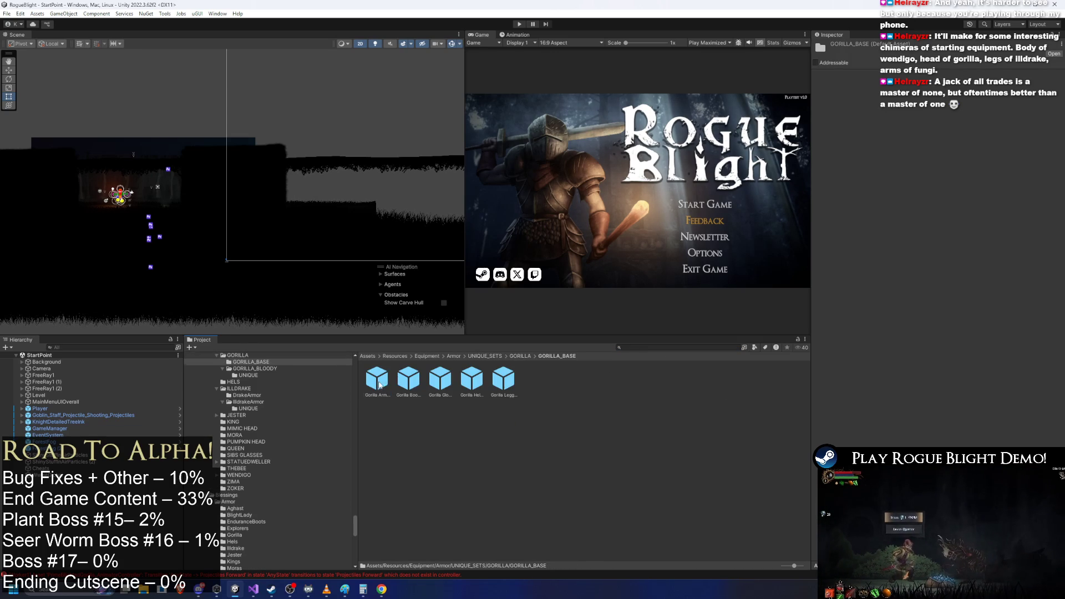
left_click(410, 383)
key("Right")
key("Right")
scroll(1008, 288, "down", 1)
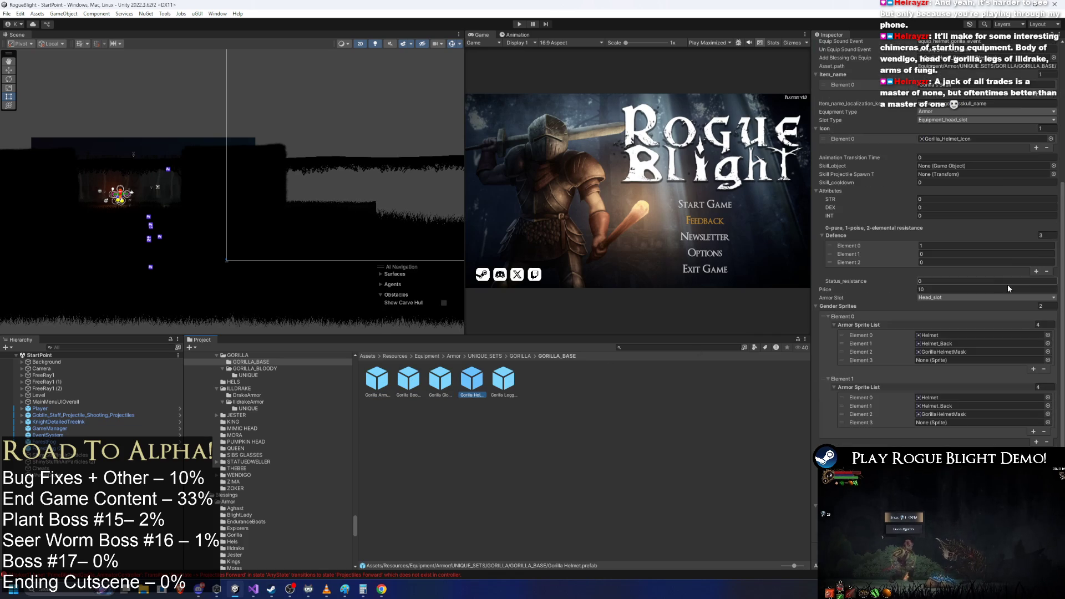
left_click(1008, 287)
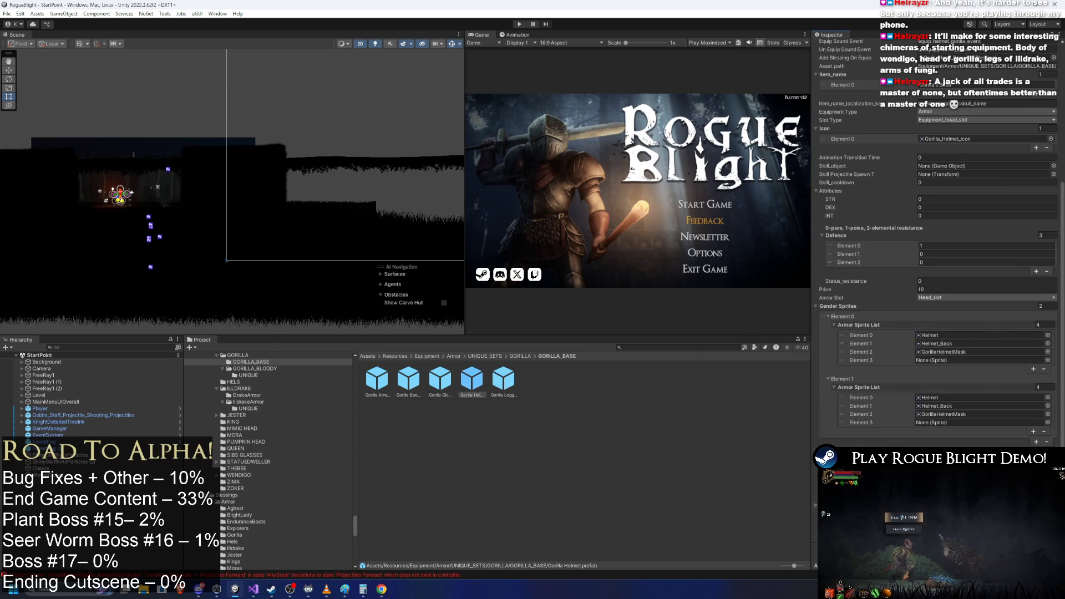
scroll(967, 154, "up", 5)
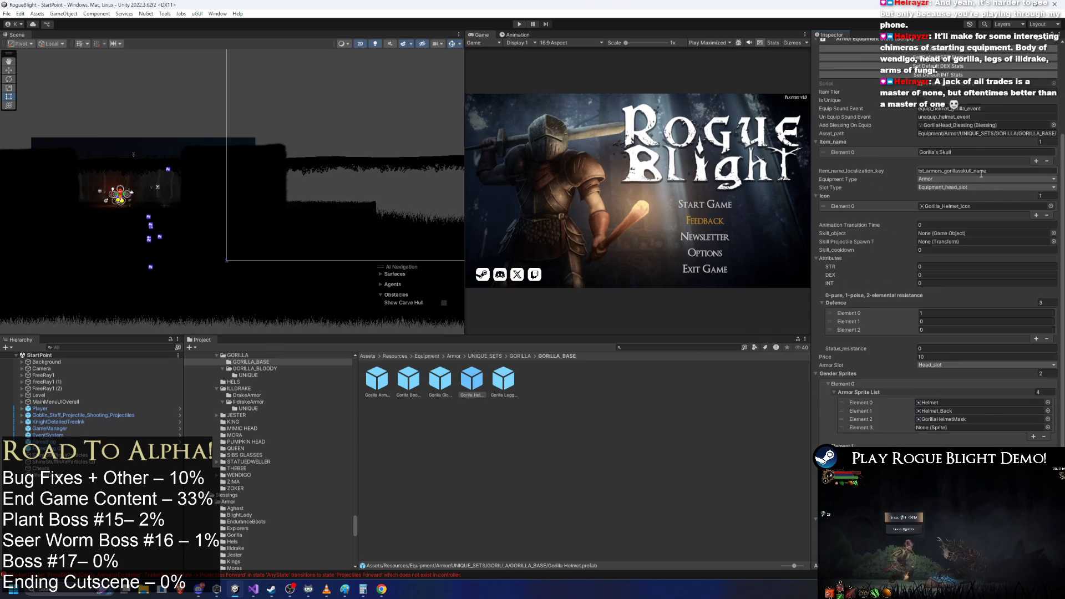
left_click(966, 125)
key("Delete")
scroll(960, 213, "up", 3)
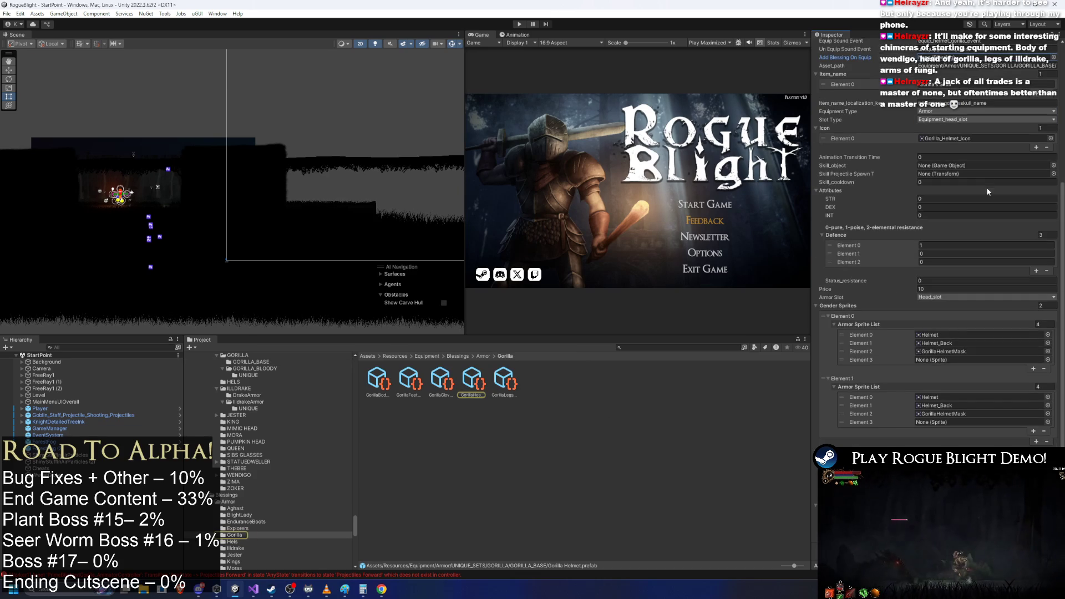
scroll(992, 192, "down", 6)
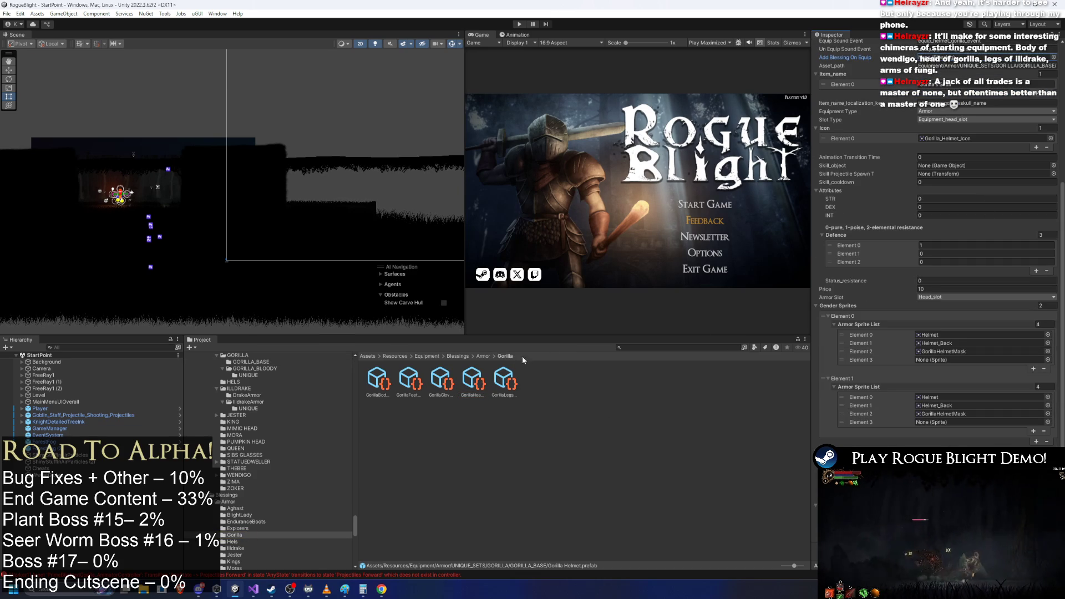
left_click(483, 356)
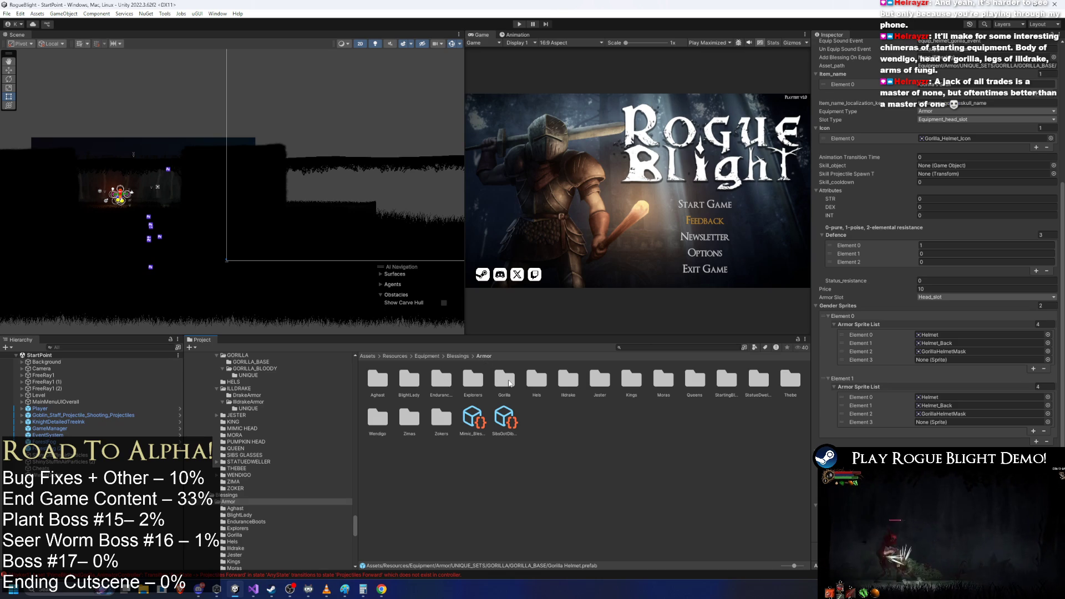
double_click(508, 381)
left_click(484, 356)
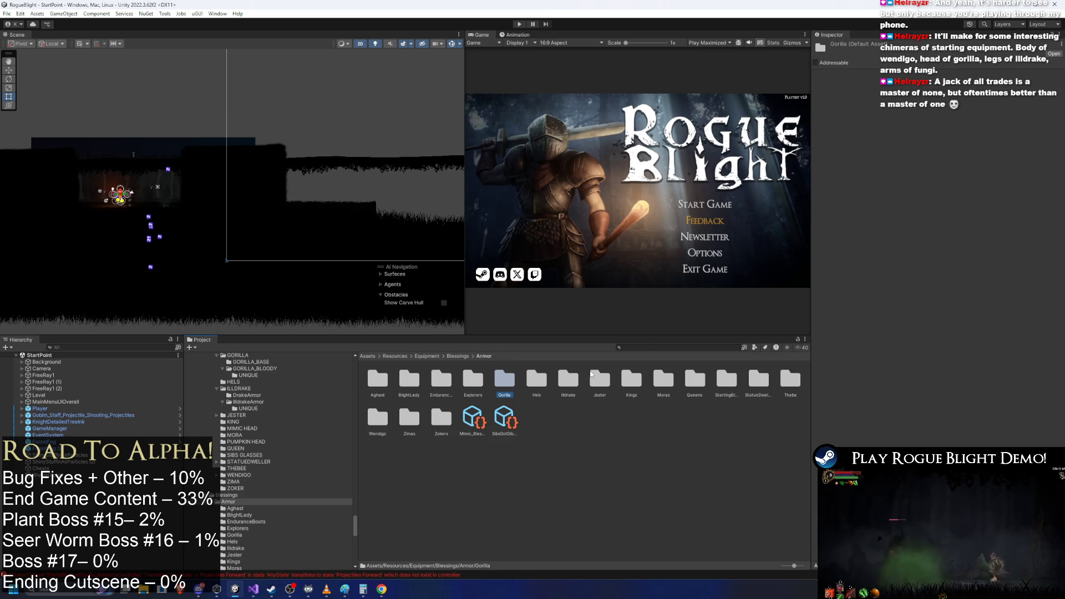
- Open the Gorilla blessings folder and step through the Feet, Legs and Body blessings
double_click(510, 379)
left_click(442, 380)
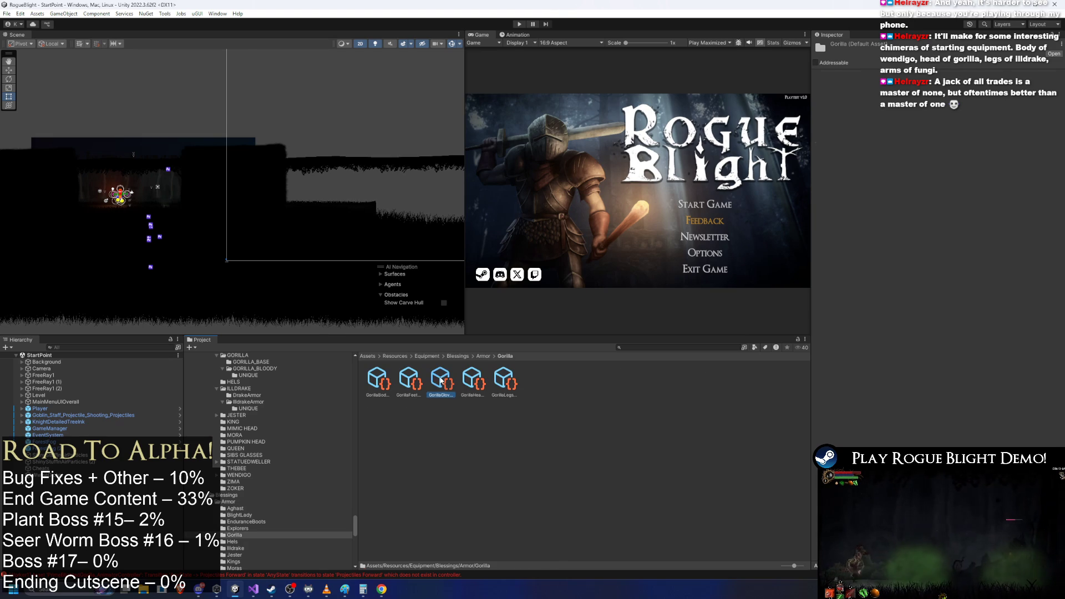
key("Left")
key("Left")
key("Right")
key("Right")
key("Right")
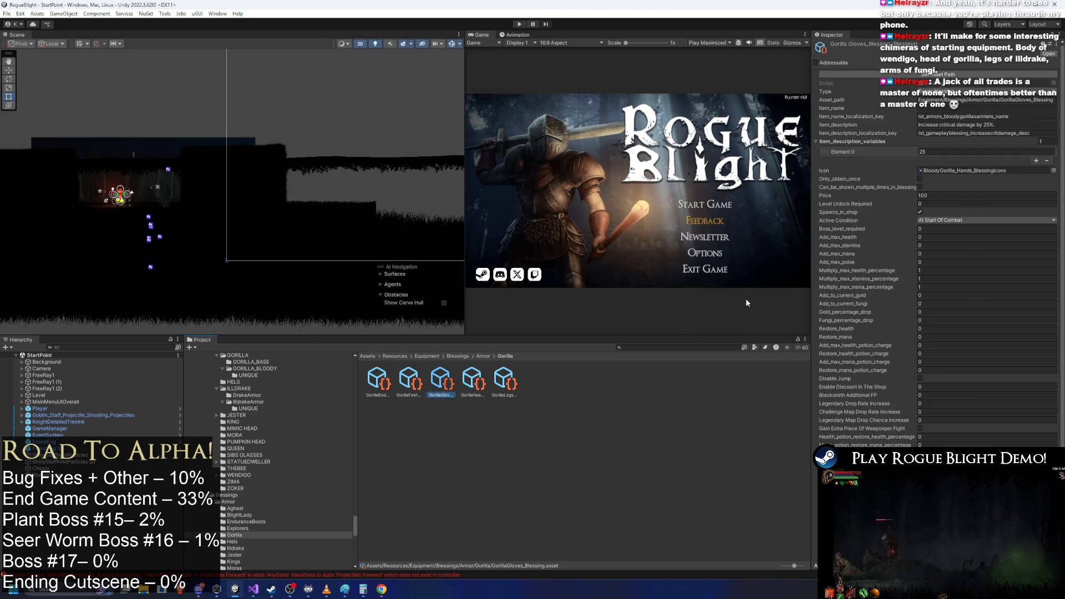
scroll(864, 302, "down", 1)
key("Left")
key("Left")
key("Left")
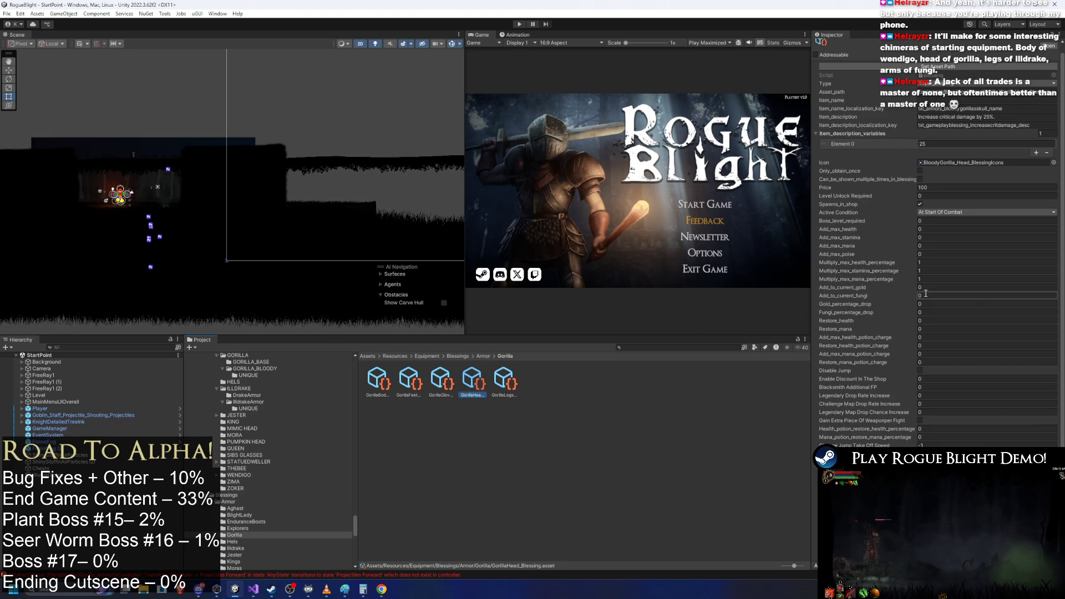
key("Right")
key("Right")
key("Right")
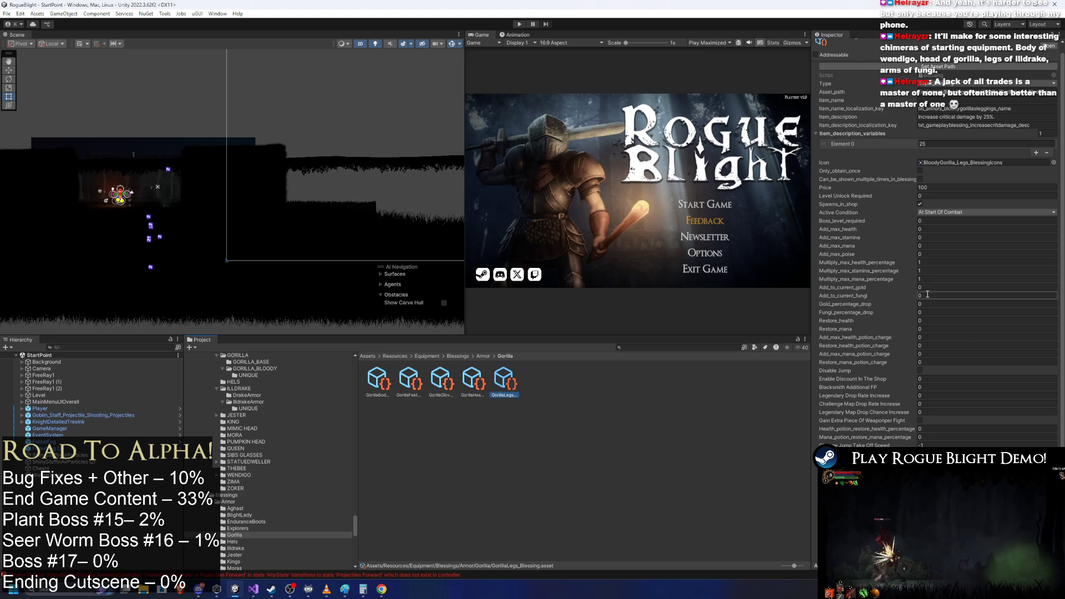
key("Left")
key("Left")
key("Left")
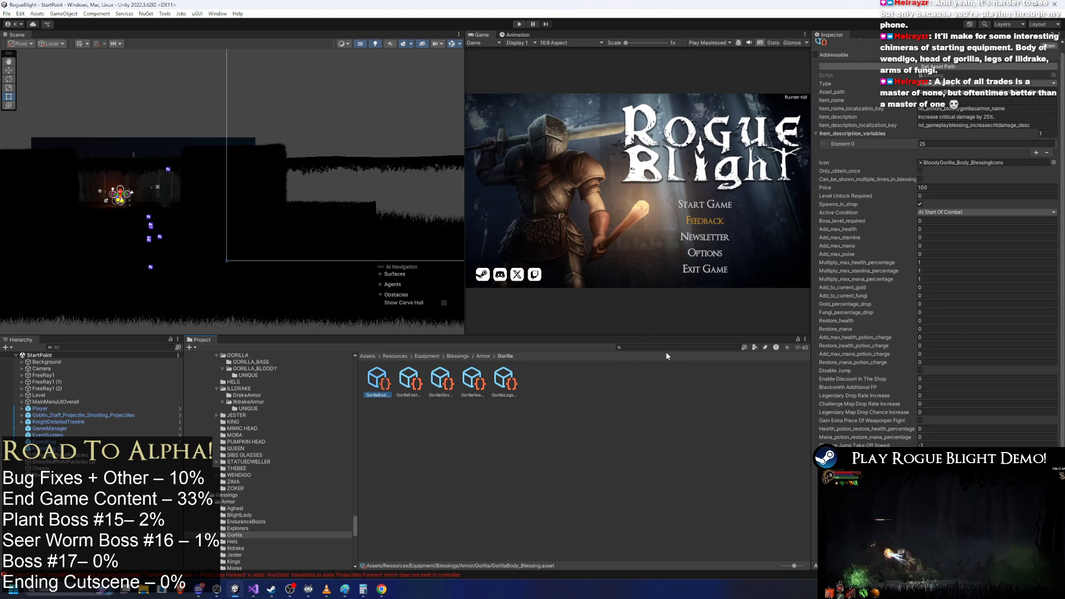
- Search the project for 'unique', open the bloody gorilla UNIQUE folder, then go up to GORILLA
left_click(662, 347)
type("unique")
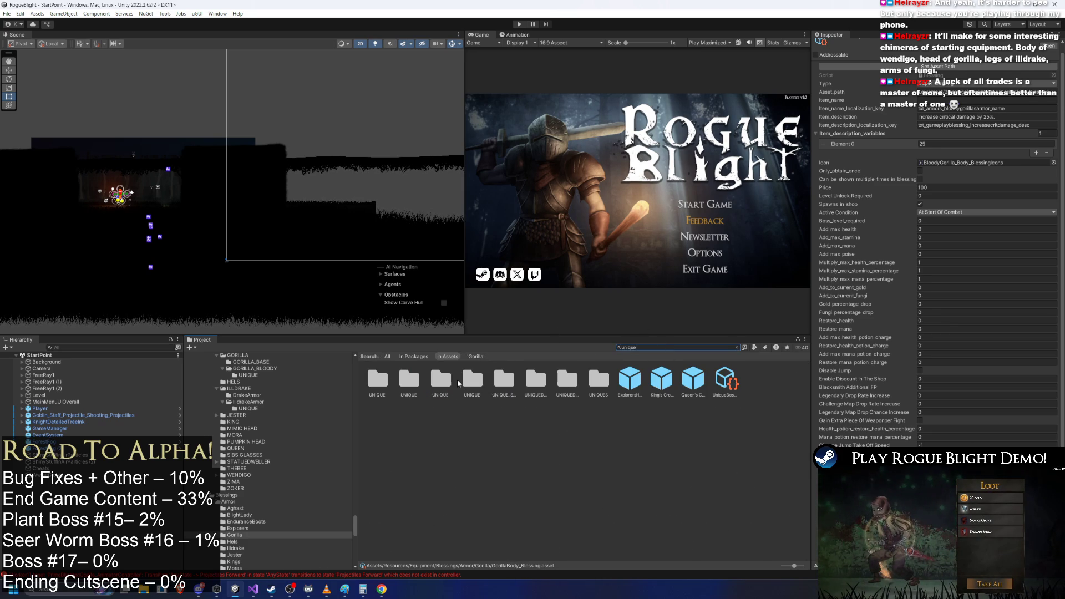
left_click(458, 383)
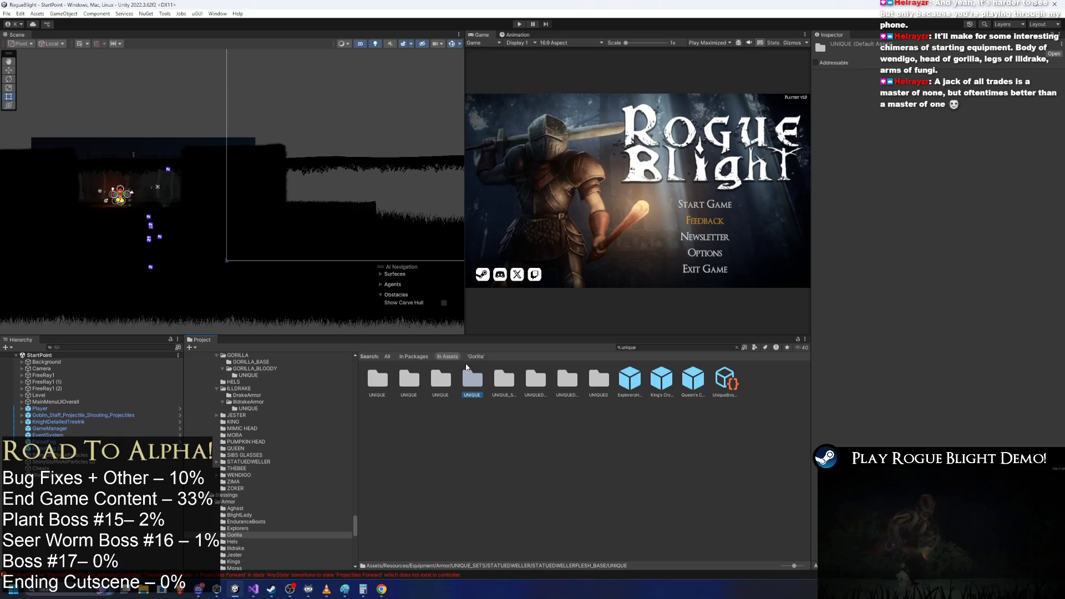
key("End")
left_click(387, 384)
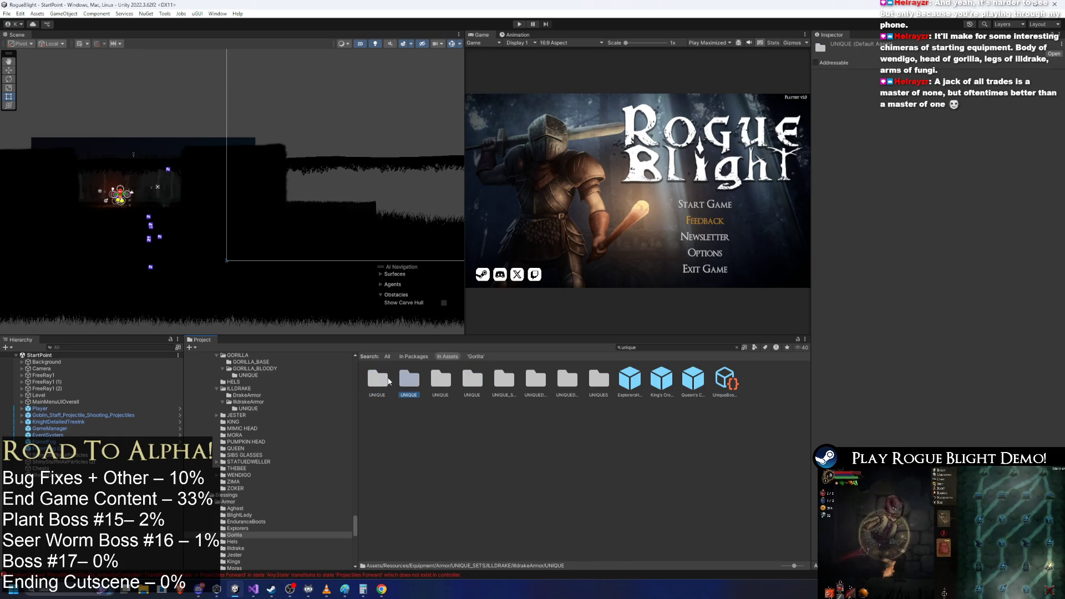
double_click(391, 380)
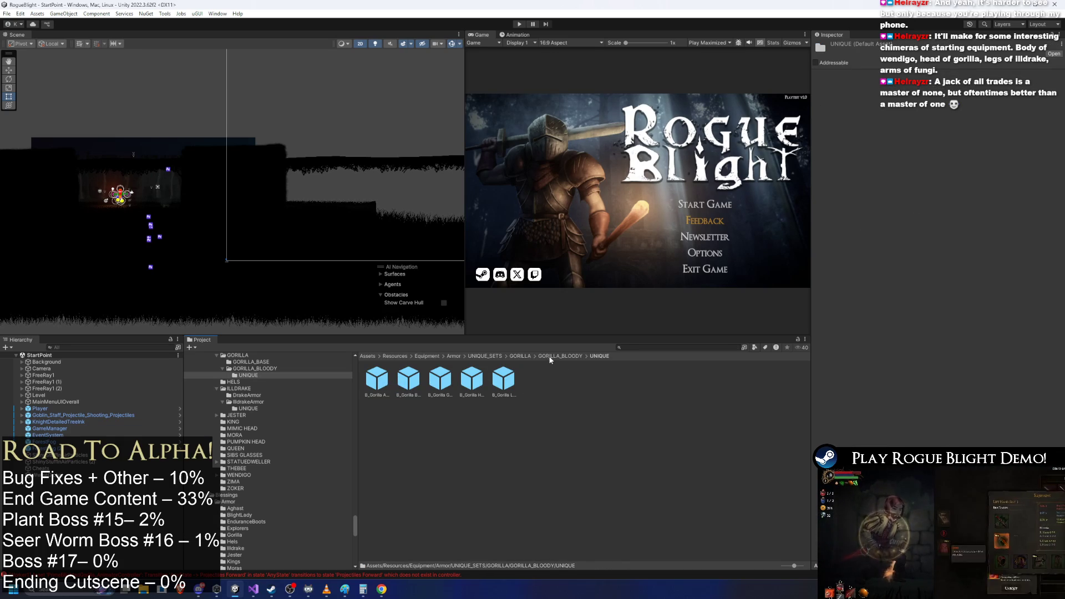
left_click(565, 357)
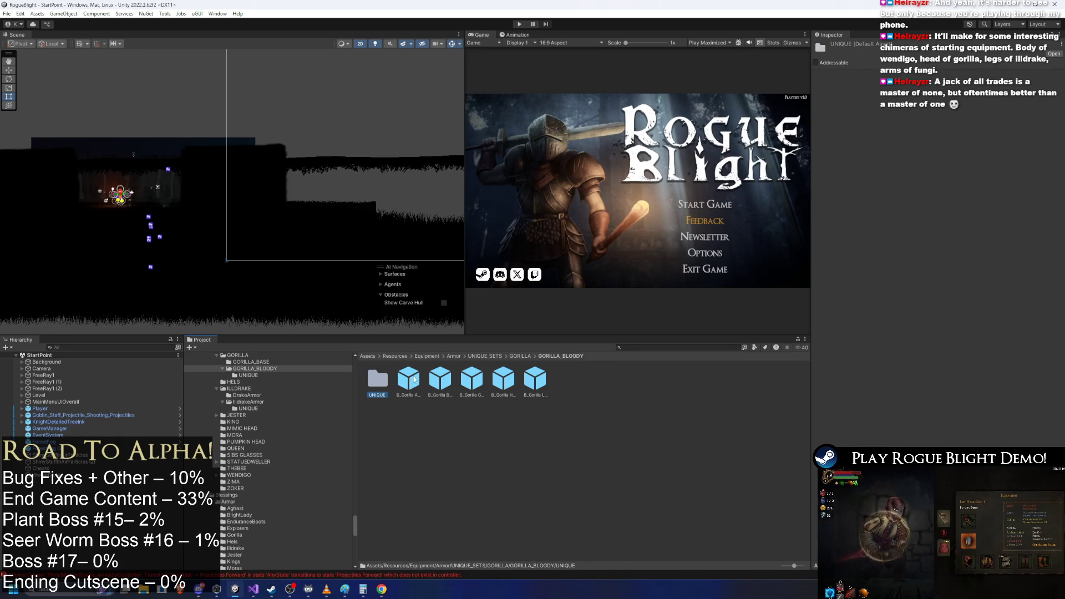
key("BackSpace")
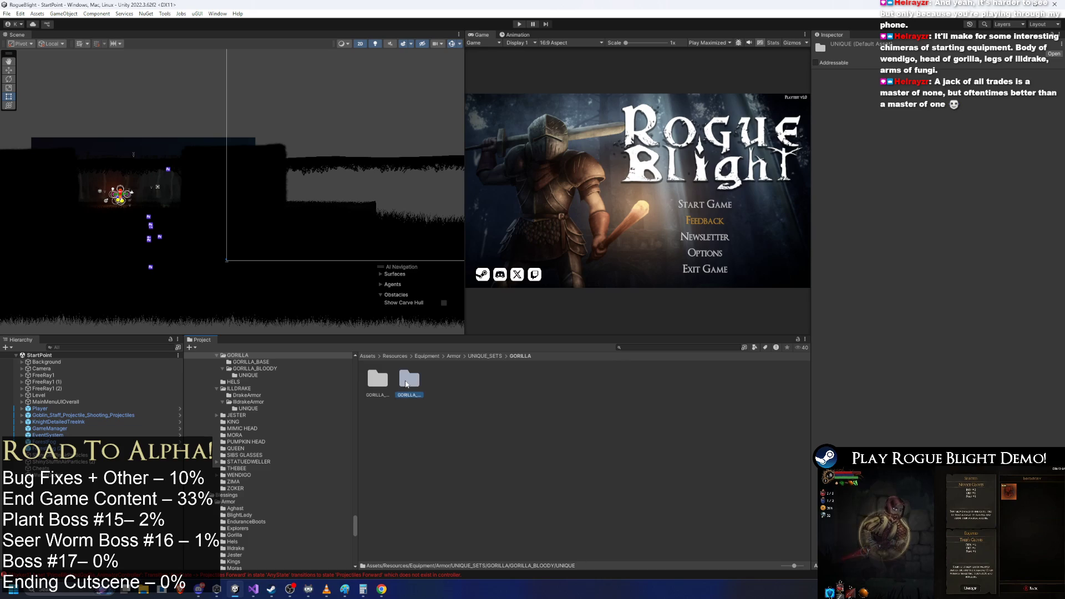
- Open GORILLA_BASE and inspect the Gorilla Helmet prefab's head-slot item settings
key("Left")
key("Right")
key("Left")
key("Return")
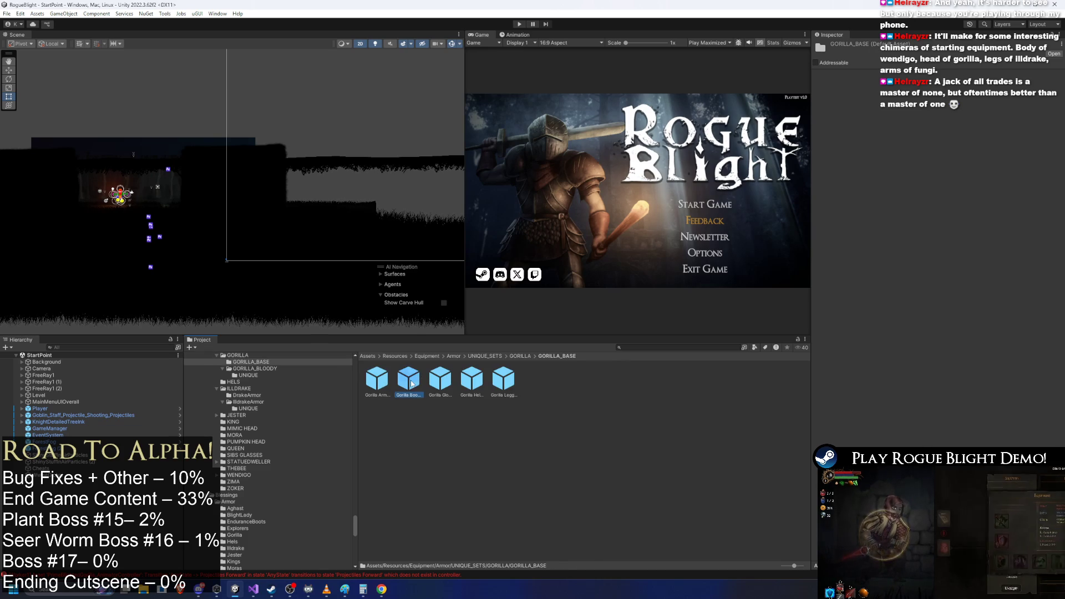
left_click(411, 384)
key("Right")
key("Right")
key("Right")
key("Left")
scroll(1026, 345, "down", 3)
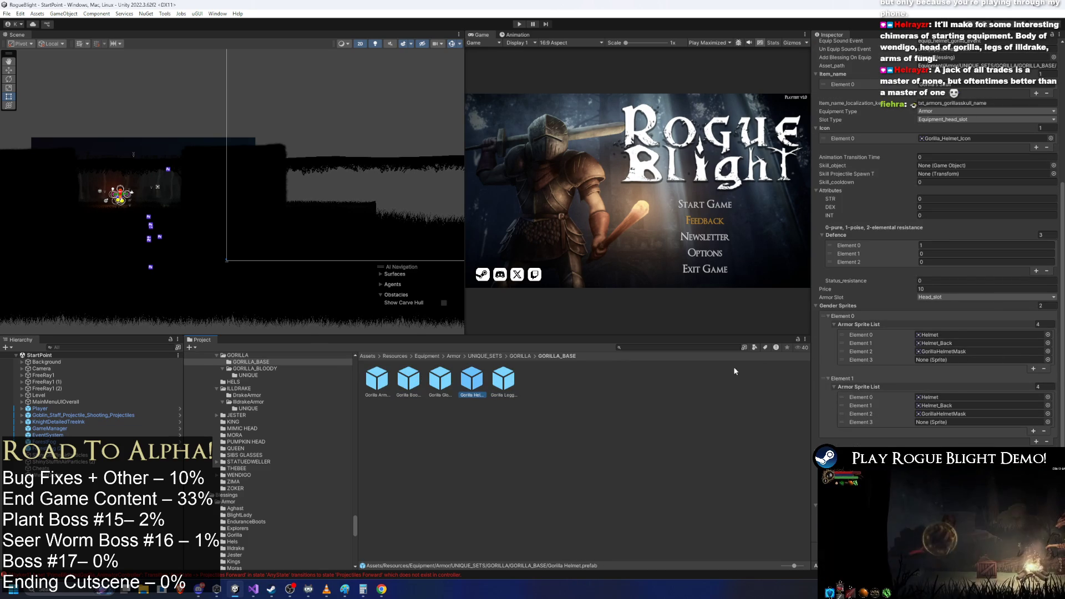
left_click(519, 356)
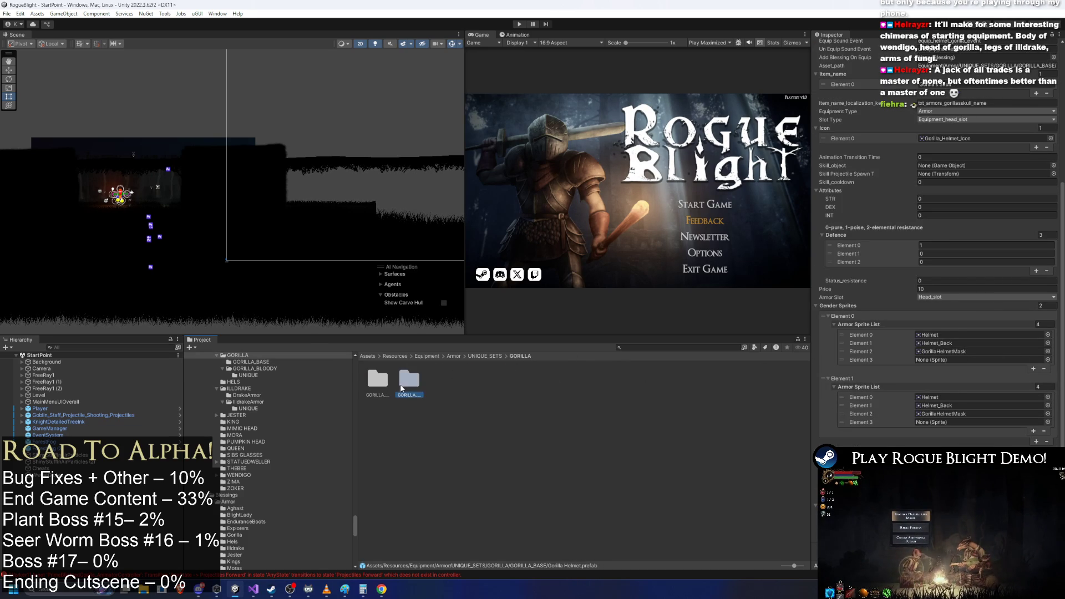
- Compare the GORILLA_BLOODY armor prefab with the armor copy in its UNIQUE subfolder
double_click(409, 379)
left_click(409, 379)
scroll(937, 318, "down", 5)
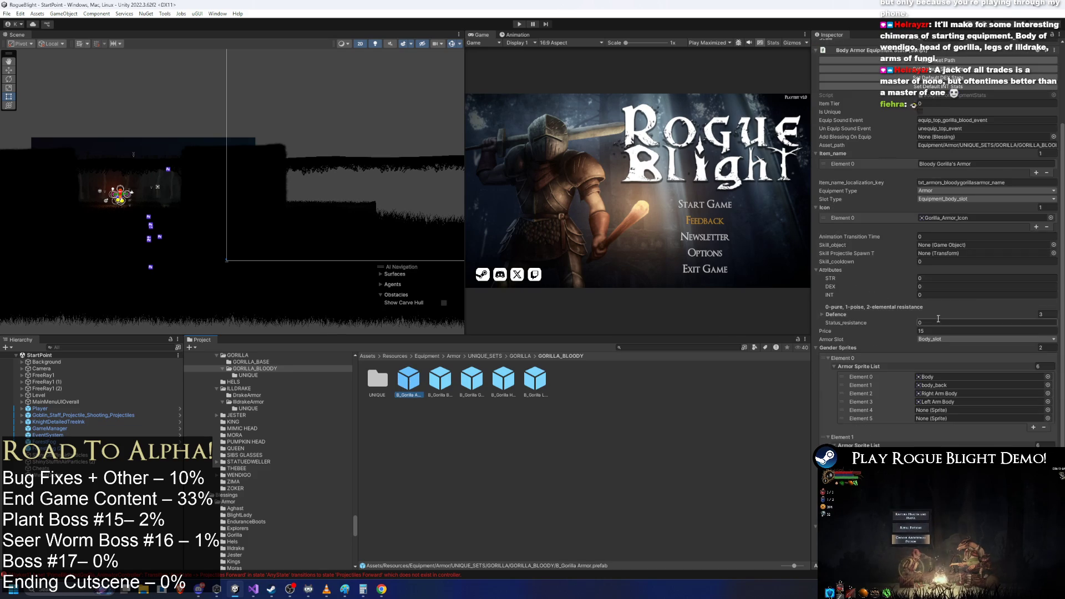
scroll(936, 317, "down", 5)
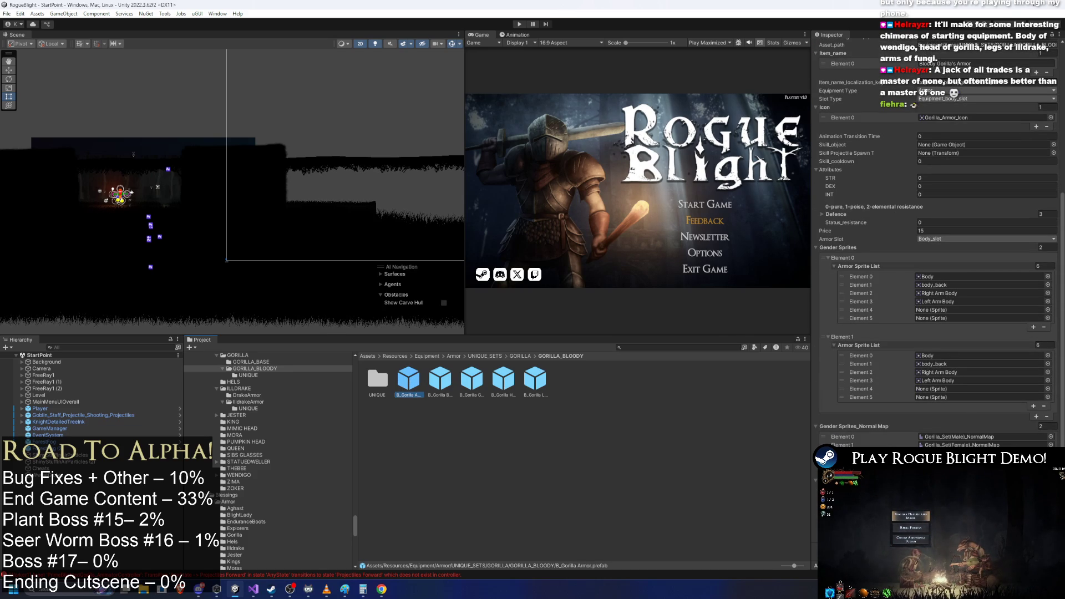
left_click(378, 379)
double_click(377, 379)
left_click(377, 379)
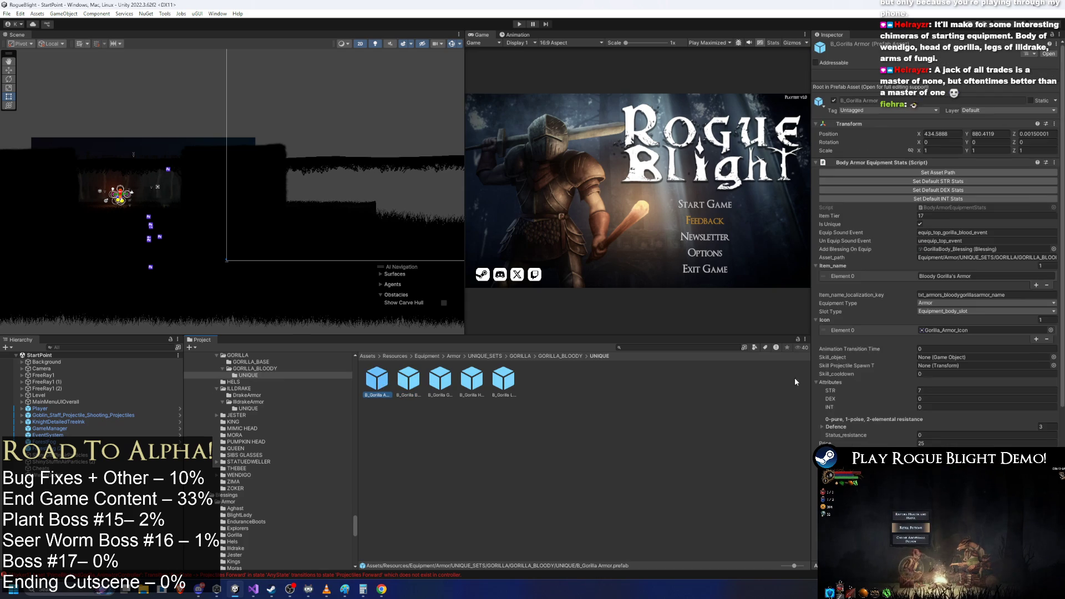
scroll(970, 378, "down", 6)
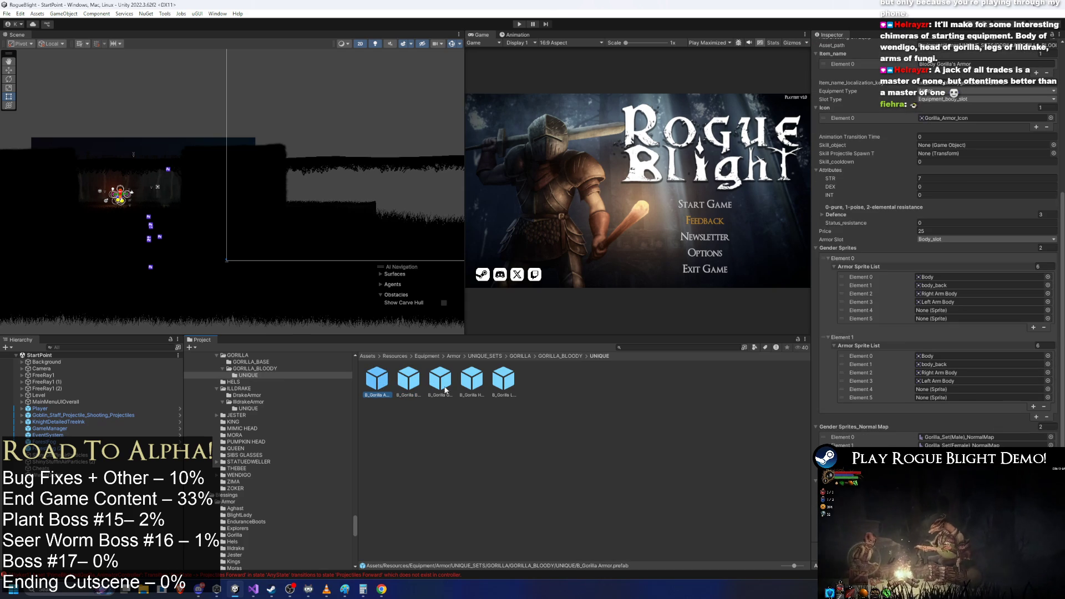
left_click(252, 368)
left_click(409, 379)
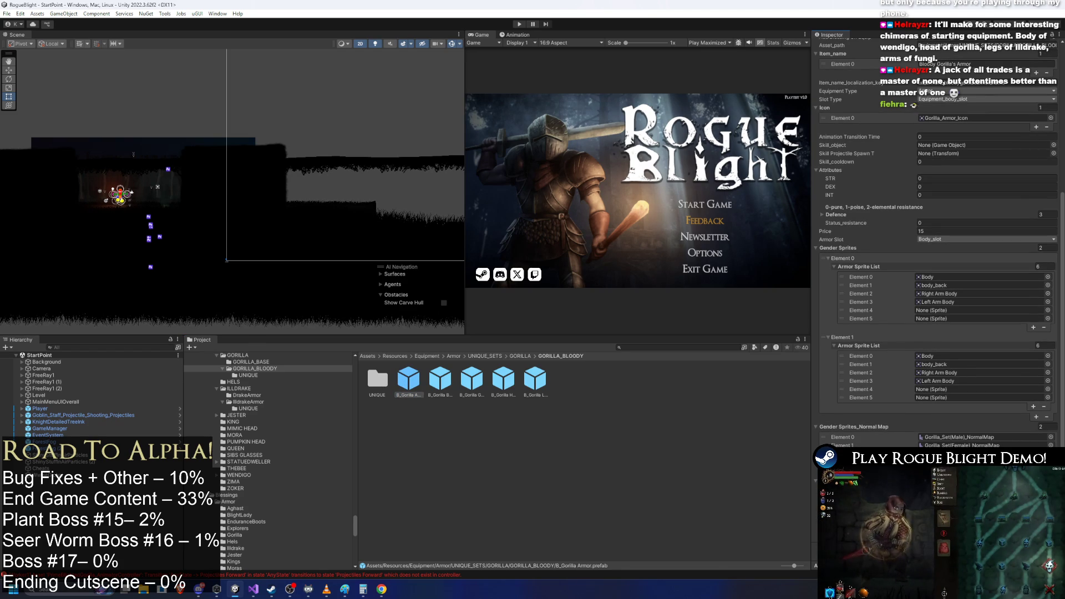
- Inspect the bloody gorilla boots, Armlets, Skull helmet, armor and Leggings prefabs' values
left_click(440, 380)
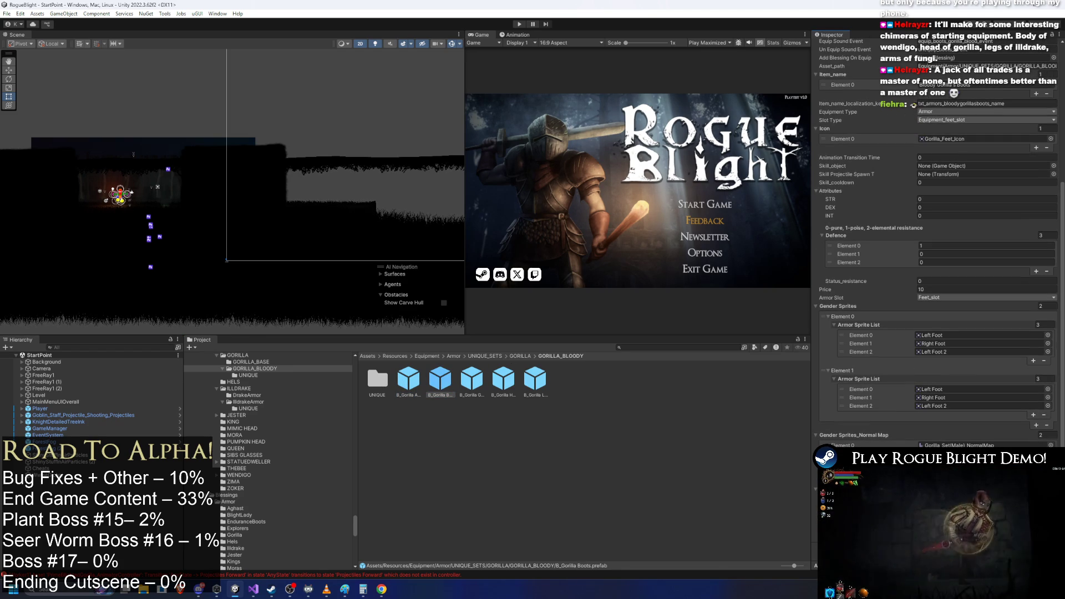
left_click(471, 379)
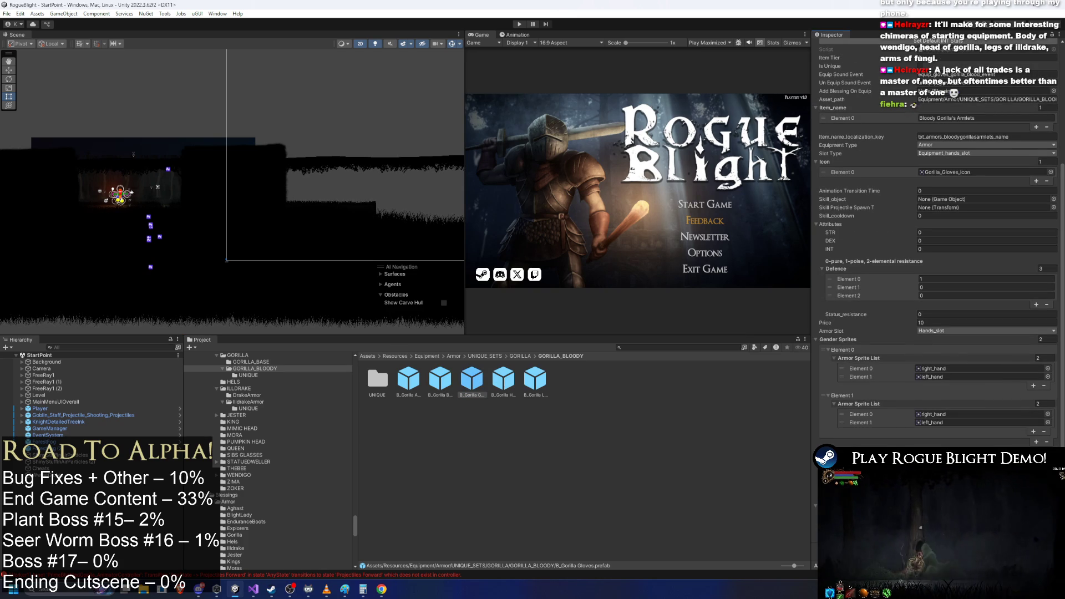
left_click(503, 380)
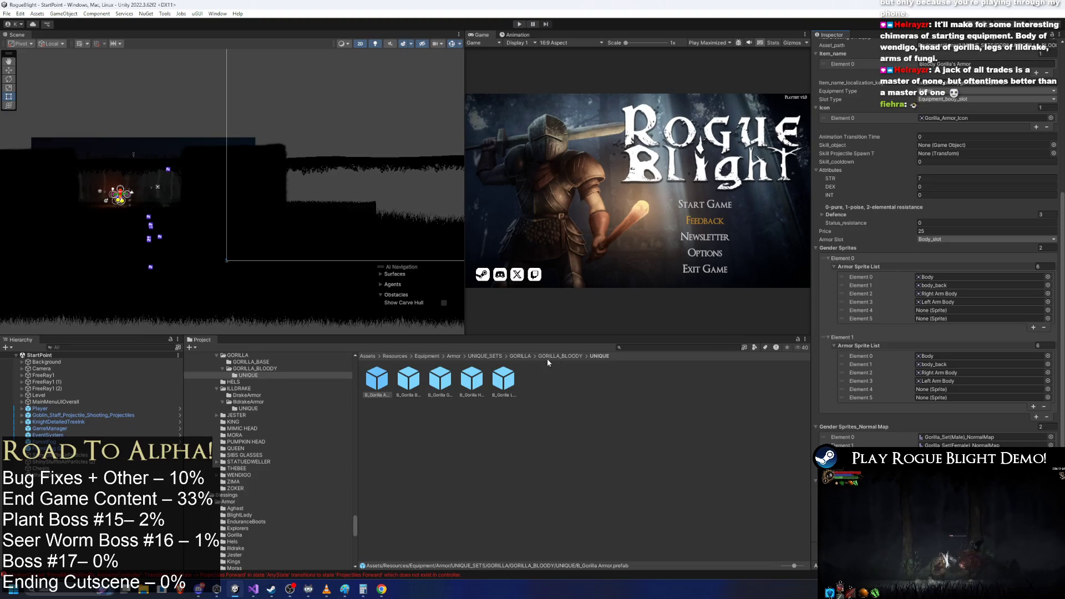
left_click(415, 383)
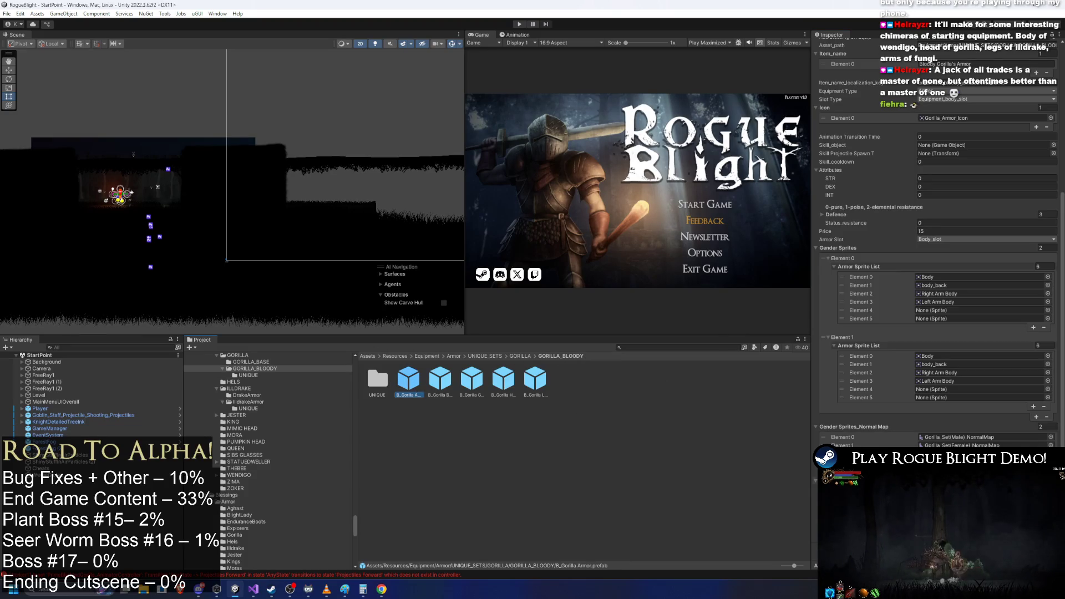
left_click(439, 383)
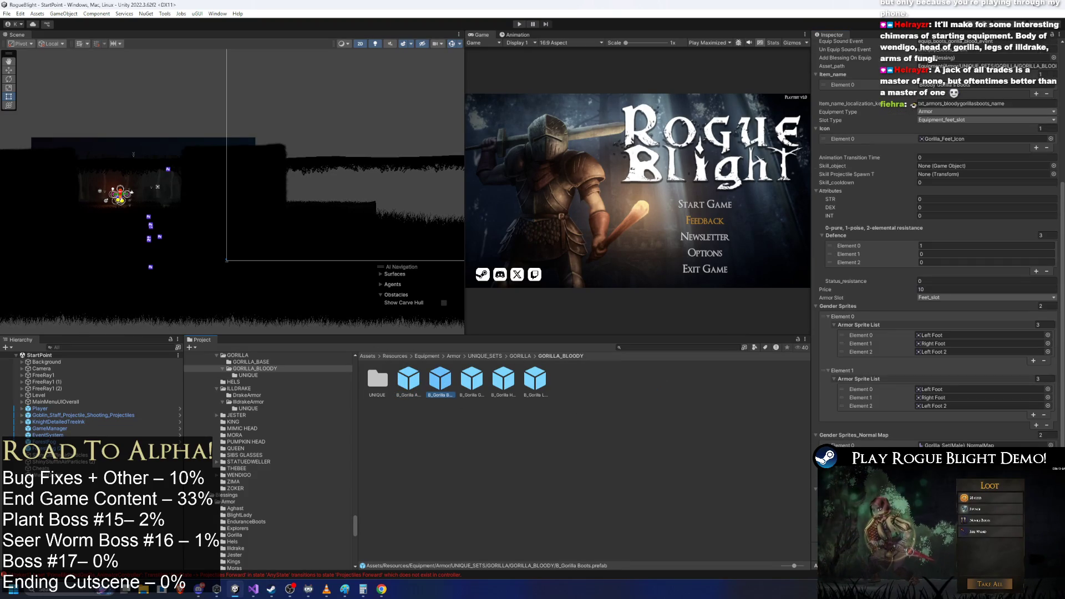
left_click(466, 383)
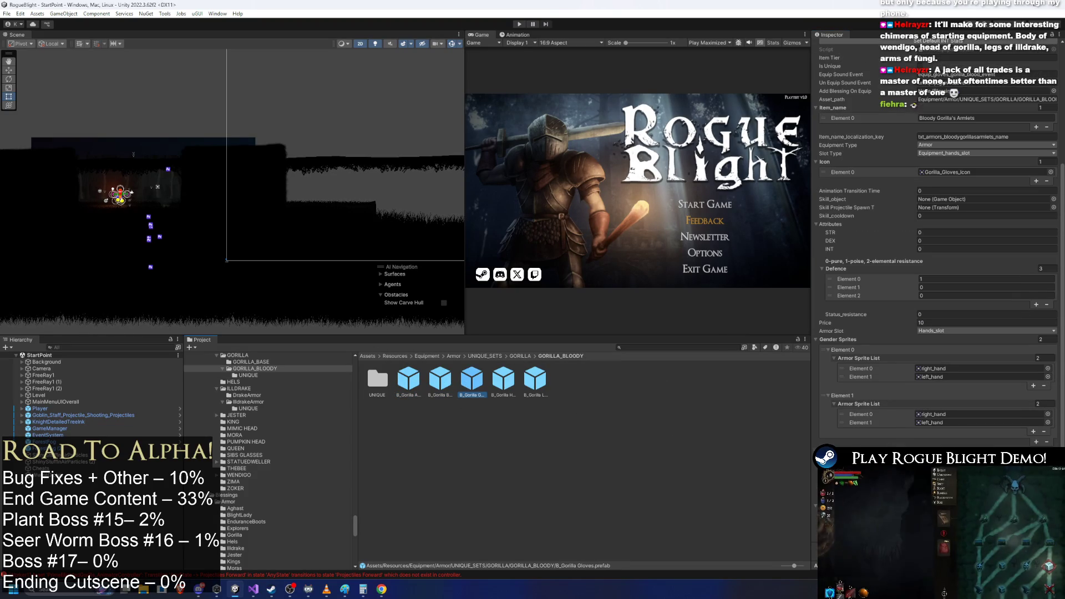
left_click(505, 389)
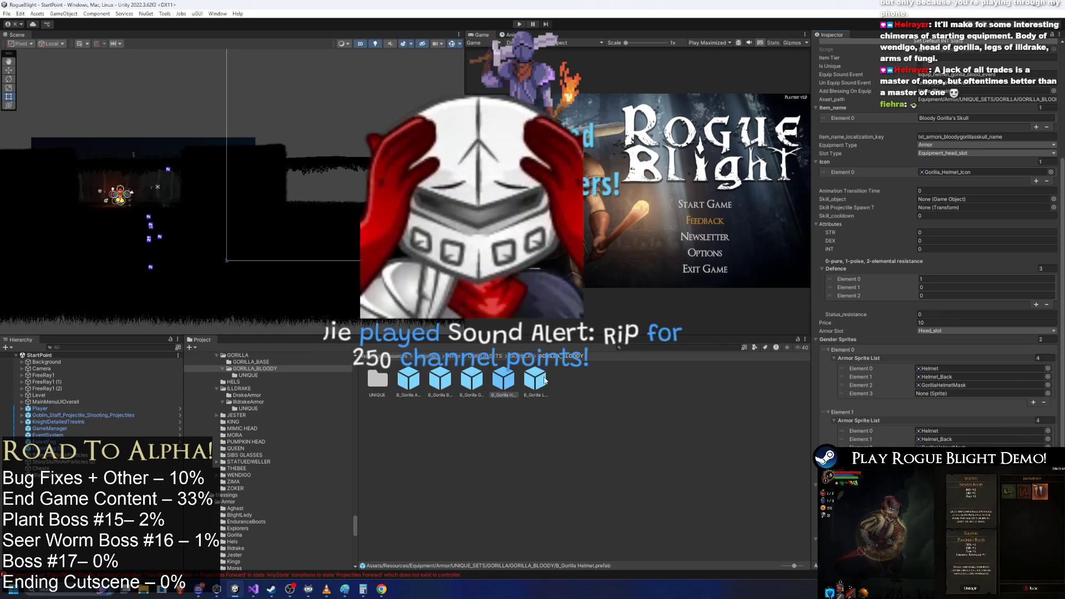
left_click(539, 383)
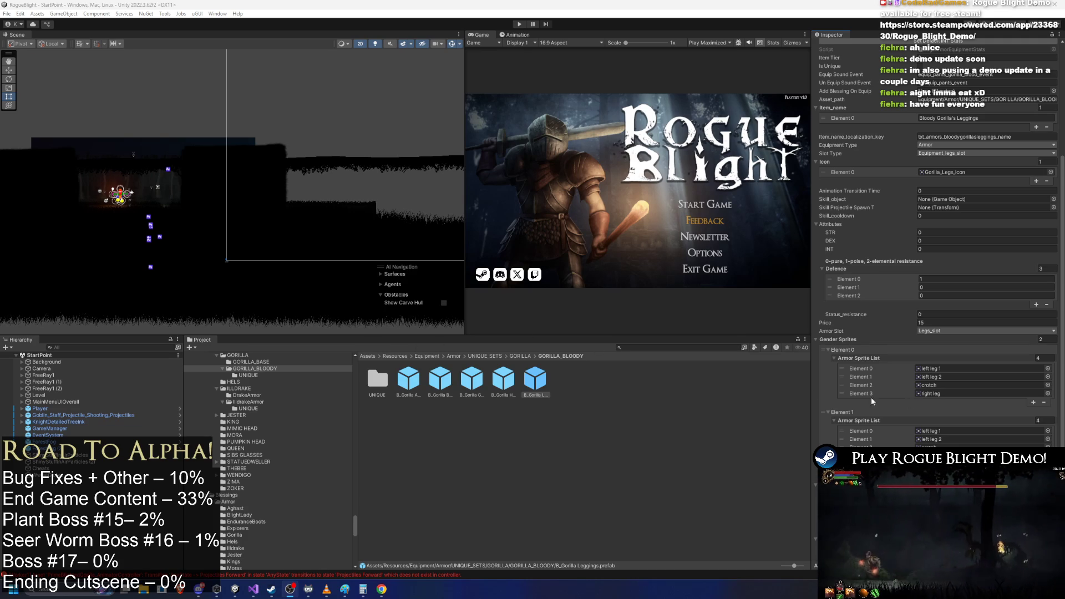
- Select B_Gorilla Armor and open the Add Blessing On Equip picker
scroll(954, 374, "down", 3)
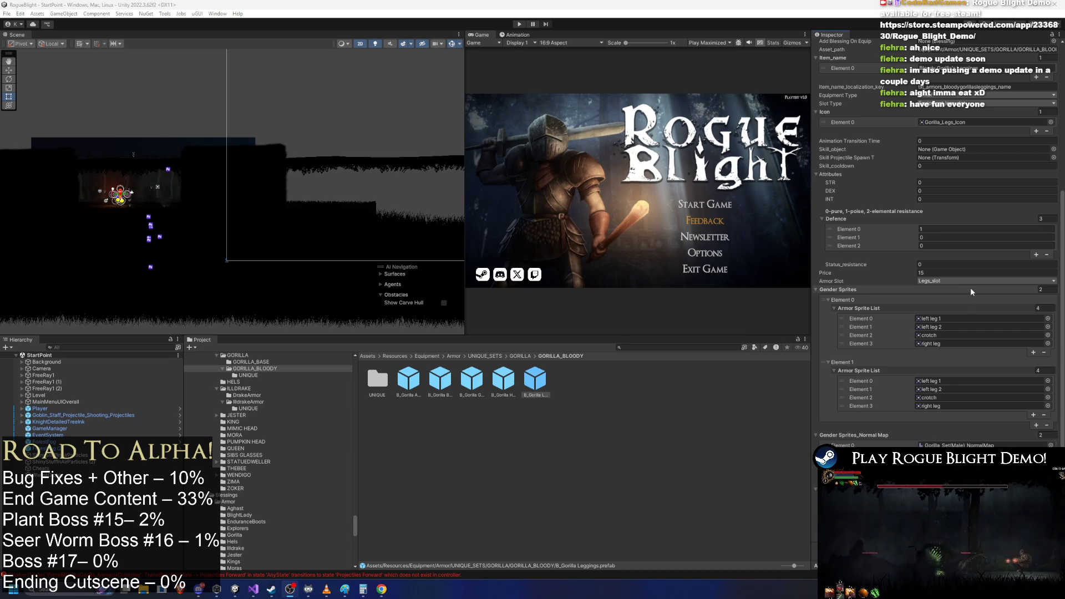
scroll(971, 291, "up", 5)
left_click(402, 381)
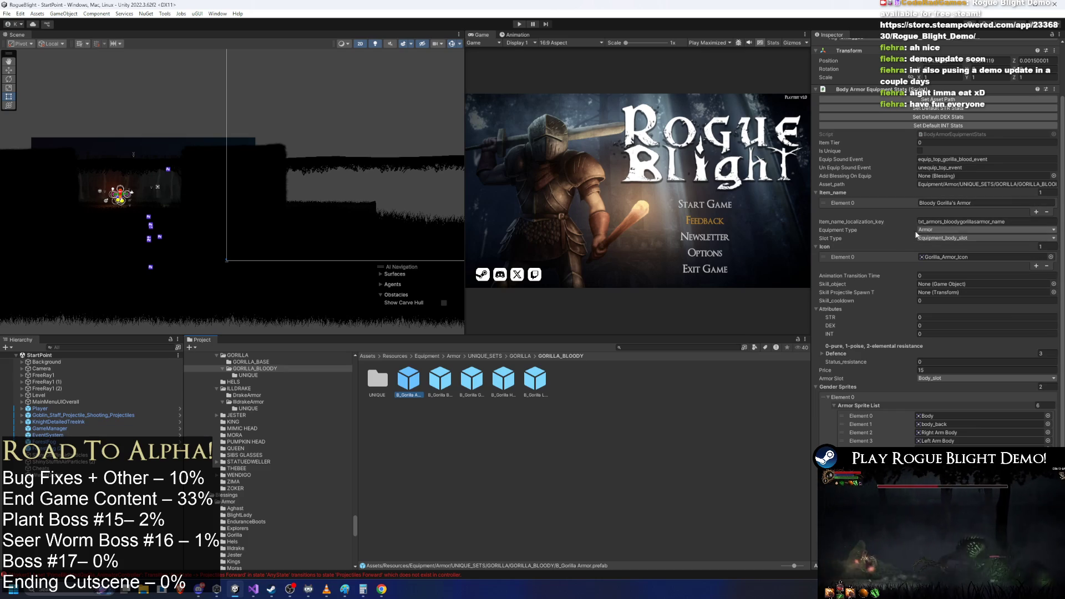
left_click(951, 167)
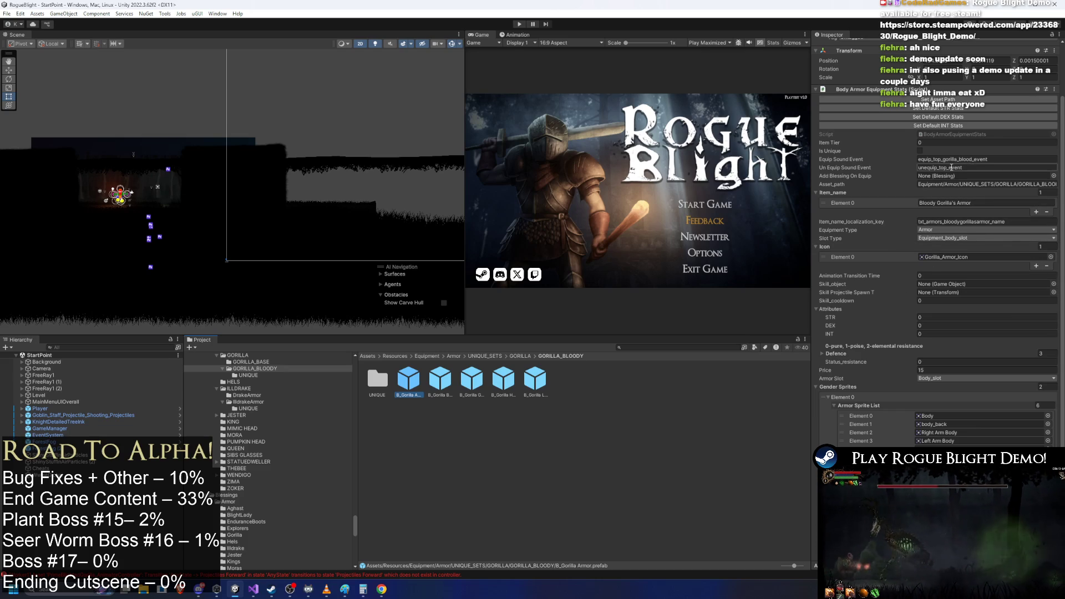
left_click(1052, 177)
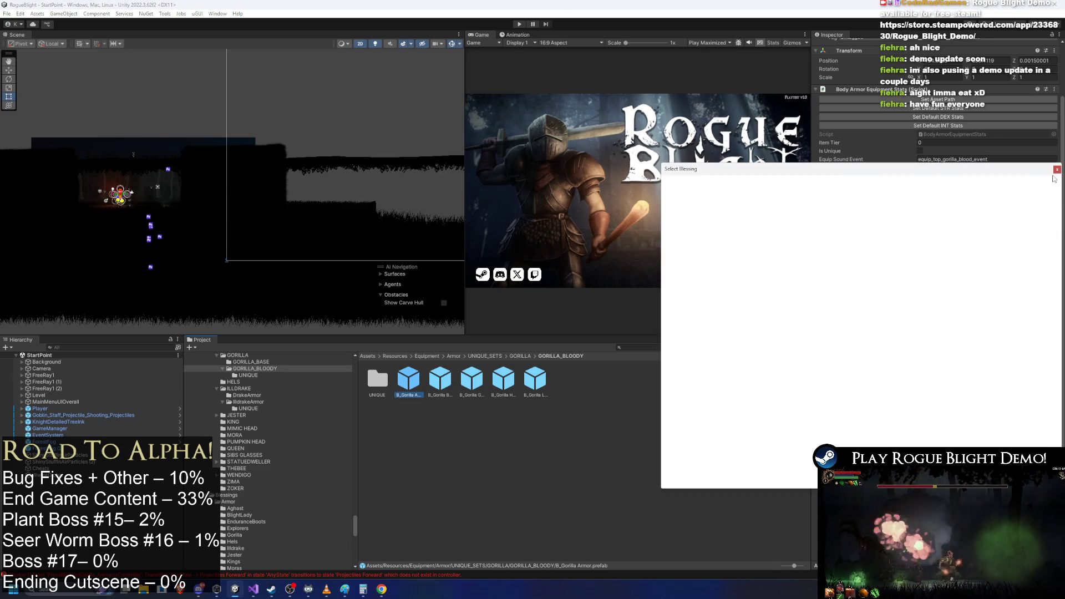
- Assign StartingGorillaBody_Blessing as the armor's on-equip blessing, then open that blessing asset
type("bloody")
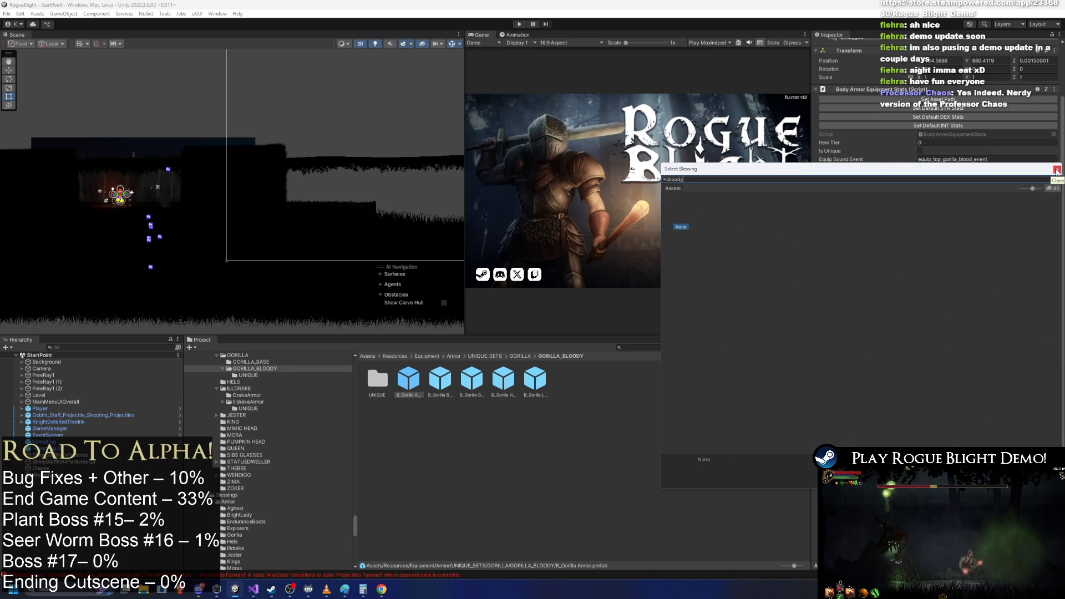
type("starting gori")
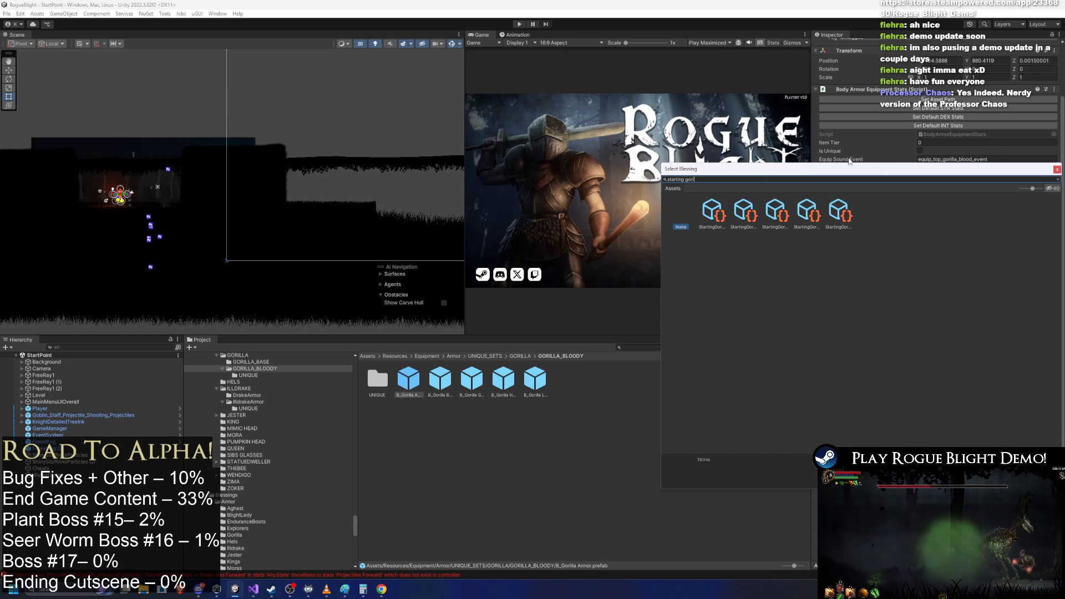
left_click(707, 214)
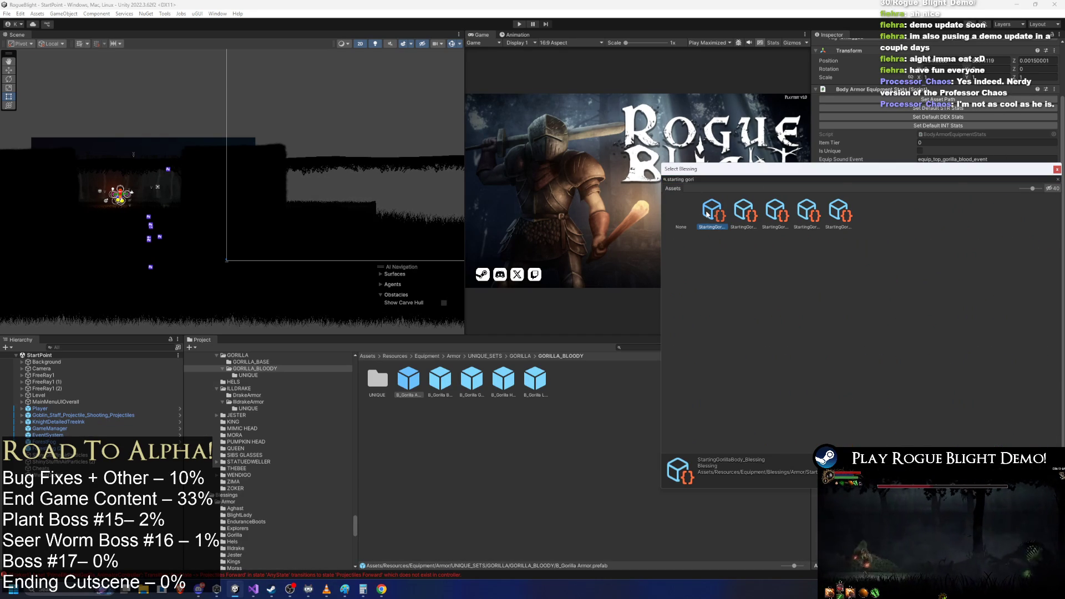
double_click(707, 214)
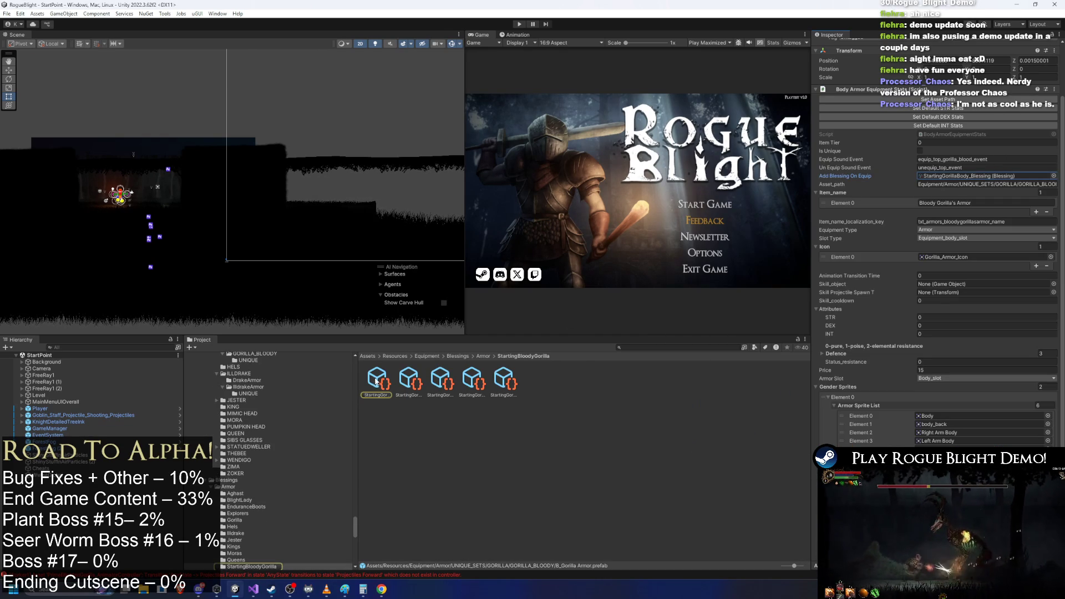
left_click(377, 380)
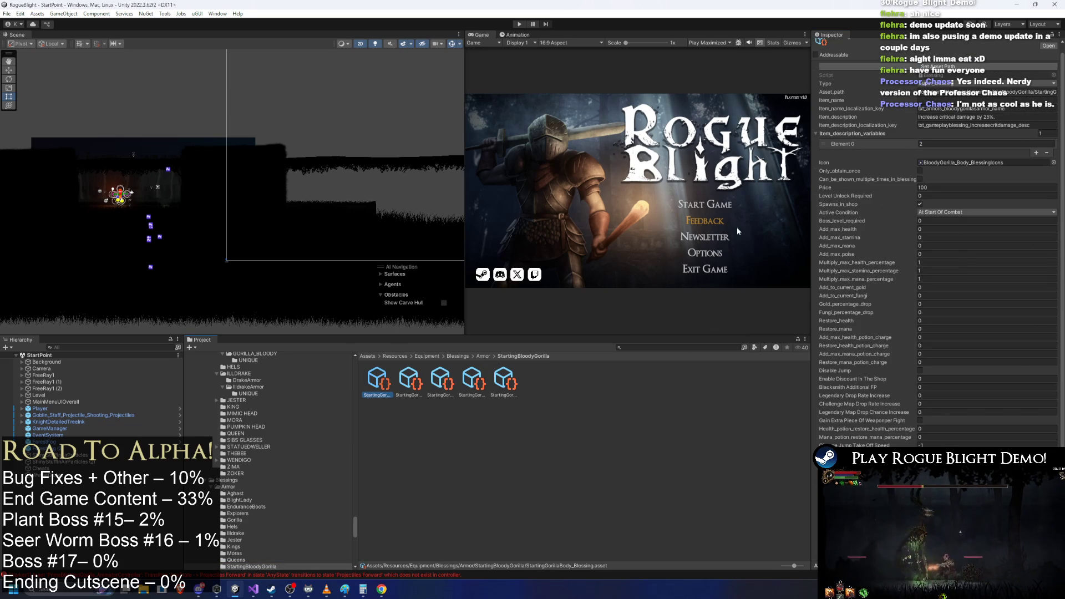
- Open the StartingBloodyGorilla blessings folder and begin renaming its first blessing asset
left_click(484, 356)
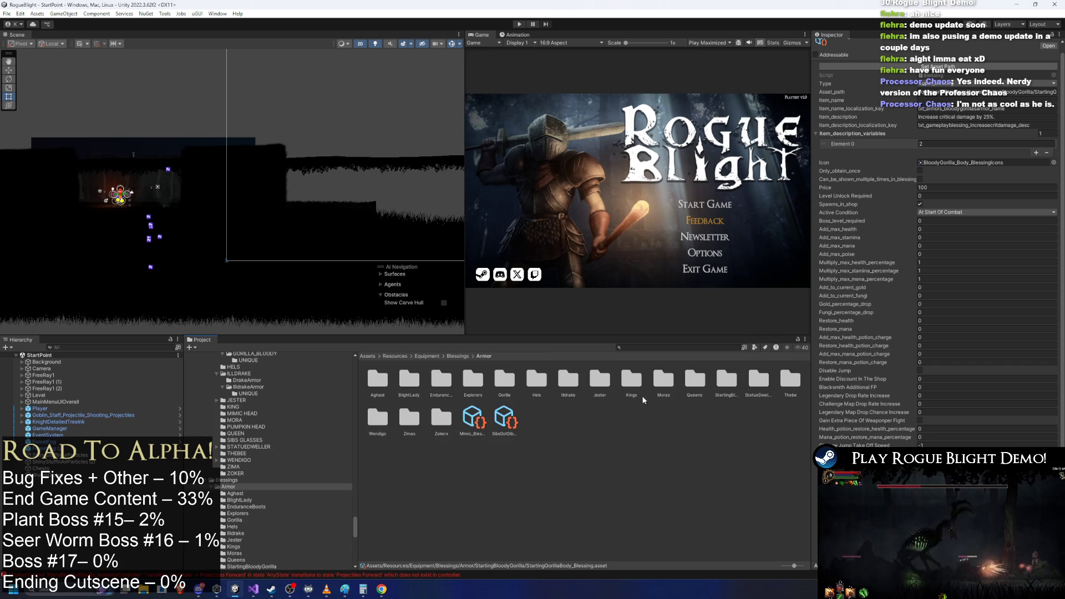
right_click(726, 380)
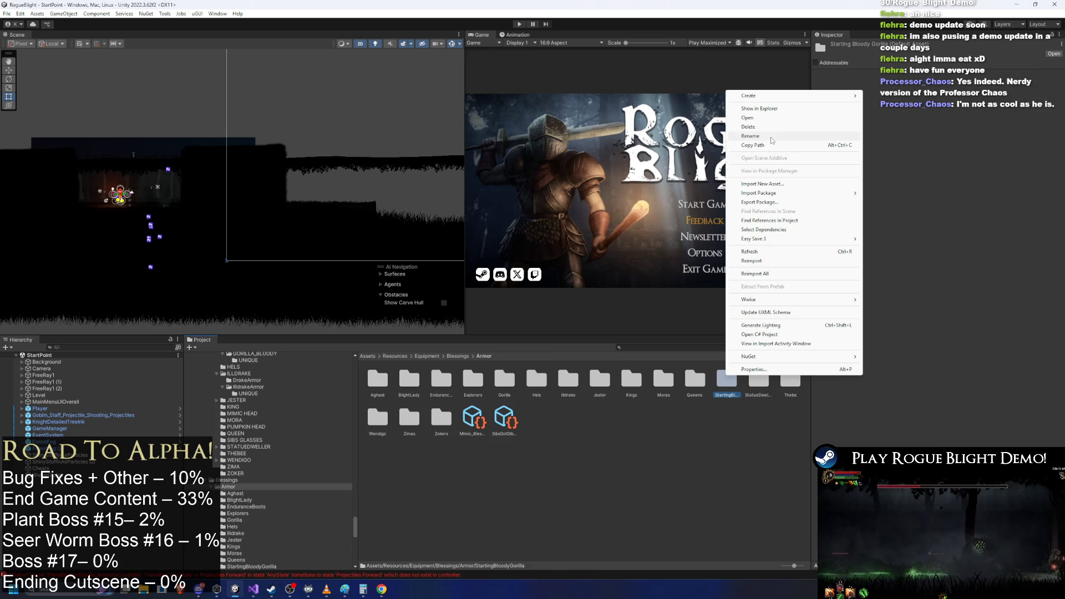
key("Escape")
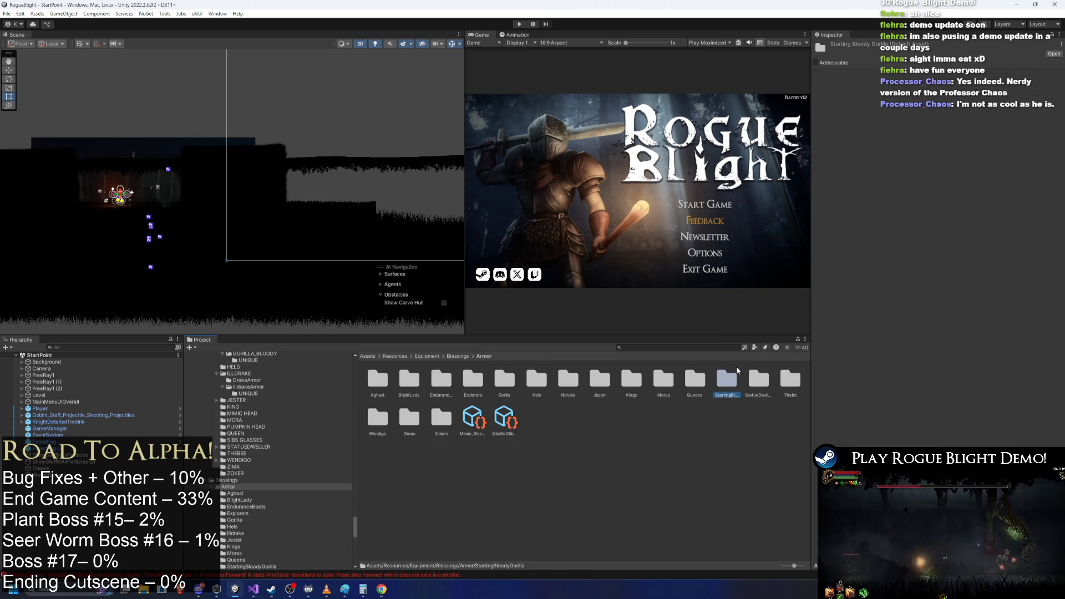
double_click(733, 377)
right_click(374, 385)
key("Escape")
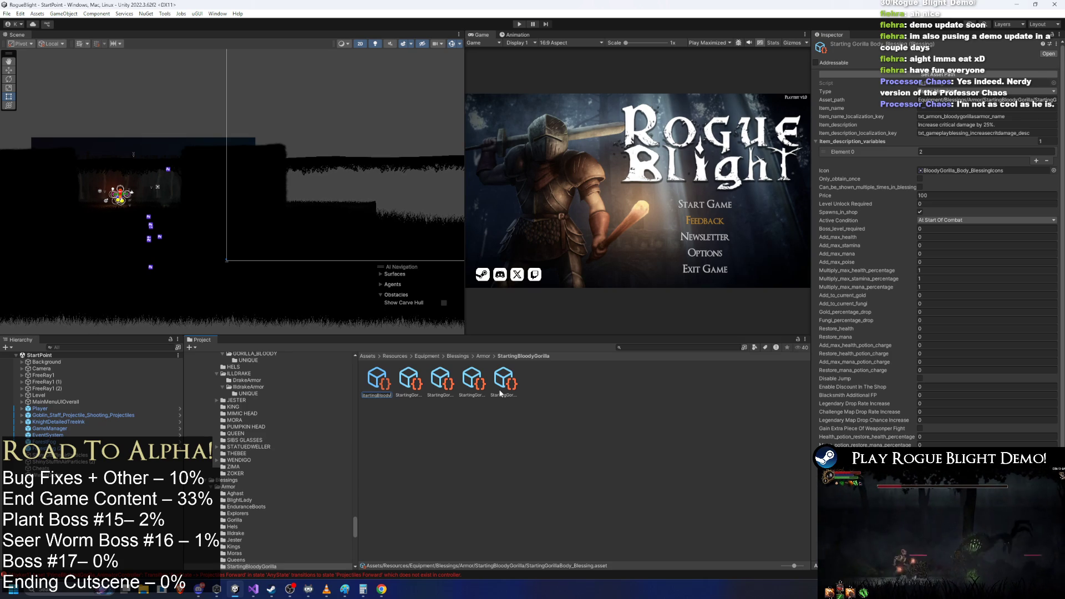
- Confirm the name StartingBloodyGorillaBody_Blessing and rename the feet blessing
key("Return")
right_click(416, 392)
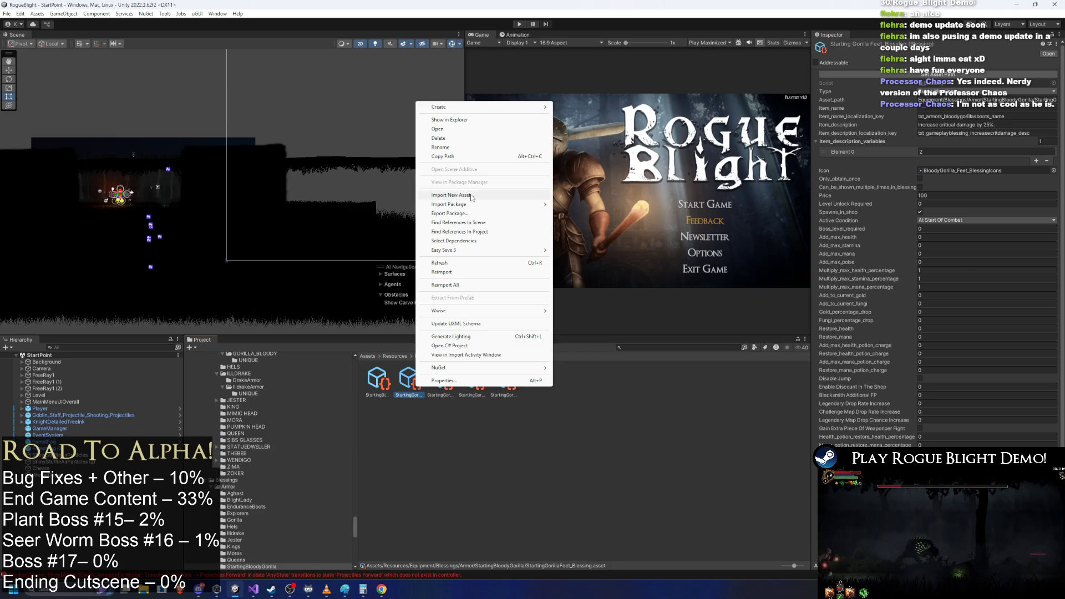
left_click(482, 148)
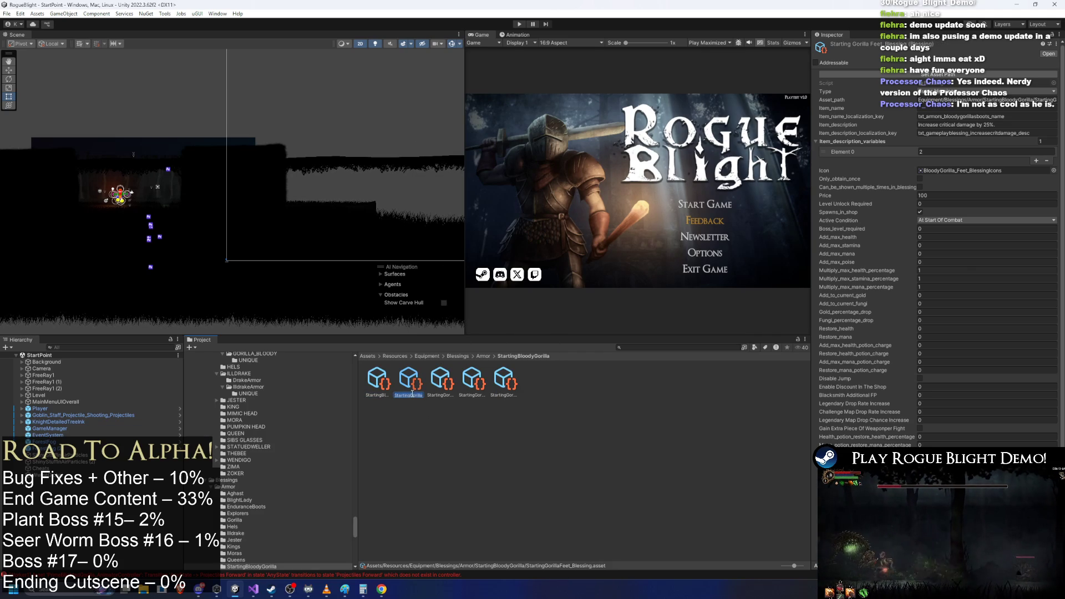
- Rename the gloves, head and legs blessings to StartingBloodyGorilla names, e.g. StartingBloodyGorillaLegs_Blessing
right_click(441, 376)
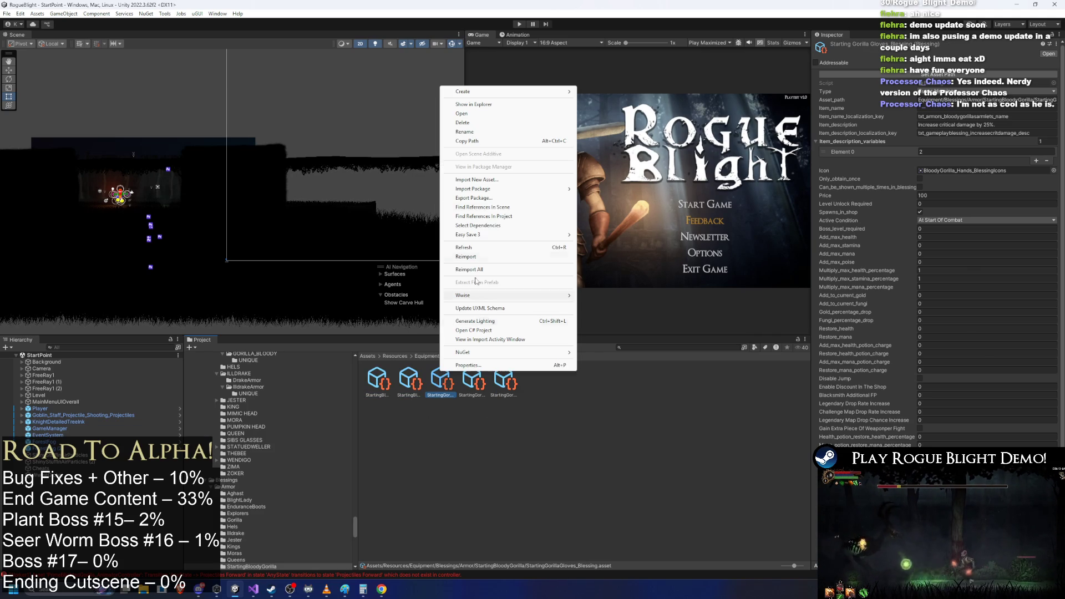
left_click(489, 131)
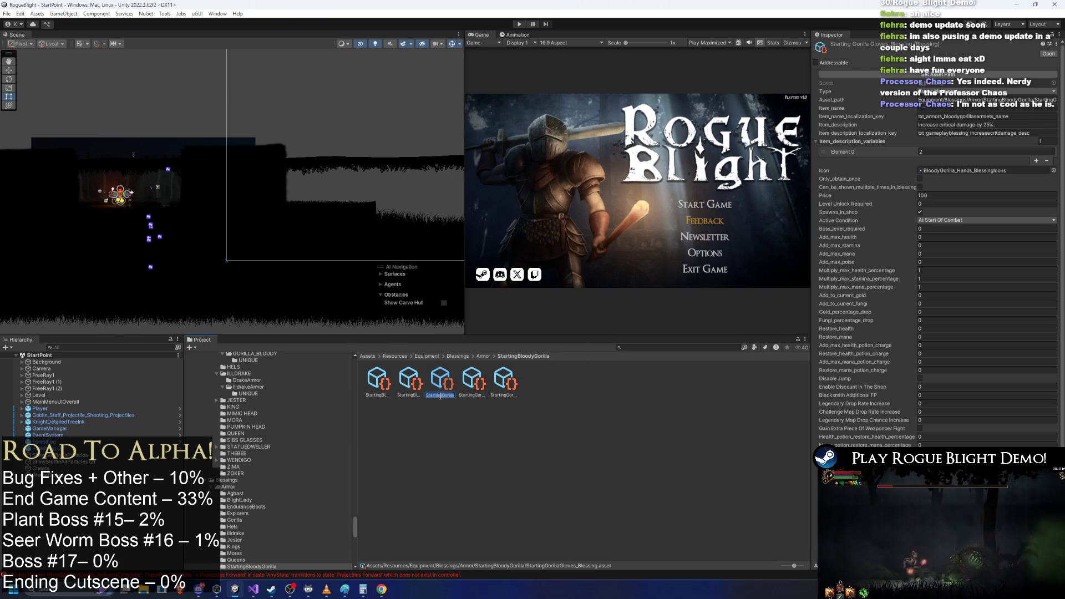
right_click(472, 375)
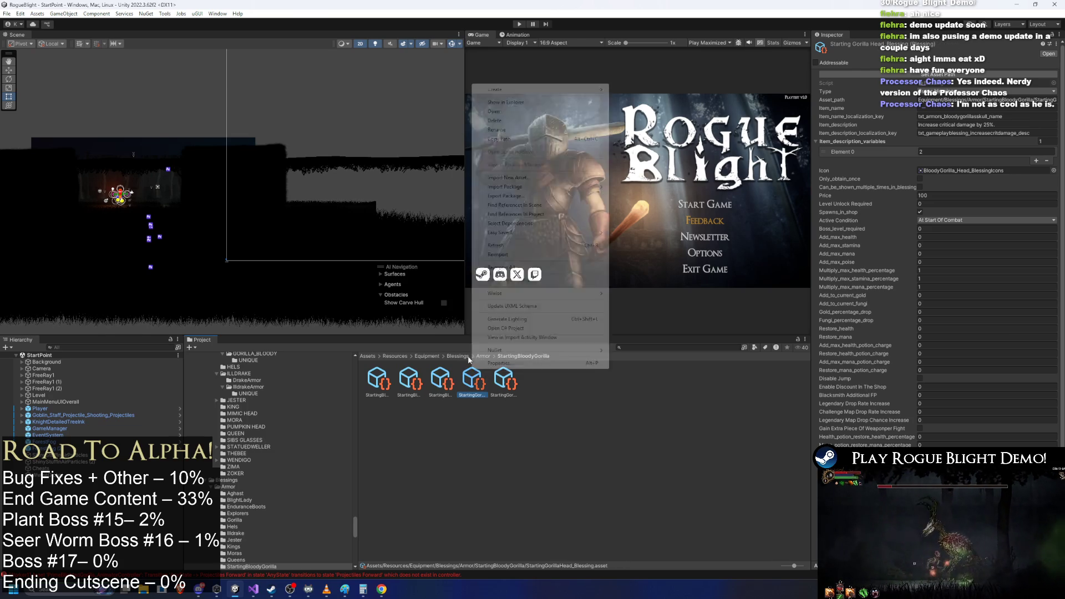
left_click(527, 131)
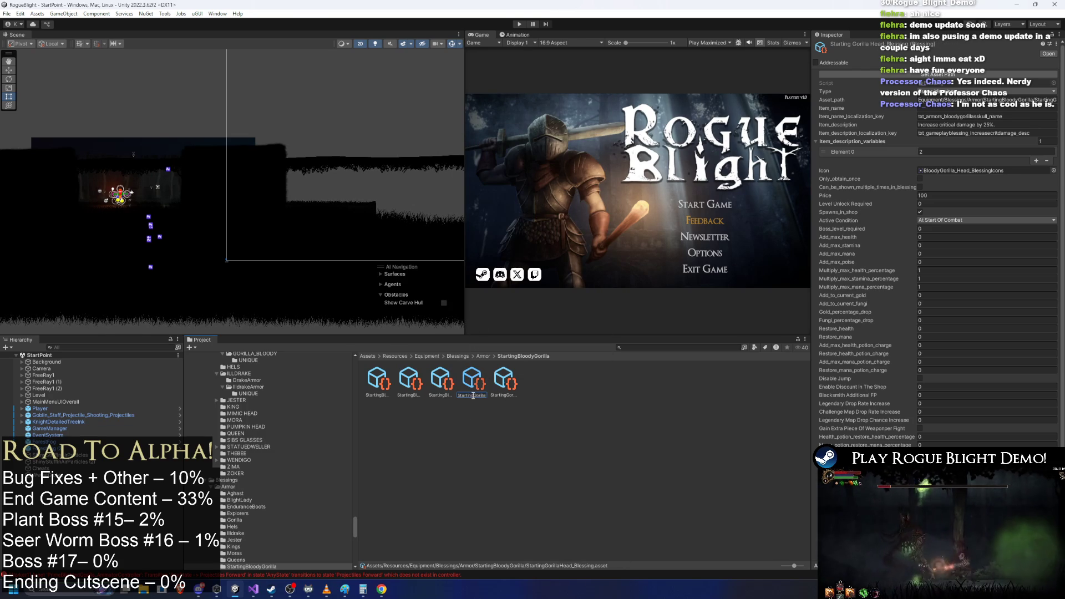
right_click(511, 383)
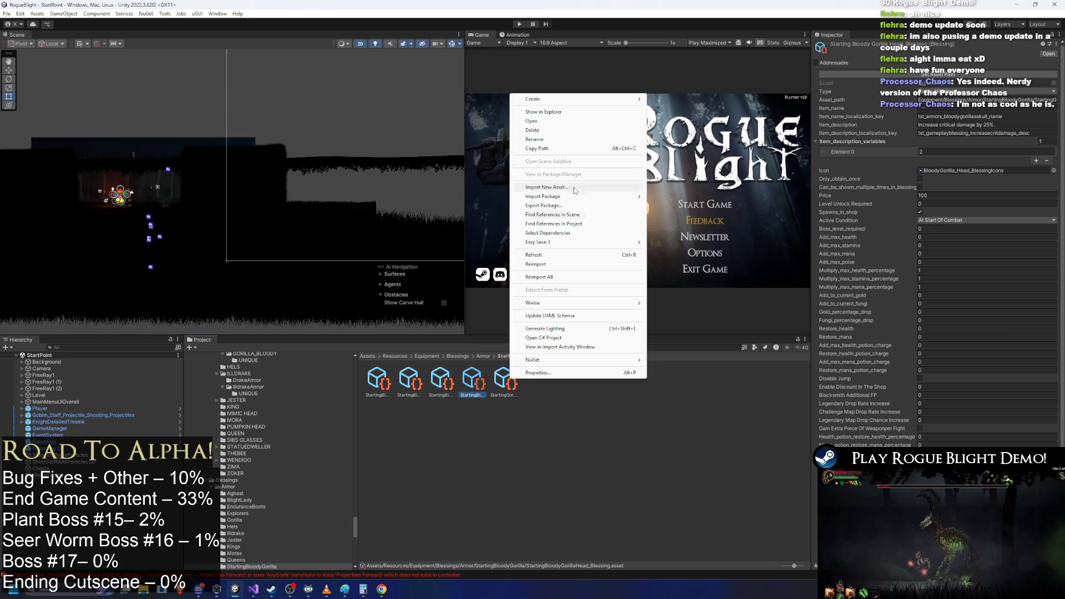
right_click(511, 383)
left_click(533, 131)
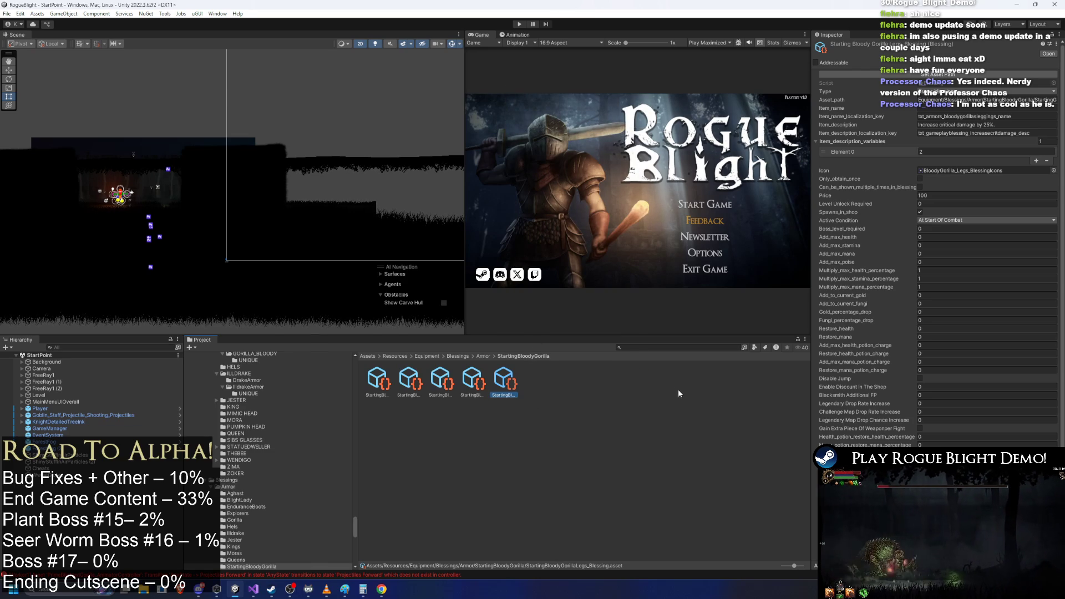
left_click(890, 129)
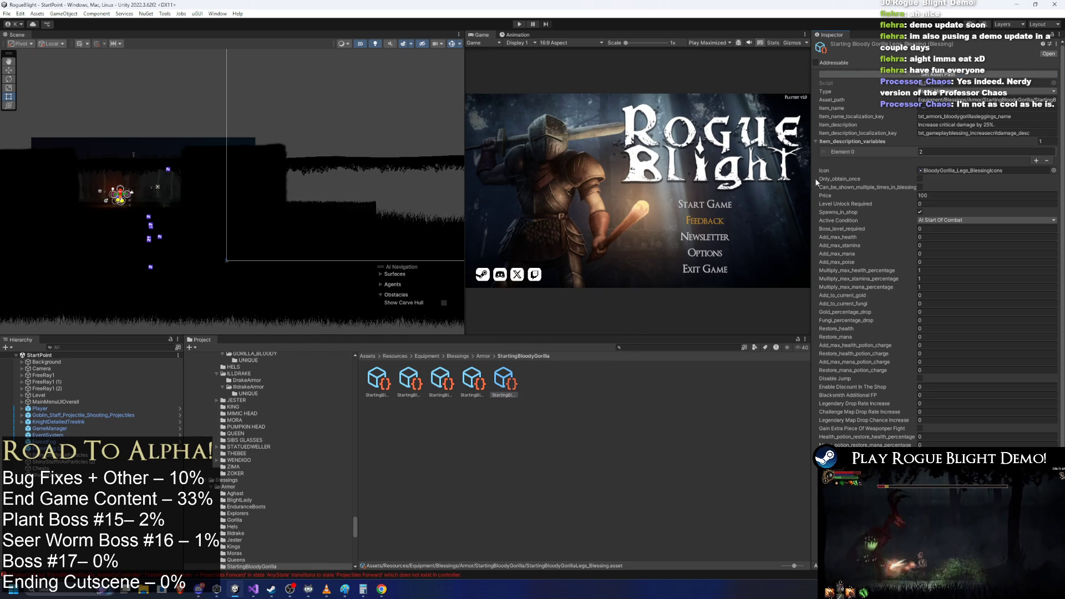
- Check the renamed head and gloves blessings' settings
left_click(472, 380)
key("Left")
key("Left")
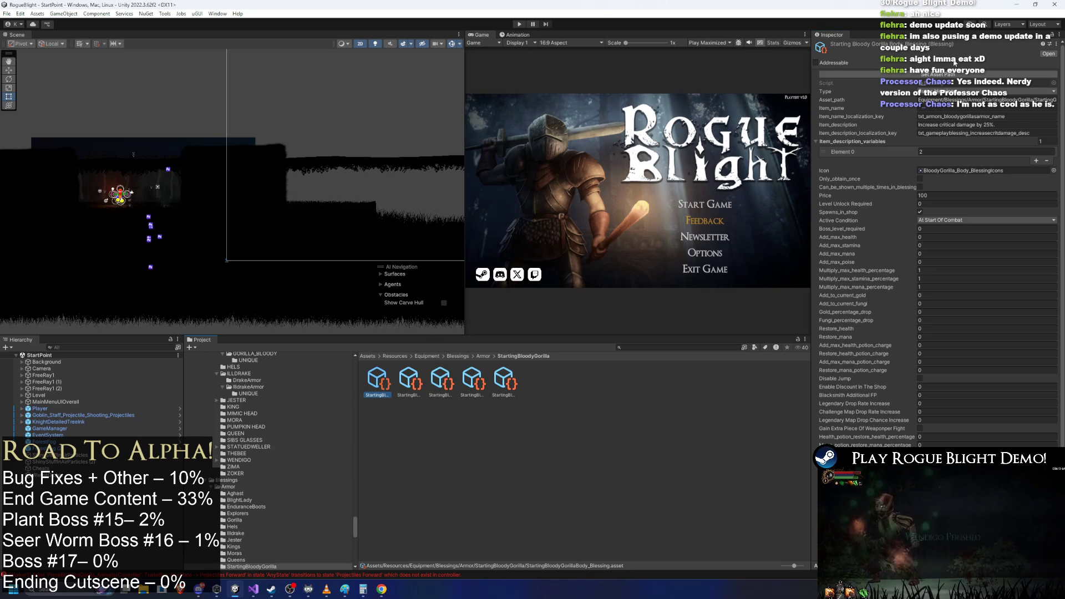
scroll(937, 230, "down", 1)
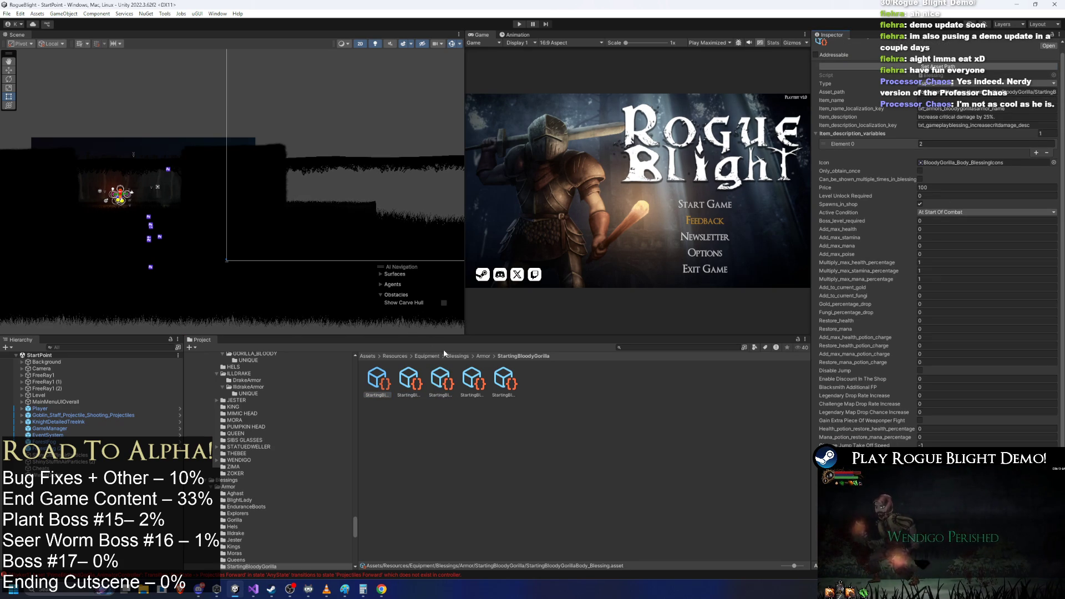
- Check the head and feet blessings' settings
left_click(484, 376)
key("Left")
key("Left")
key("Right")
key("Right")
- Search 'unique', open the Gorilla UNIQUE folder, then inspect B_Gorilla Armor in GORILLA_BLOODY
left_click(664, 347)
type("nique")
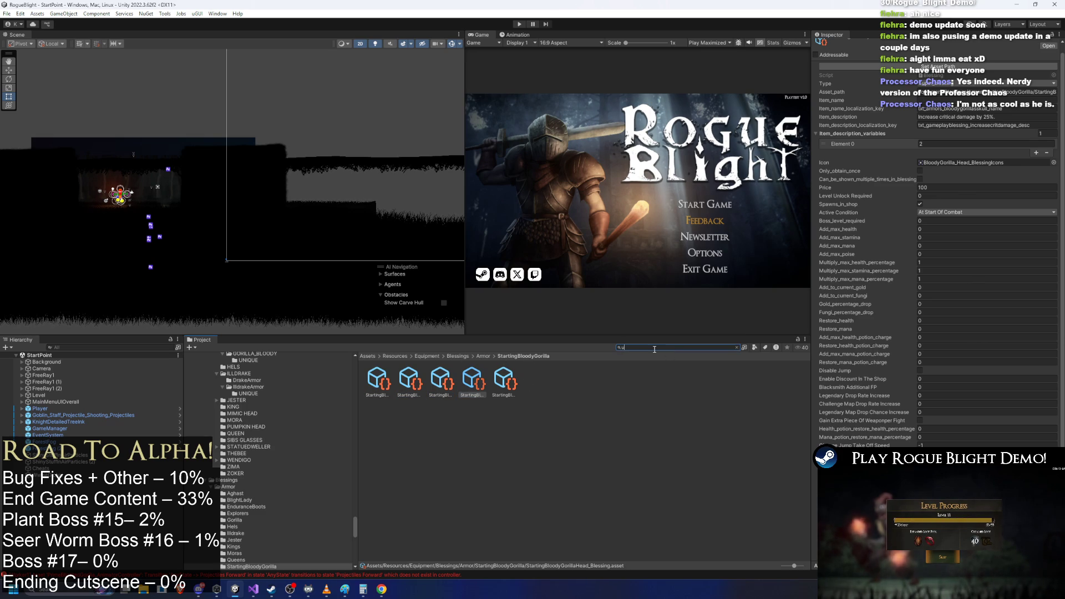
key("Down")
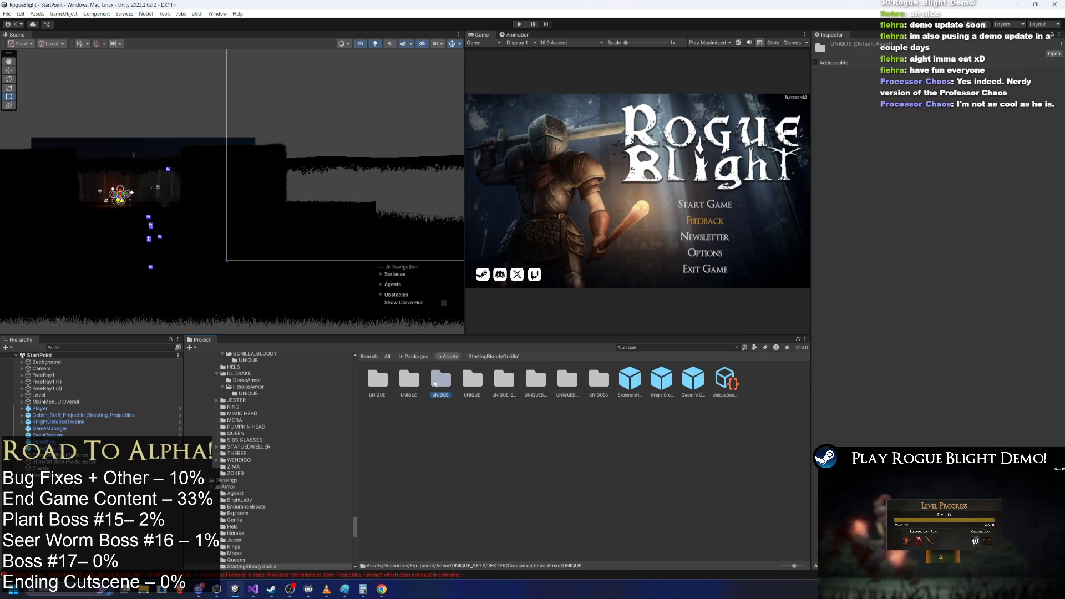
key("Return")
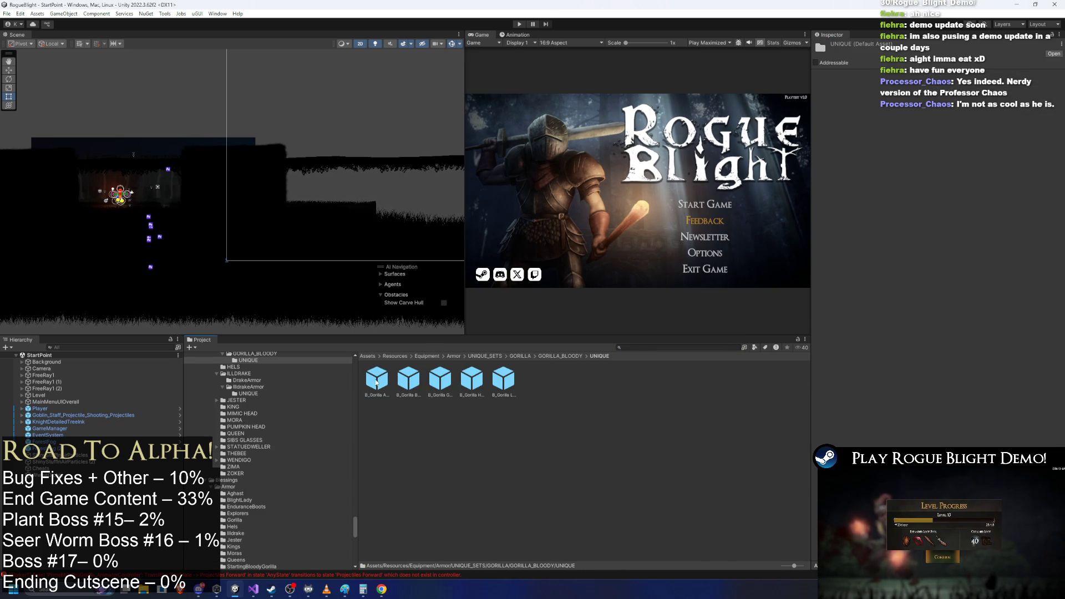
key("Down")
key("Right")
key("Right")
key("Left")
key("Left")
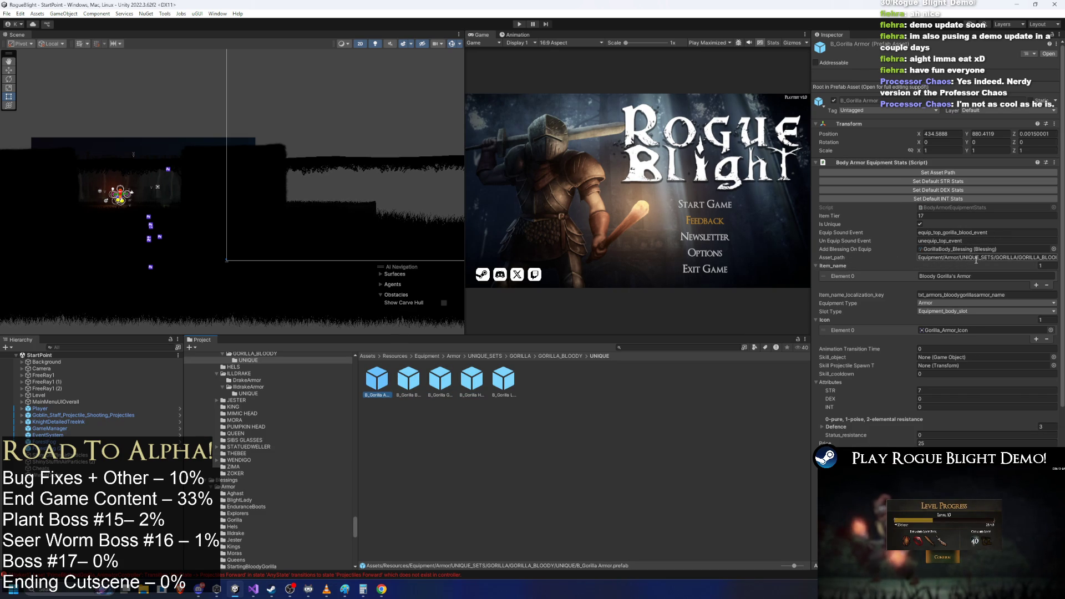
left_click(548, 356)
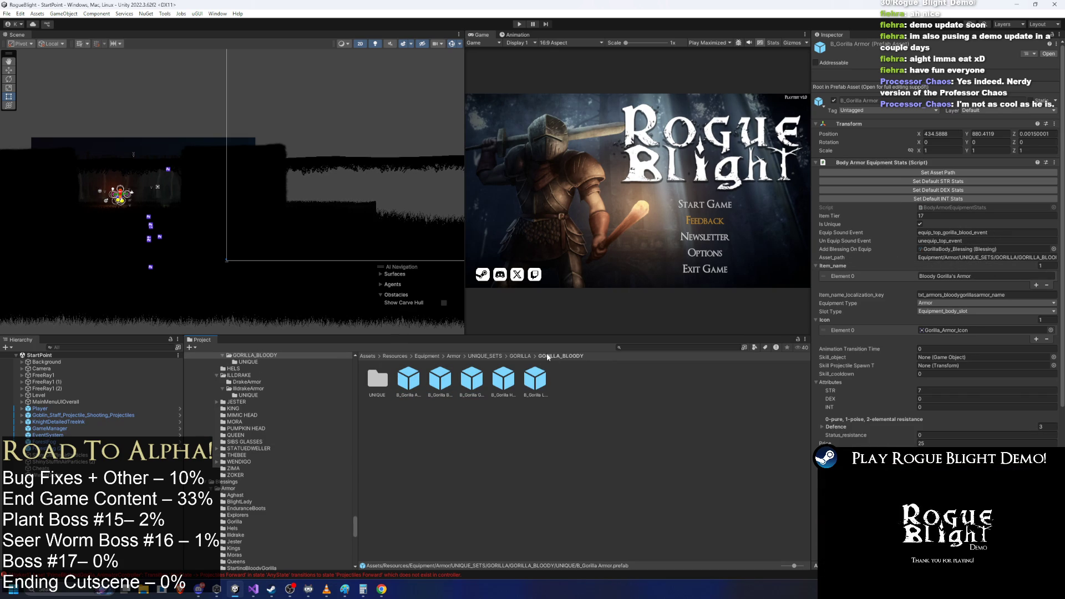
left_click(410, 382)
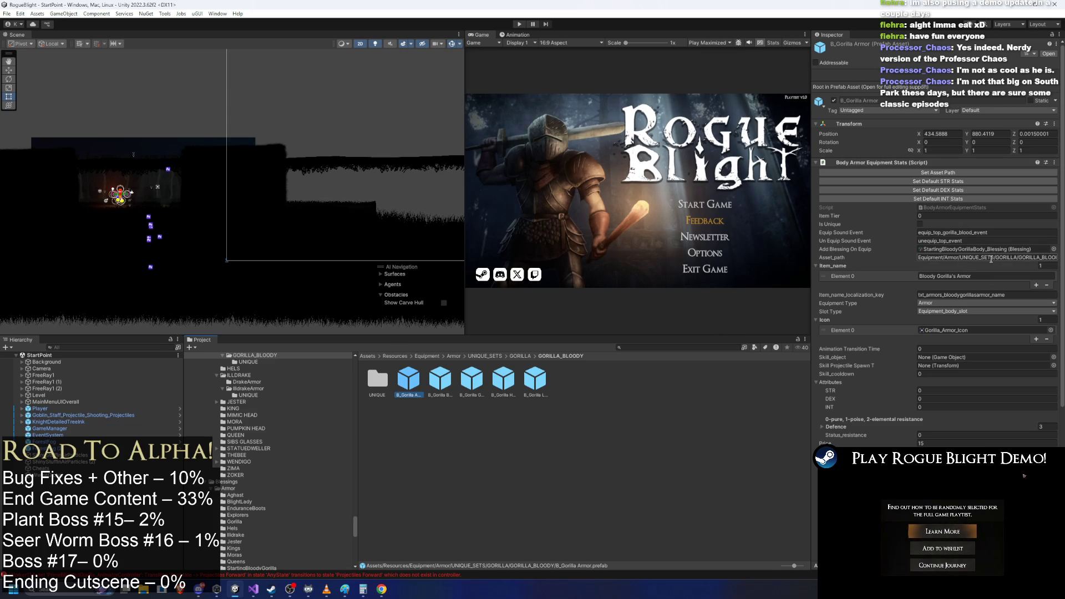
key("Right")
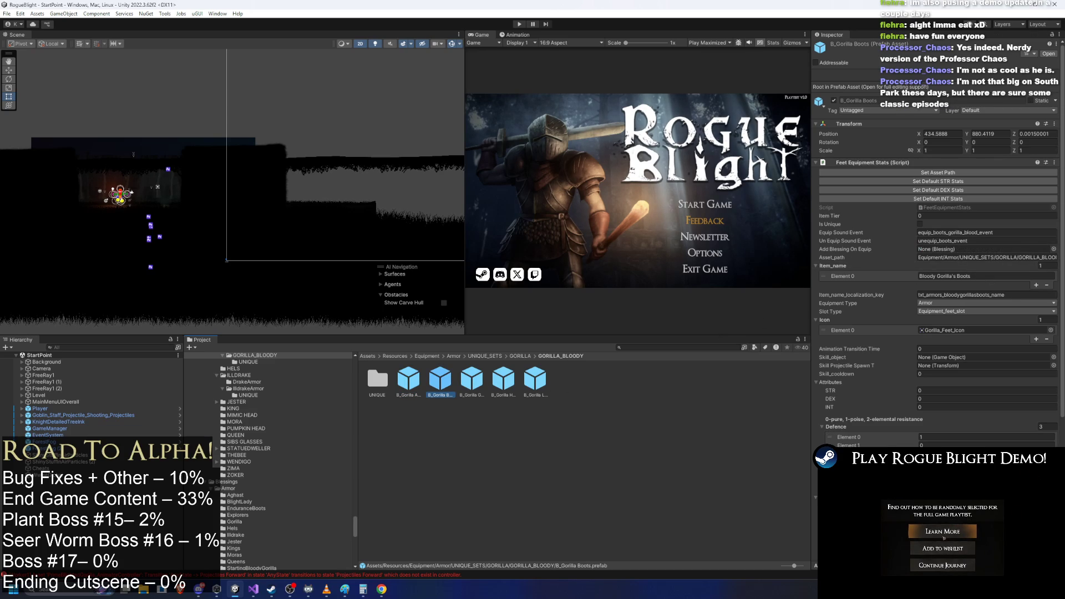
- Give the B_Gorilla Boots StartingBloodyGorillaFeet_Blessing as their on-equip blessing
left_click(1053, 249)
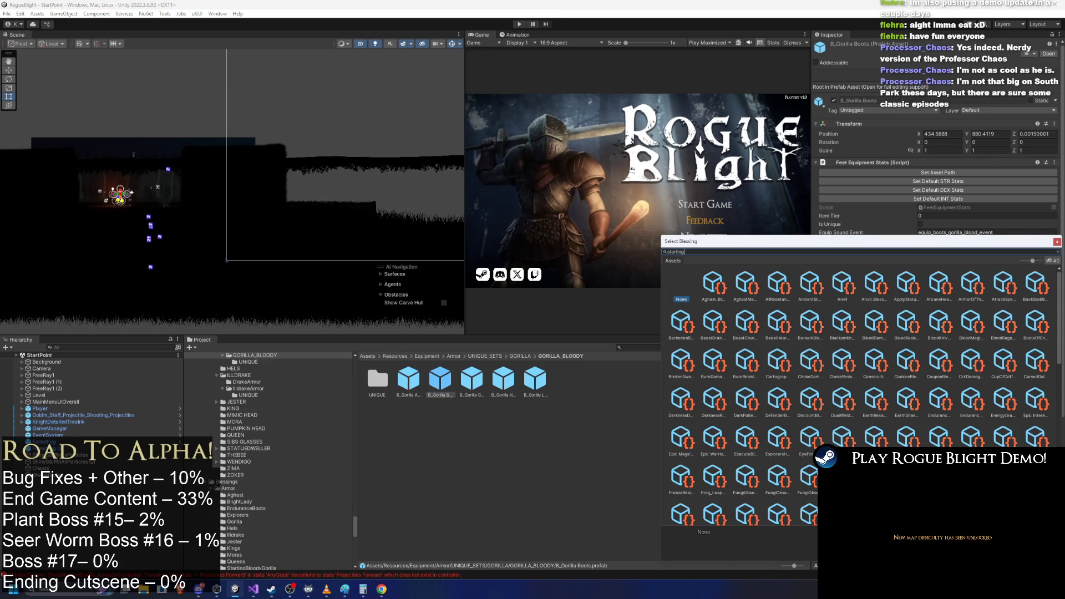
type("starting")
left_click(713, 287)
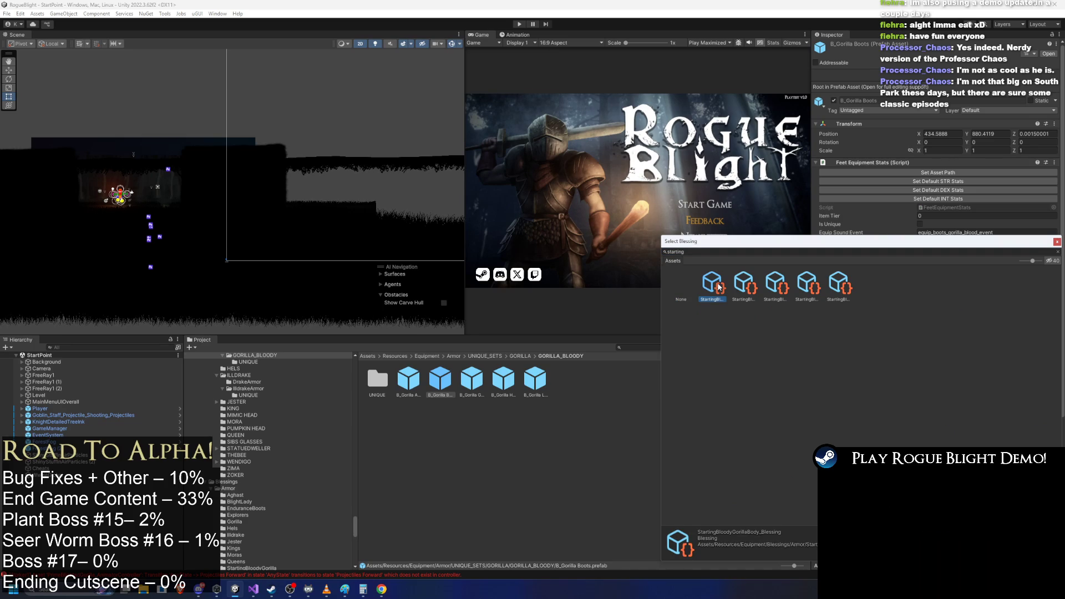
key("Right")
key("Return")
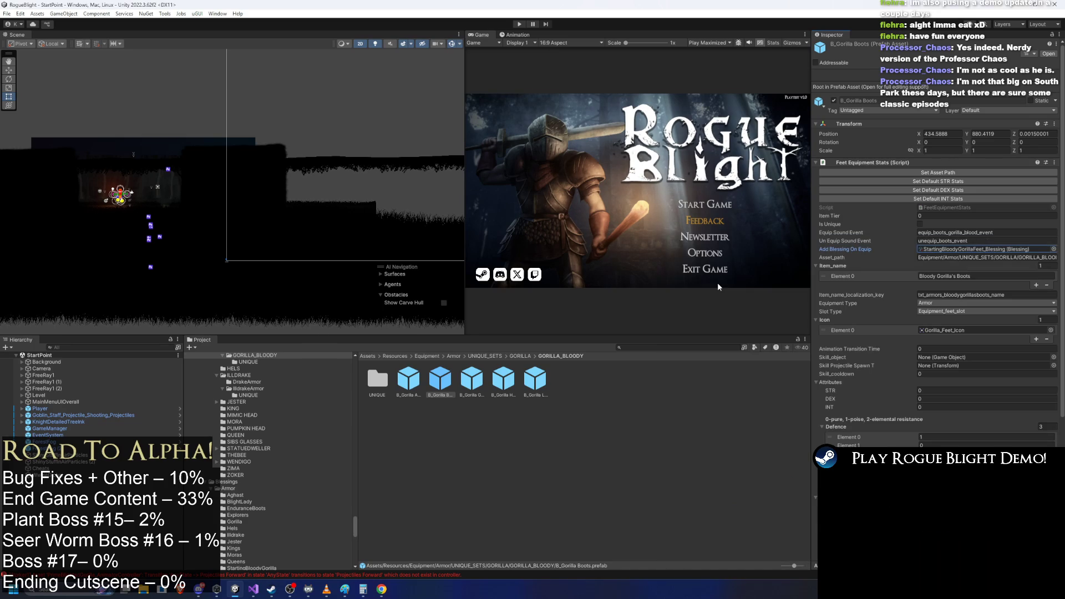
- Give the B_Gorilla Gloves StartingBloodyGorillaGloves_Blessing as their on-equip blessing
left_click(471, 380)
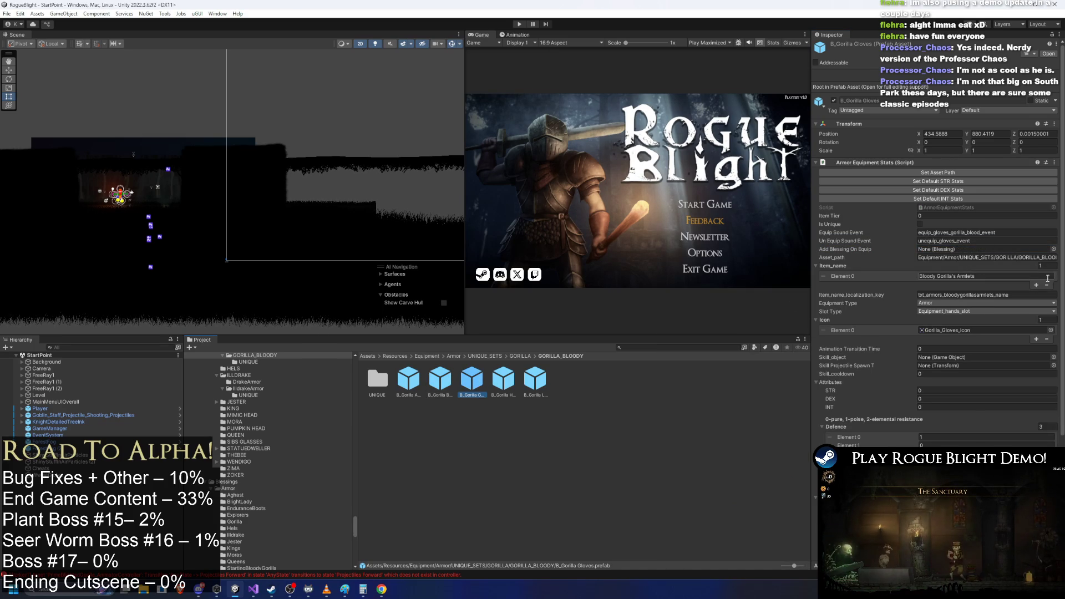
left_click(1053, 249)
type("ing")
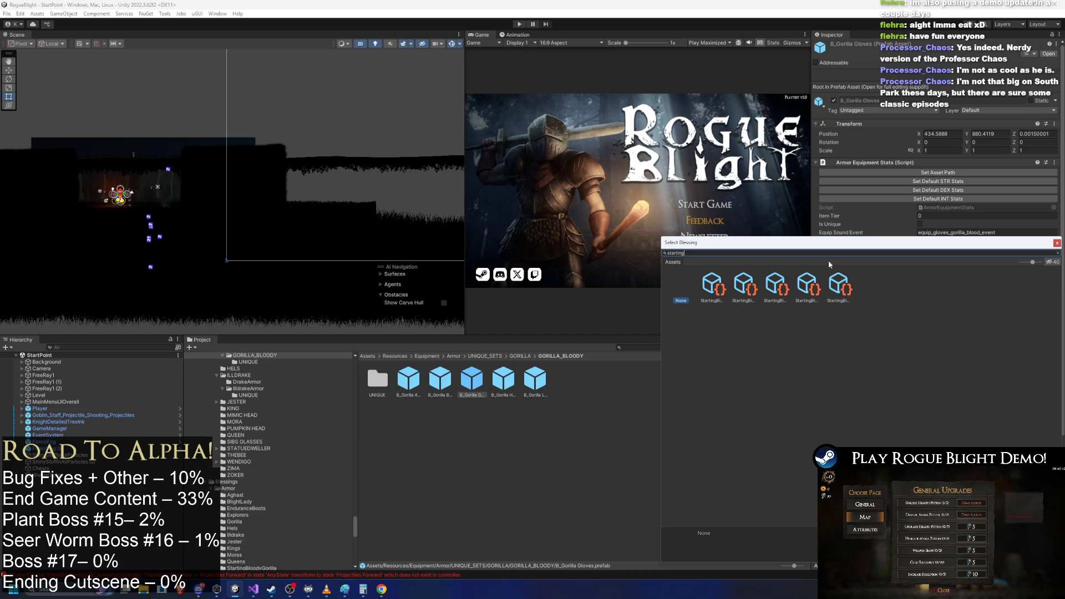
left_click(779, 287)
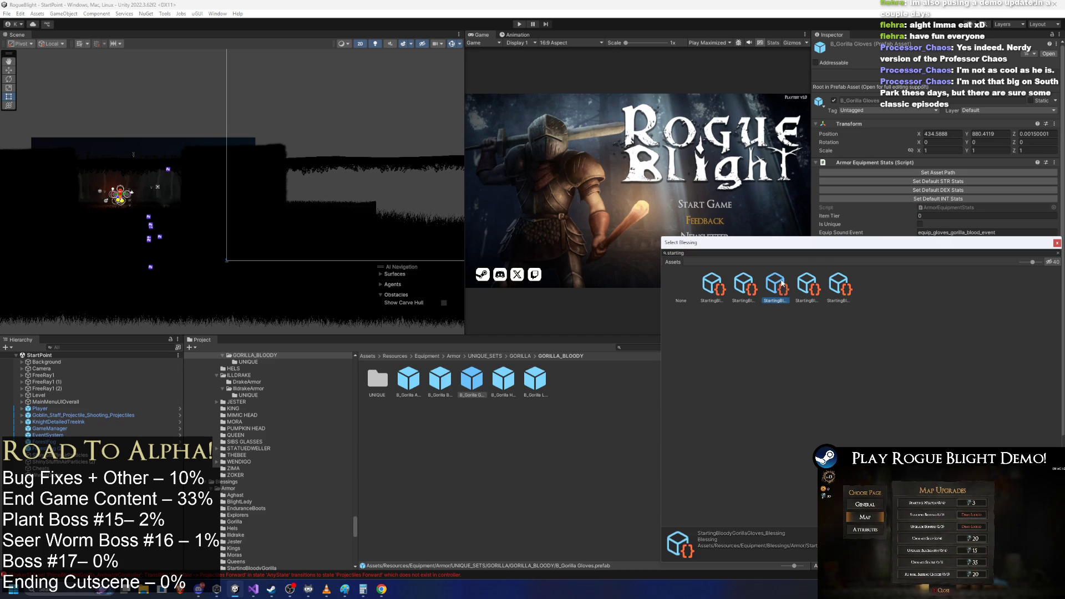
key("Return")
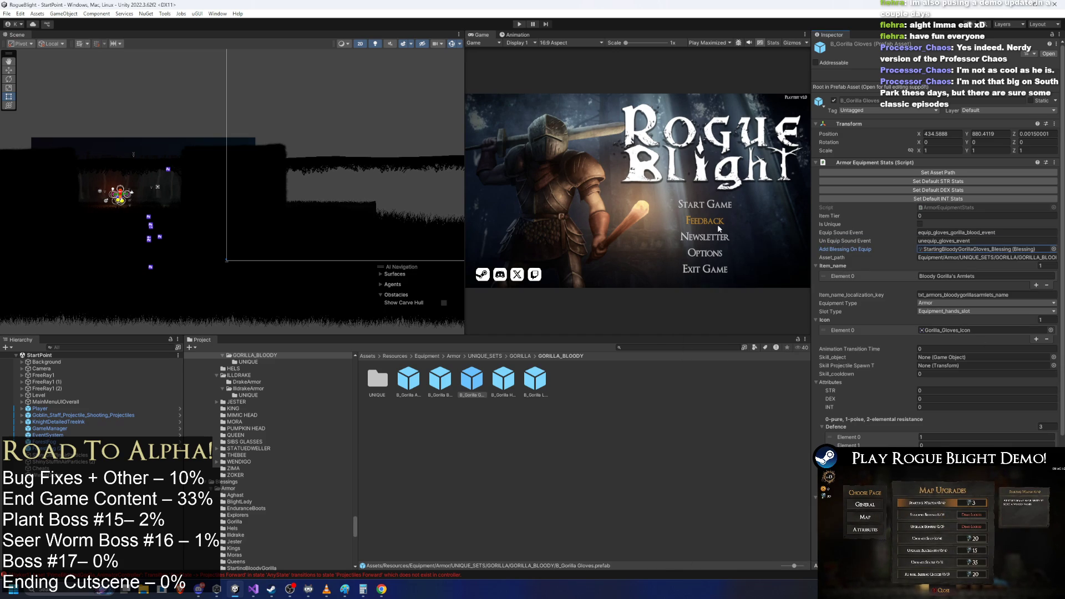
- Confirm the helmet's head blessing and assign the legs blessing to the B_Gorilla Leggings
left_click(514, 379)
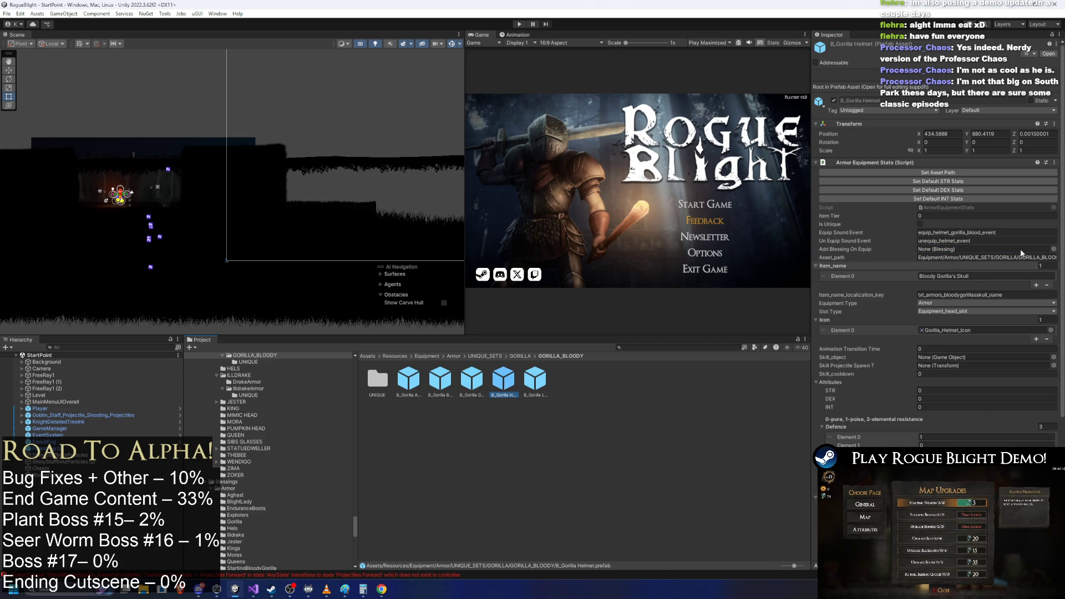
left_click(1053, 249)
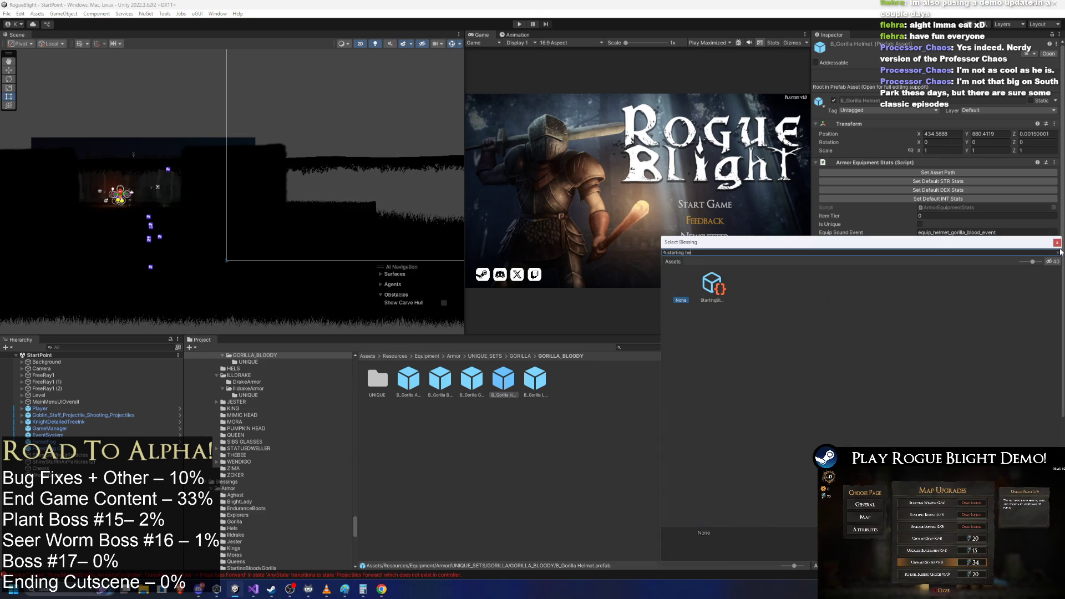
key("Escape")
left_click(534, 383)
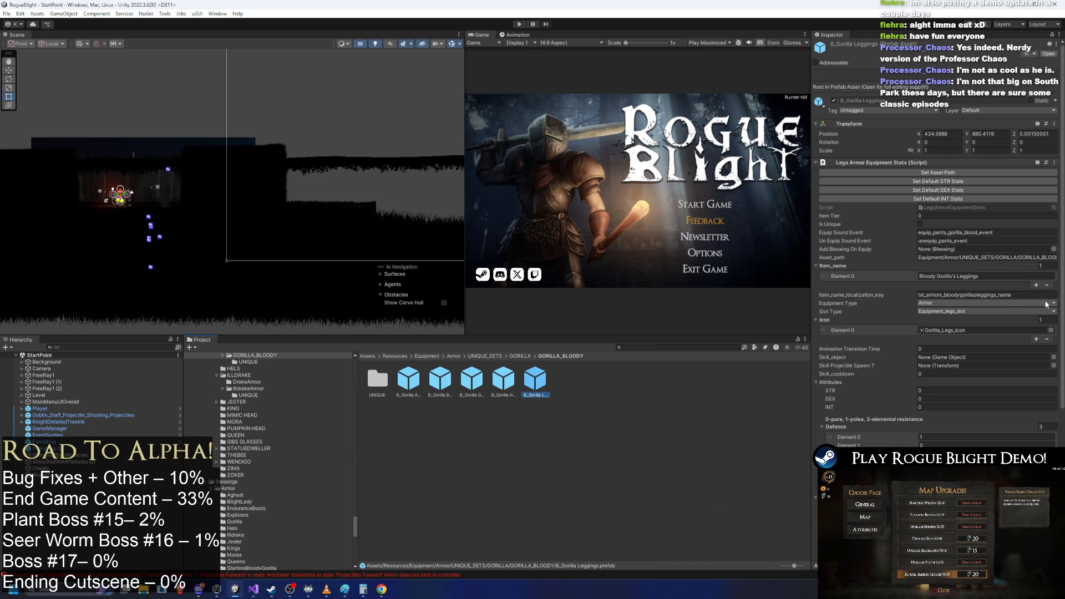
left_click(1054, 249)
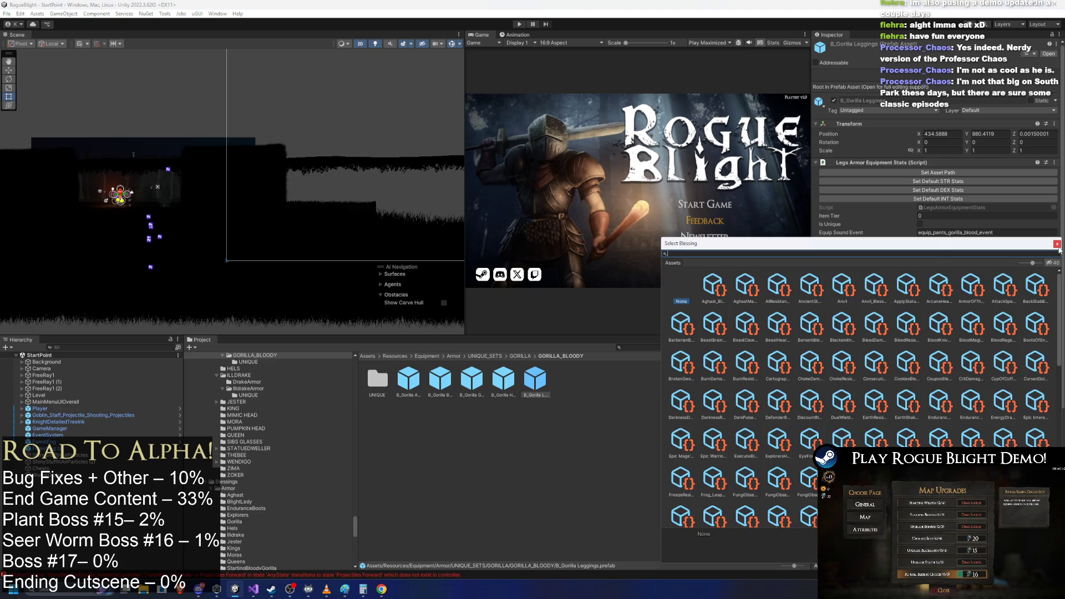
type("starting leg")
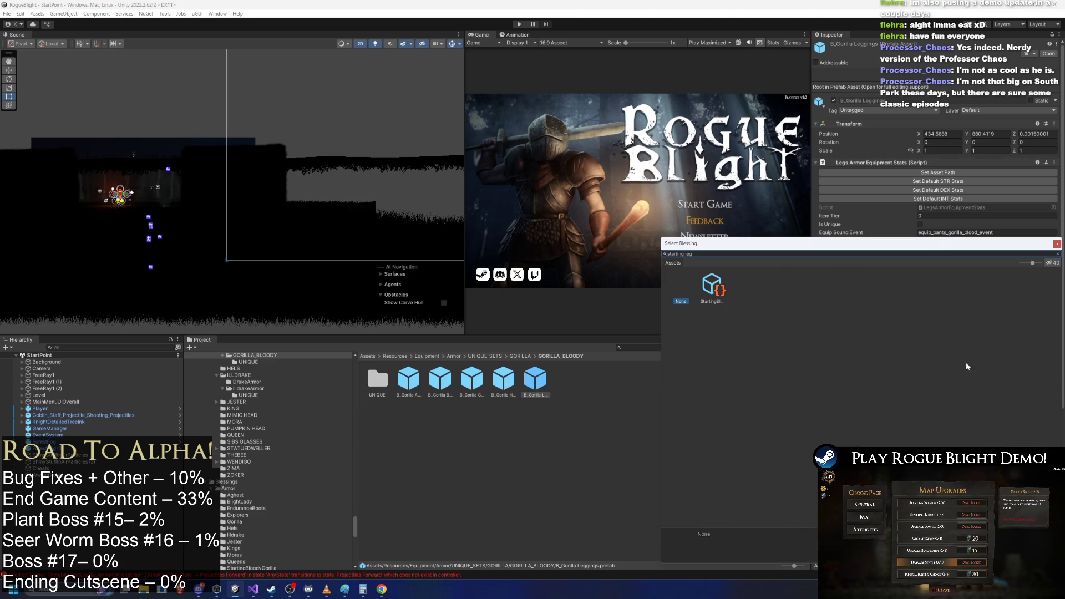
double_click(710, 288)
- Recheck each prefab's linked blessing, then run the game in Play mode
left_click(514, 376)
key("Left")
key("Left")
key("Right")
key("Right")
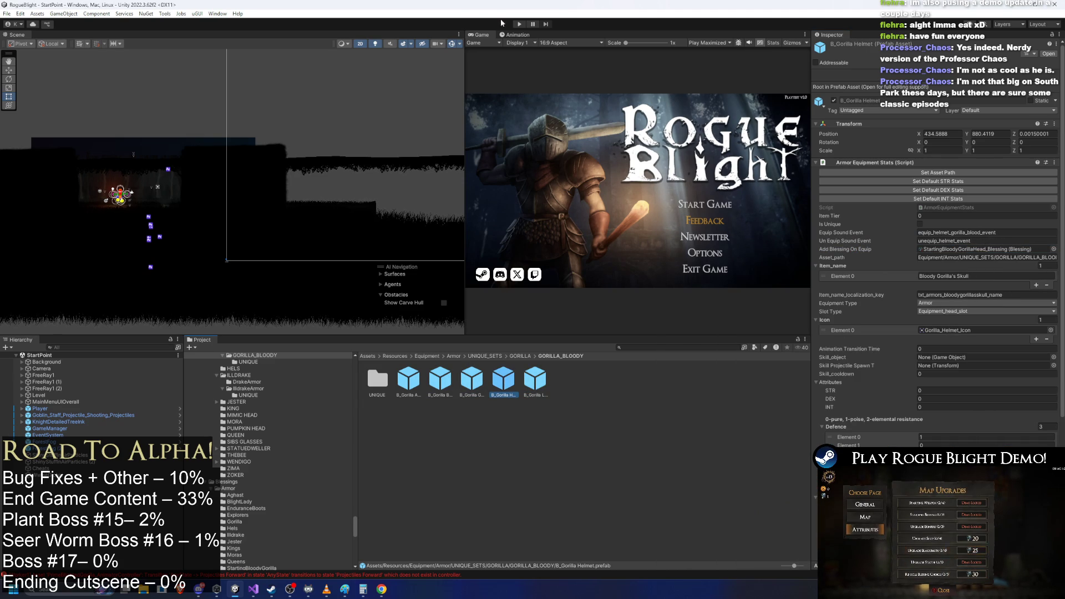
left_click(520, 24)
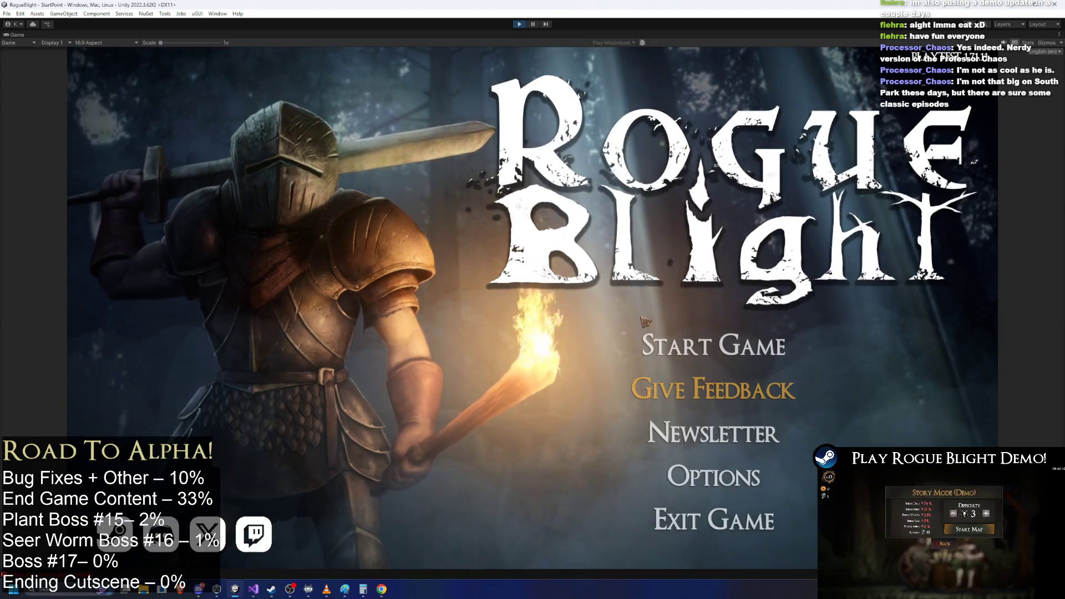
- Load a save, walk to the blacksmith and choose Upgrades
left_click(763, 333)
left_click(725, 280)
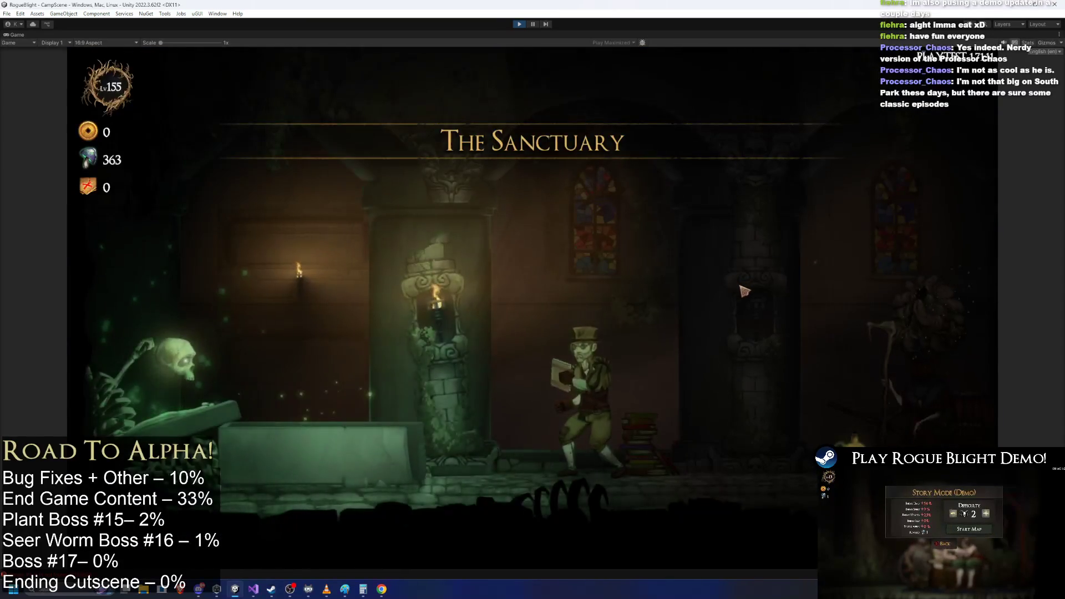
key("d")
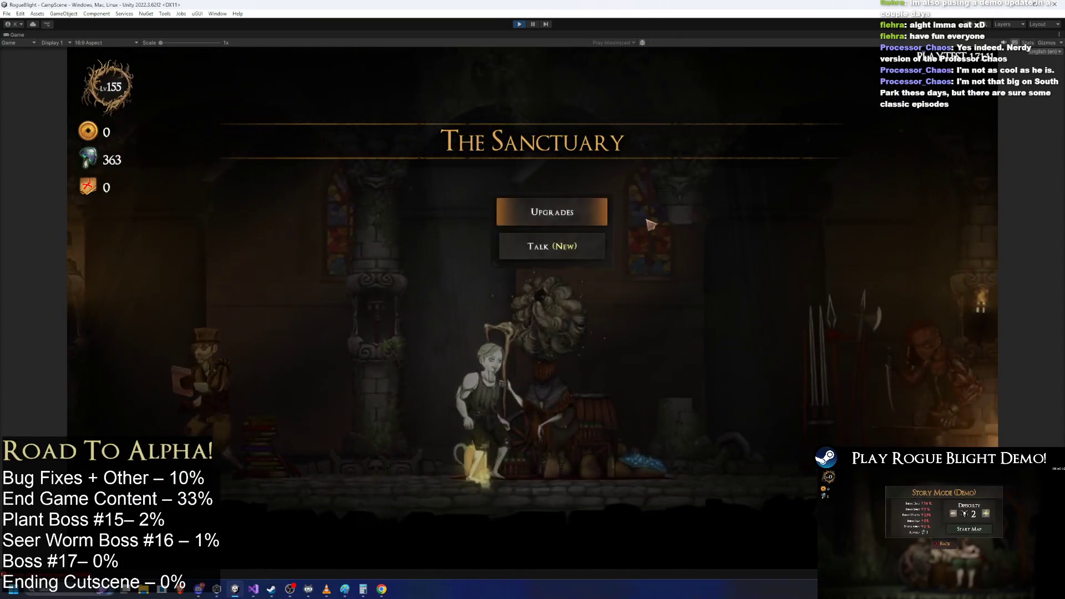
left_click(543, 250)
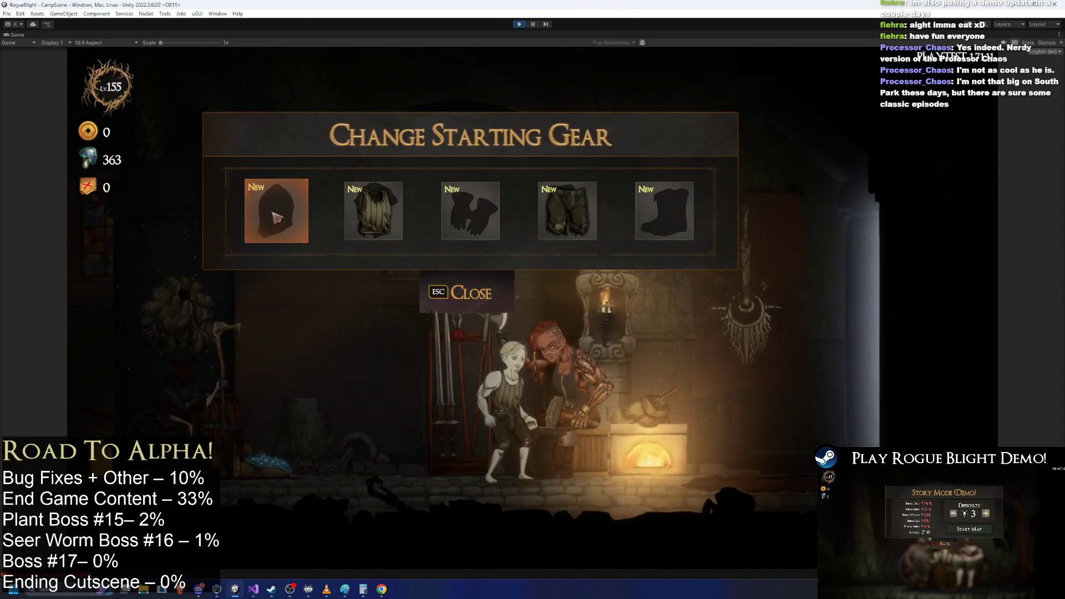
- Set the head starting gear to Bloody Gorilla's Skull after comparing it with Wendigo's Skull
left_click(274, 209)
mouse_move(281, 208)
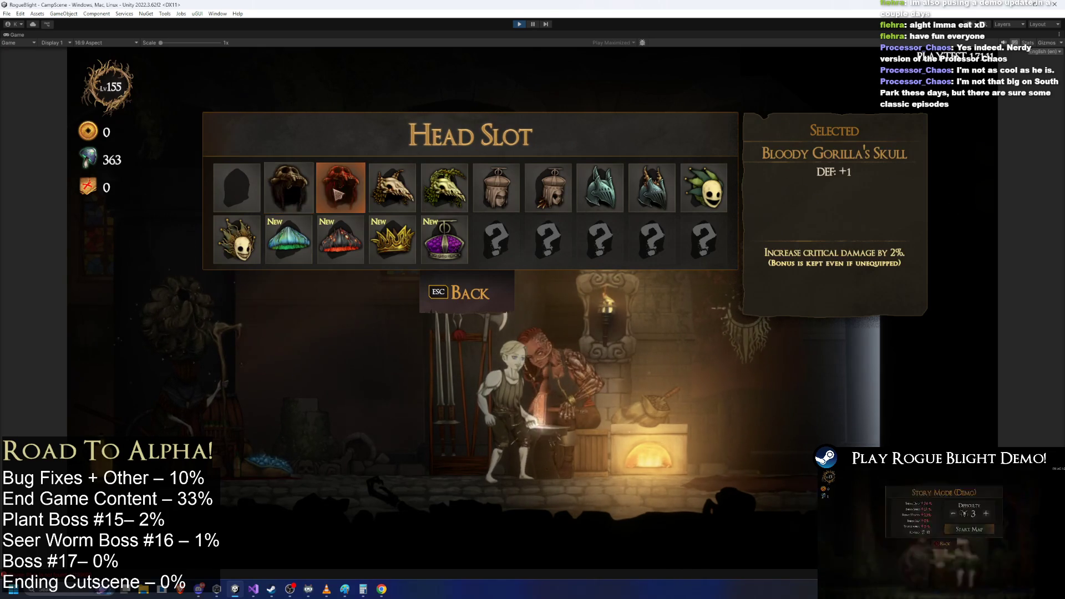
key("d")
key("a")
key("d")
key("a")
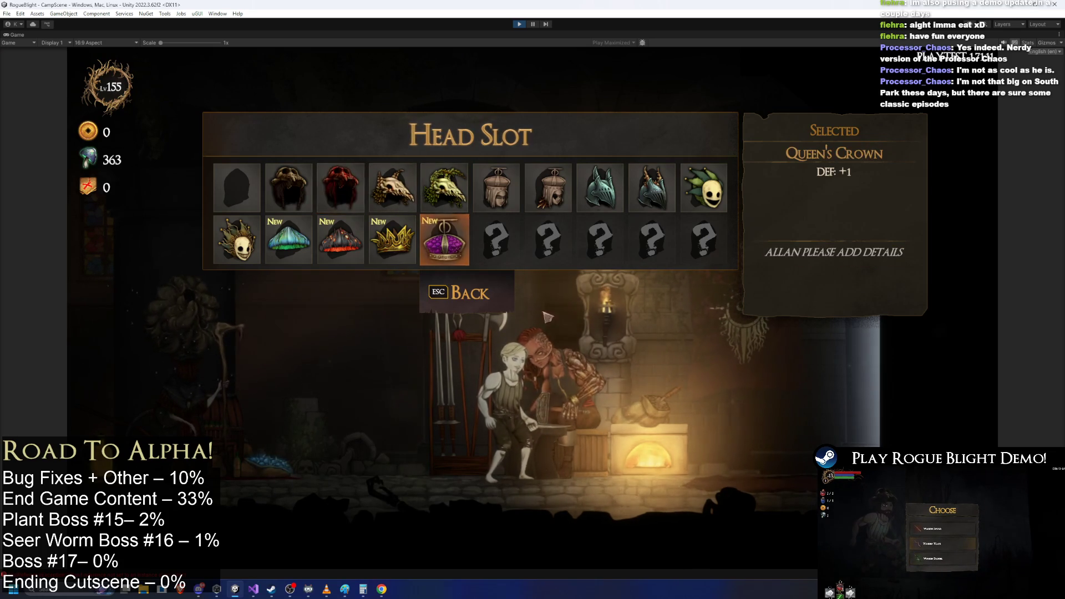
left_click(444, 292)
- Equip Bloody Gorilla's Armor, Armlets, Leggings and Boots as starting gear
left_click(366, 216)
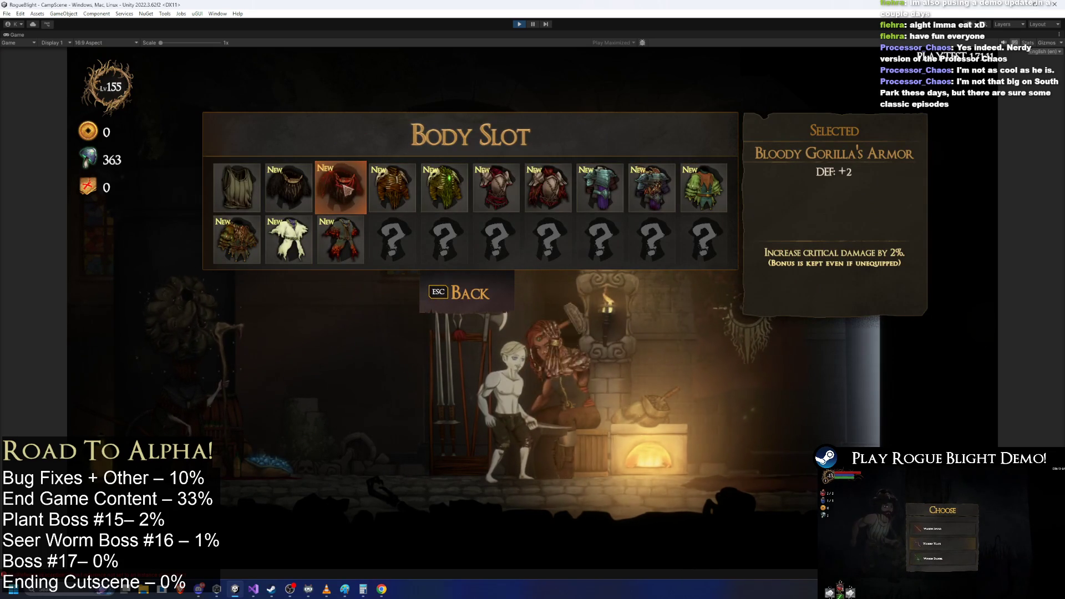
left_click(373, 200)
left_click(373, 199)
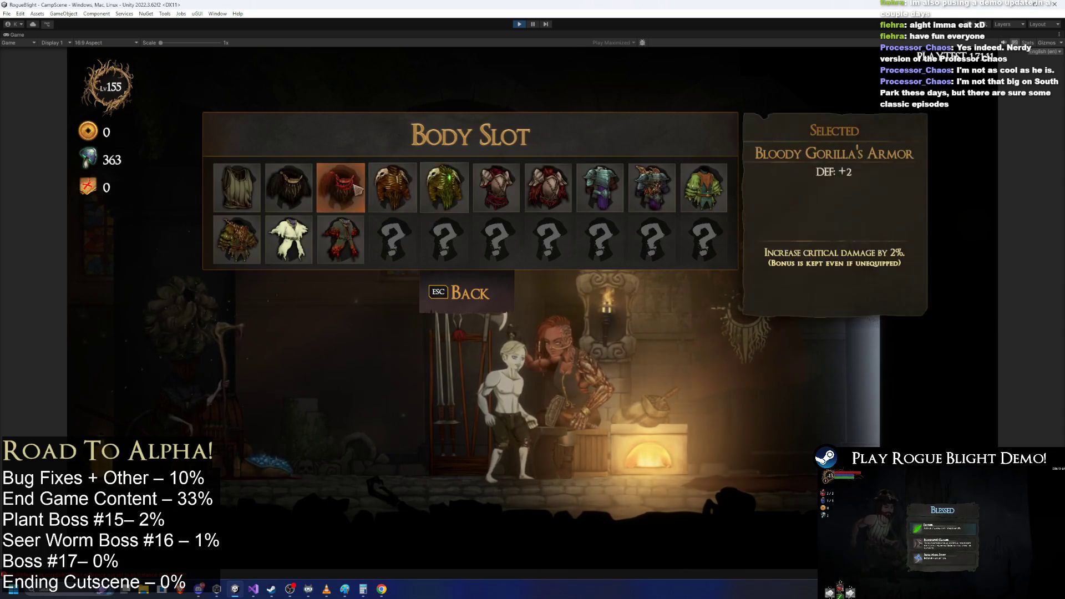
left_click(449, 293)
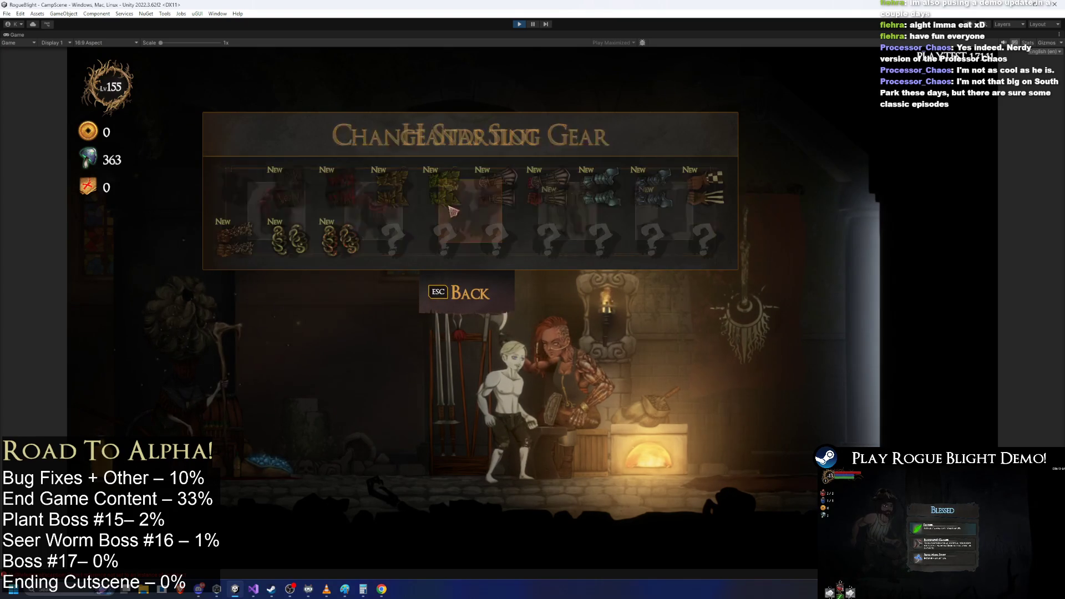
left_click(462, 209)
left_click(388, 191)
left_click(560, 213)
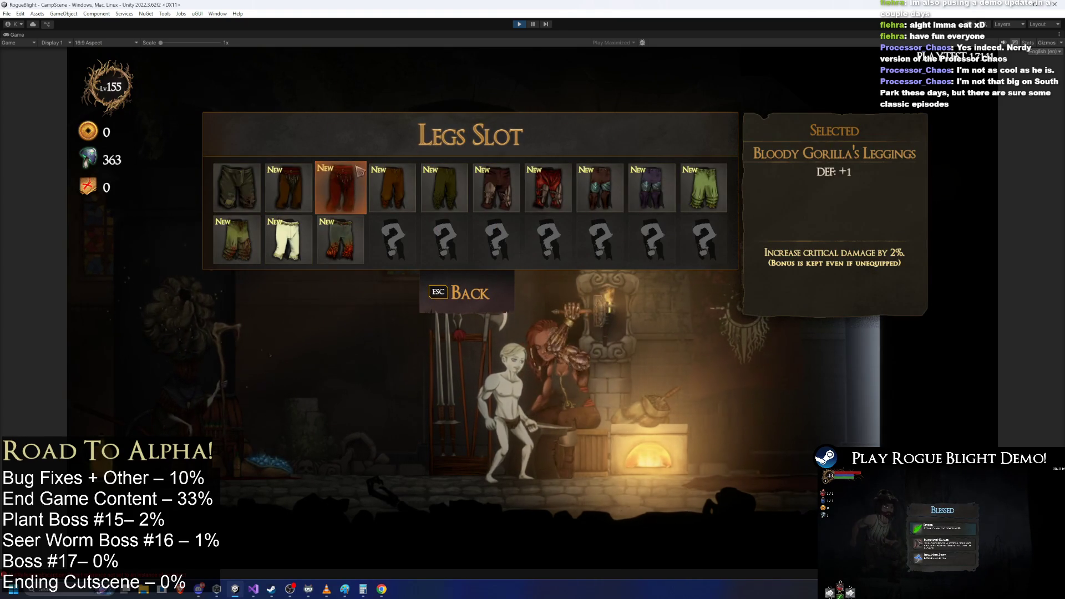
left_click(286, 238)
left_click(343, 208)
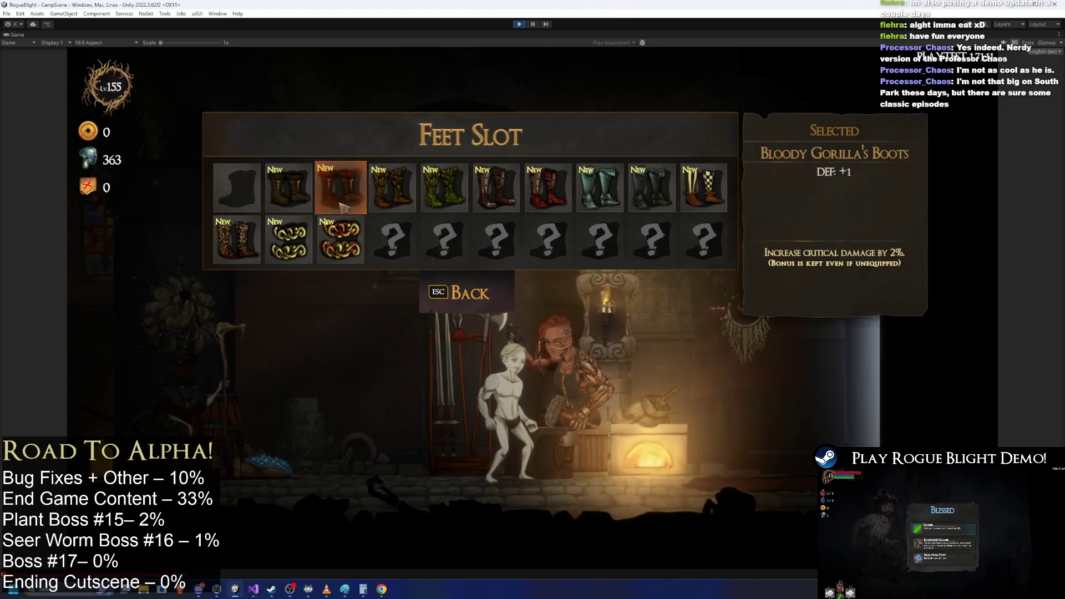
left_click(463, 301)
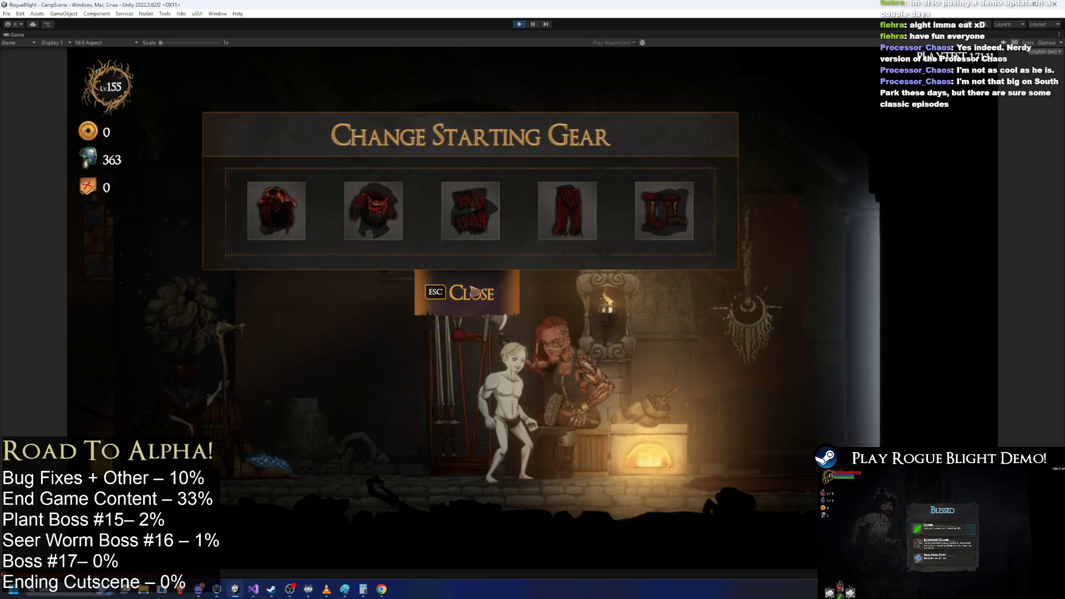
- Recheck the body slot, then switch to BlessingManager.cs in Visual Studio
left_click(393, 212)
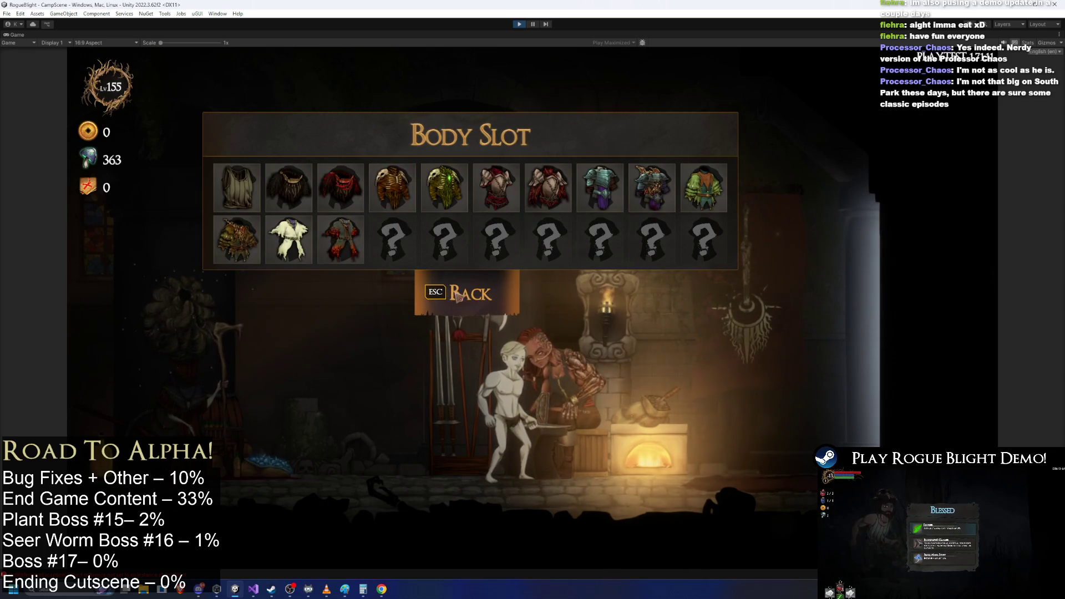
left_click(469, 294)
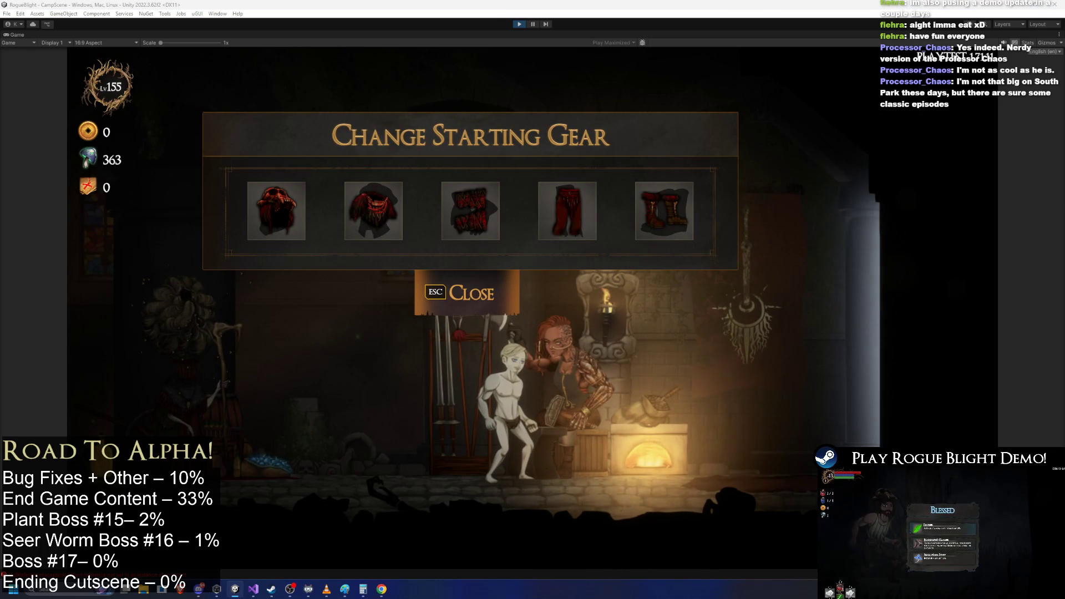
key("alt+Tab")
key("ctrl+Tab")
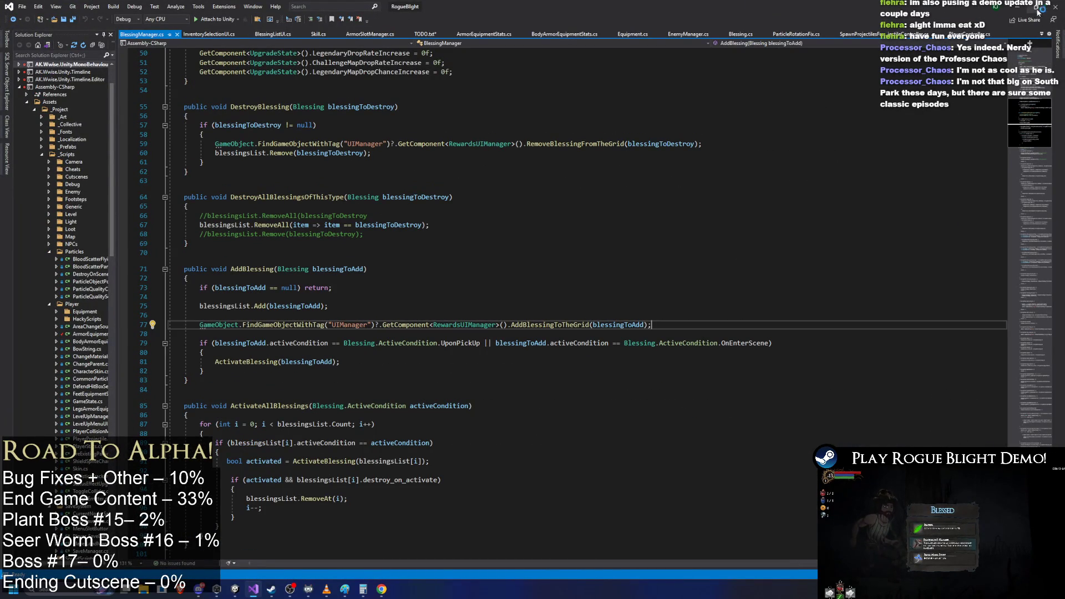
- Return to the running game, close the starting gear panel and stop the play-test
key("alt+Tab")
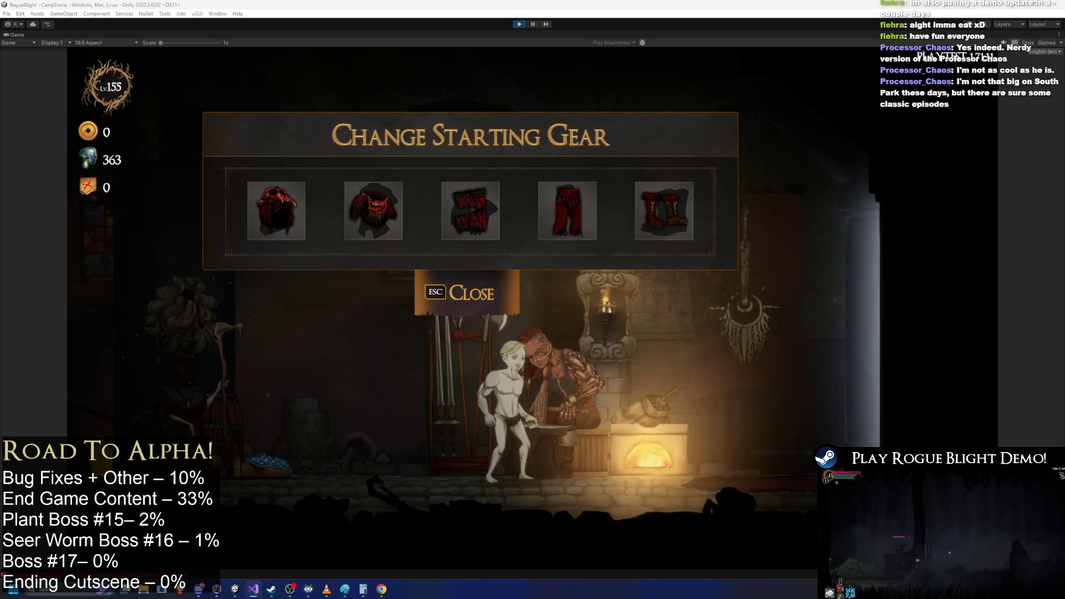
key("Escape")
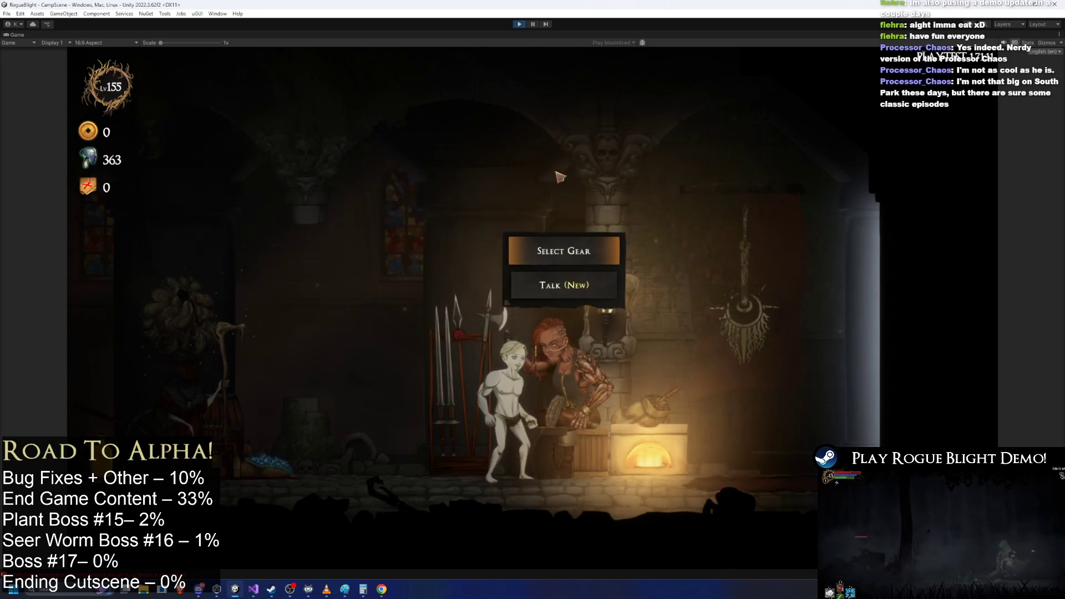
left_click(524, 25)
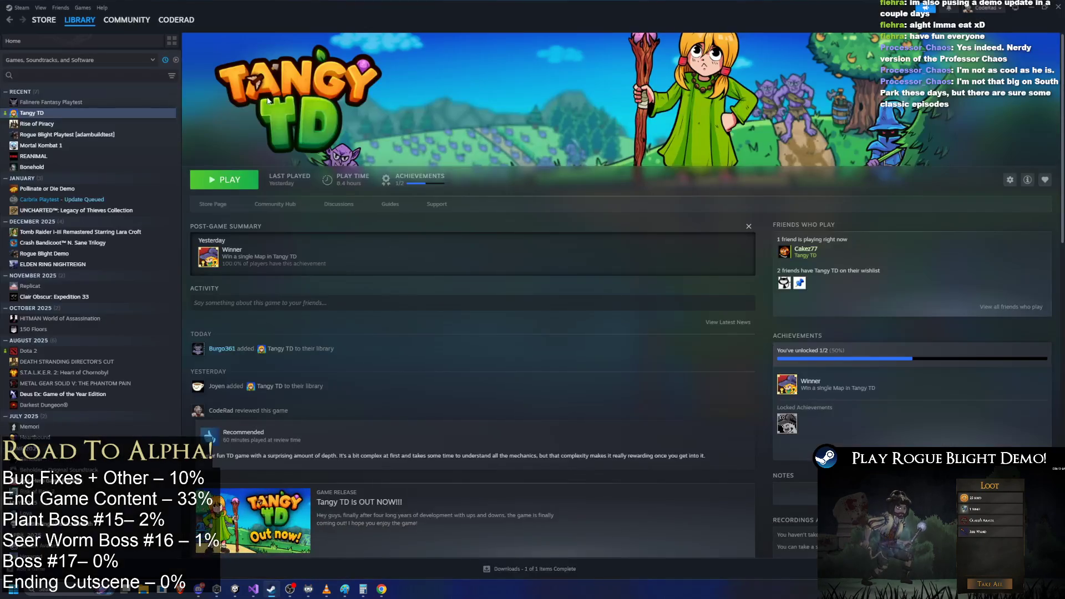
left_click(83, 188)
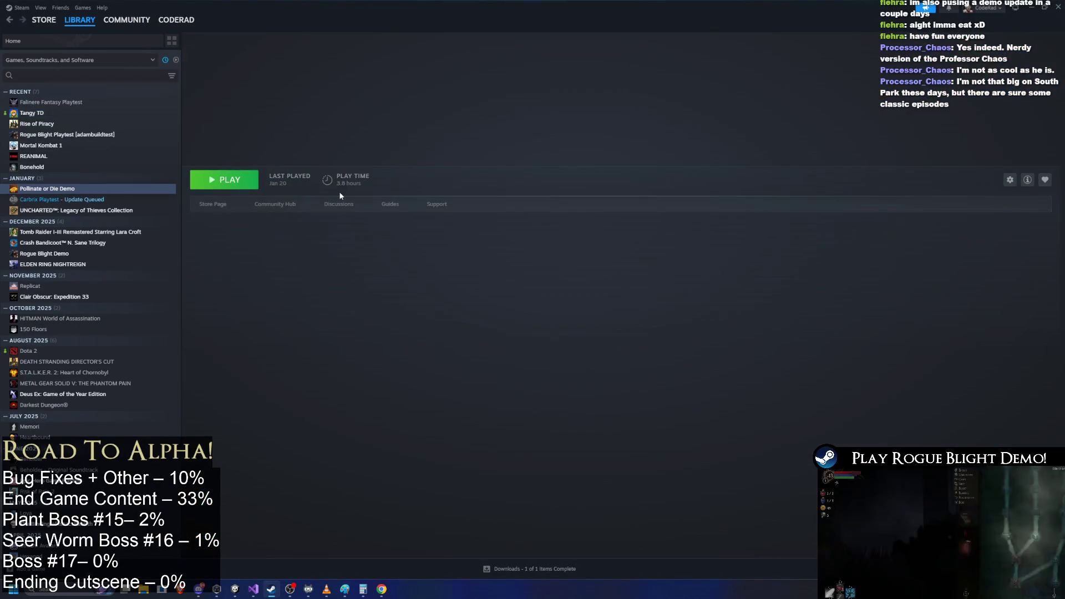
left_click(211, 205)
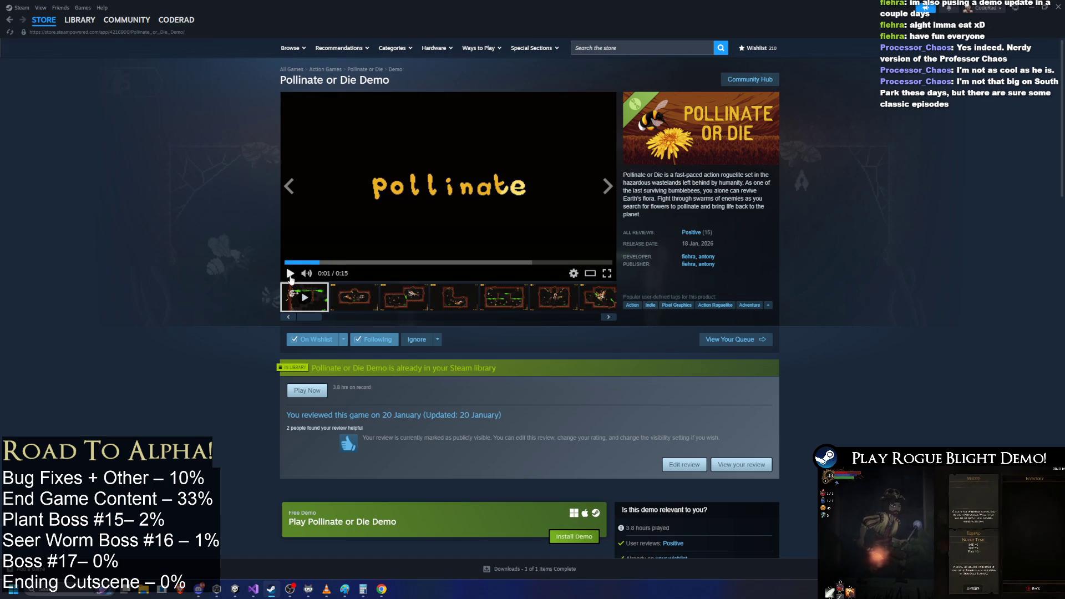
mouse_move(328, 590)
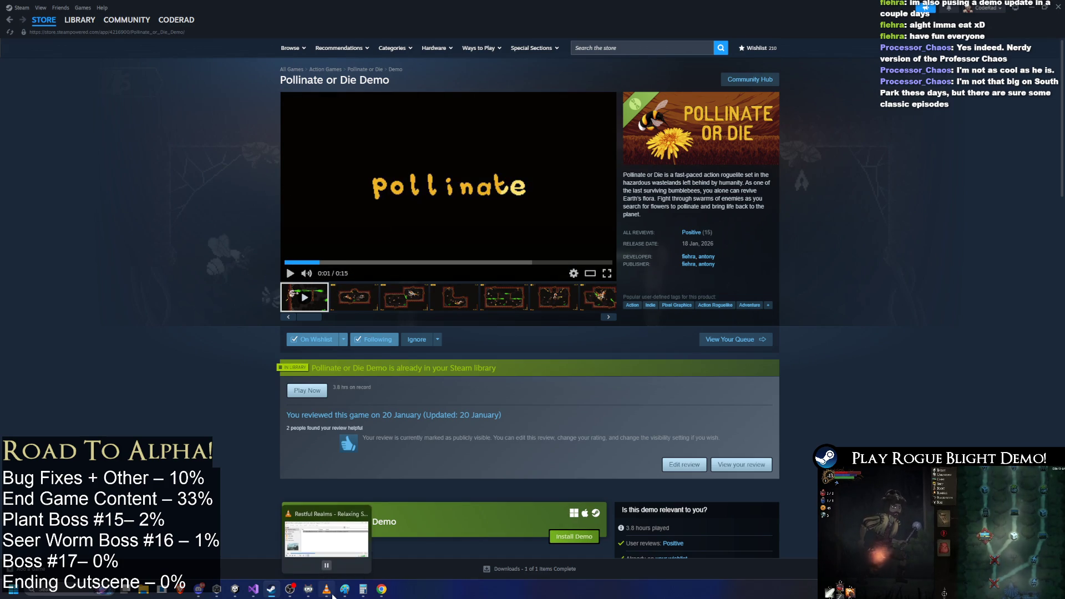
left_click(432, 199)
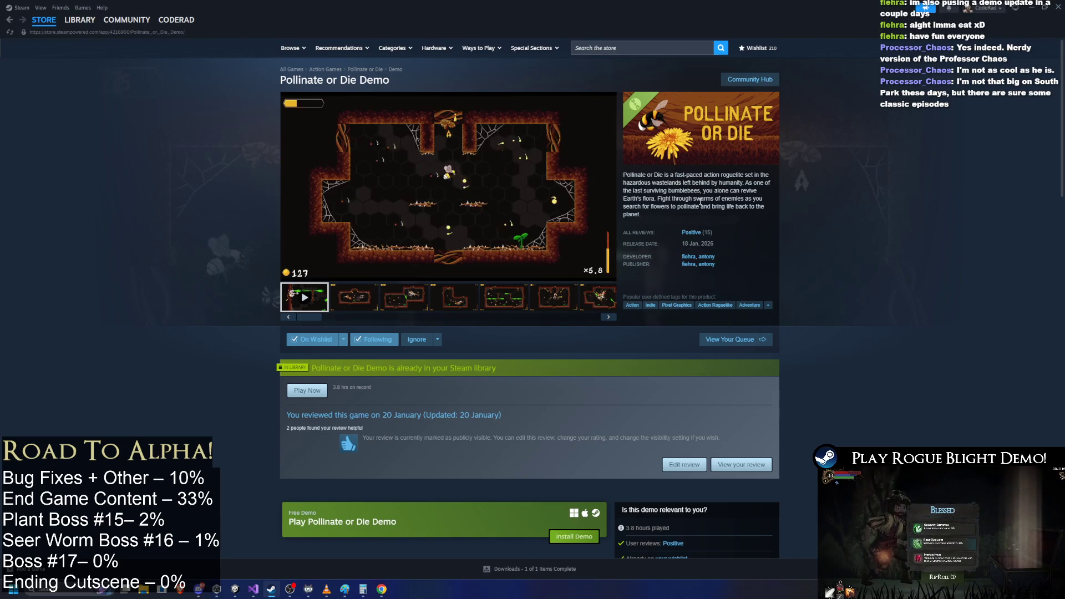
left_click_drag(654, 175, 738, 191)
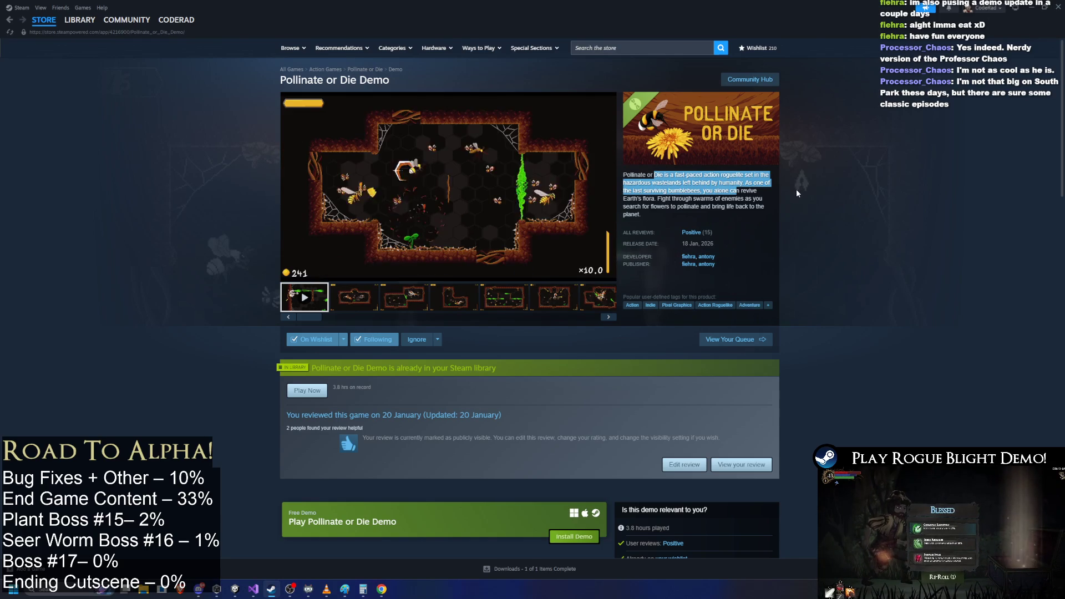
left_click(830, 204)
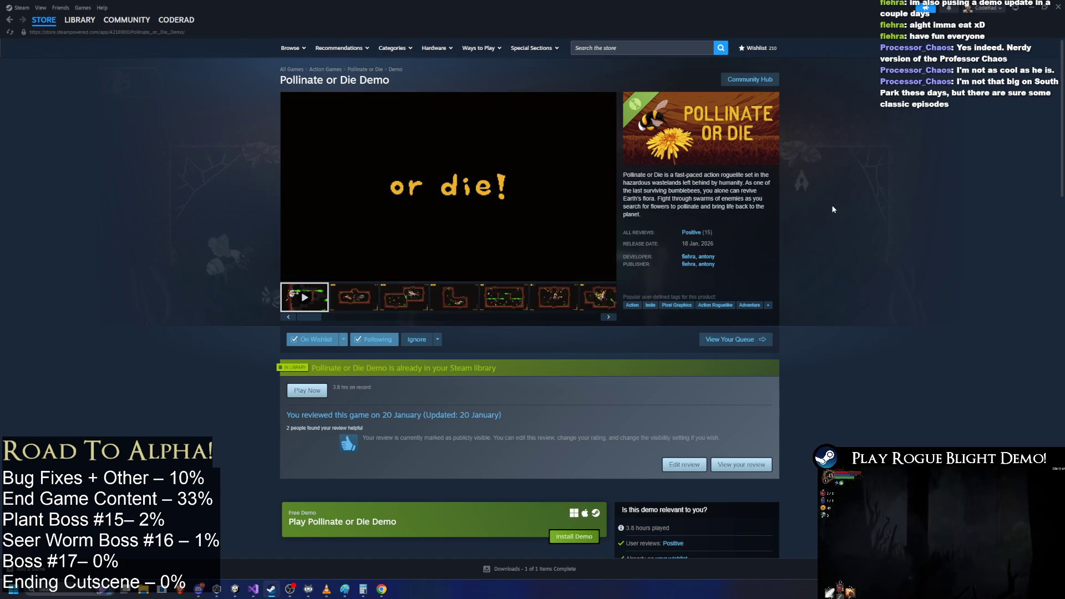
left_click(307, 299)
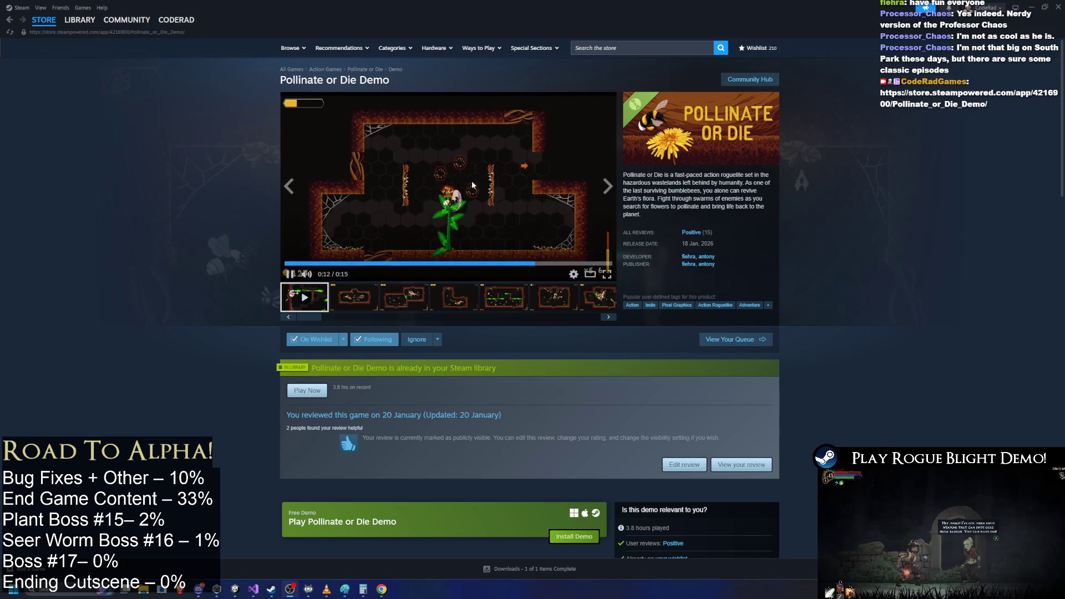
left_click(455, 297)
left_click(504, 297)
left_click(554, 297)
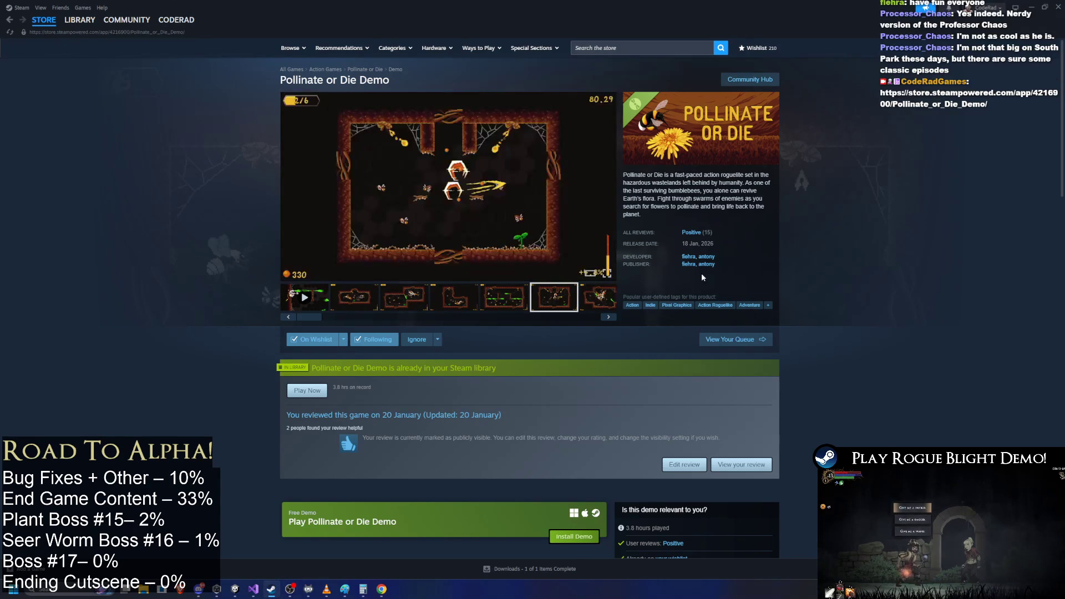
scroll(703, 277, "down", 2)
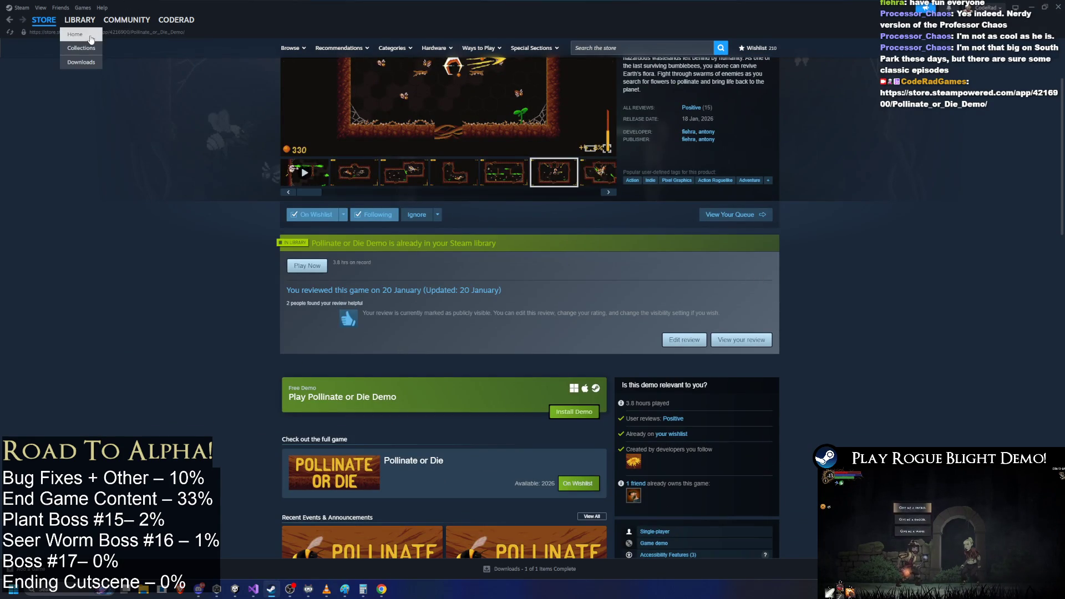
left_click(91, 38)
left_click(117, 114)
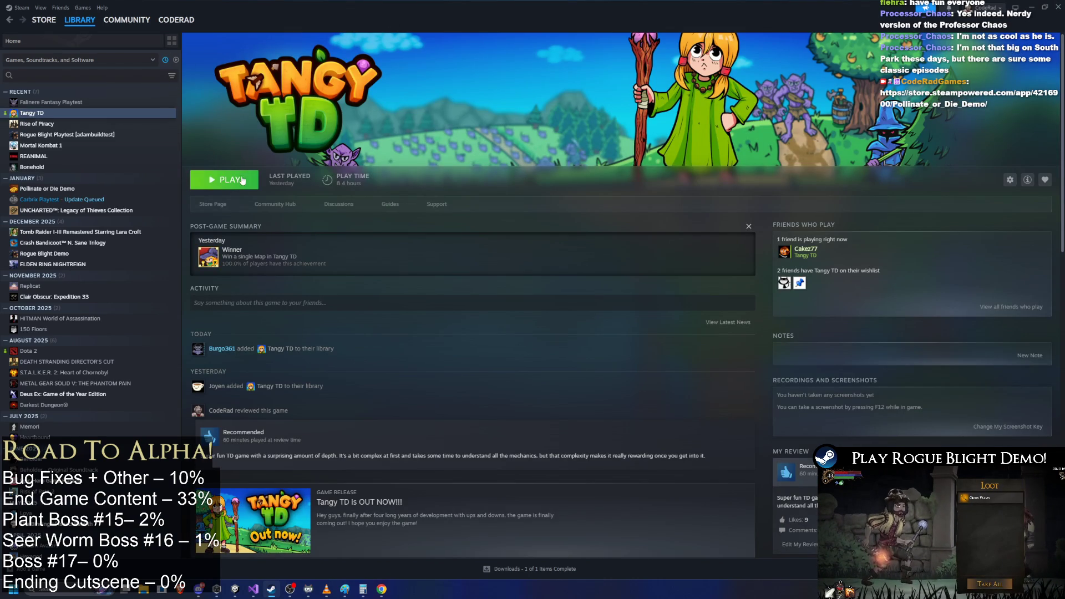
- Open Tangy TD's store page and watch its trailer full screen, then exit fullscreen
left_click(230, 209)
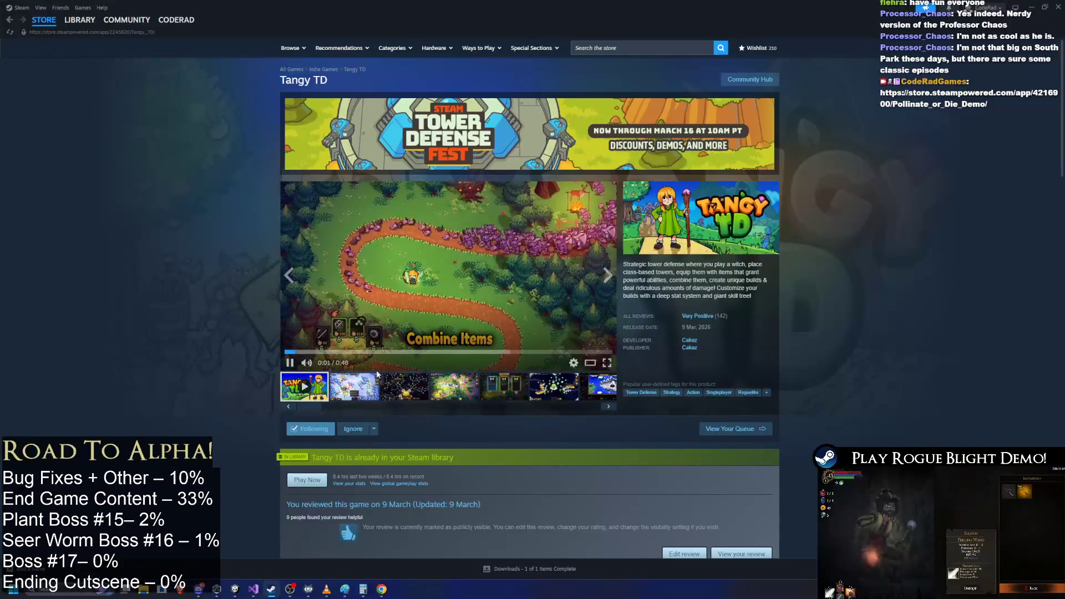
left_click(607, 364)
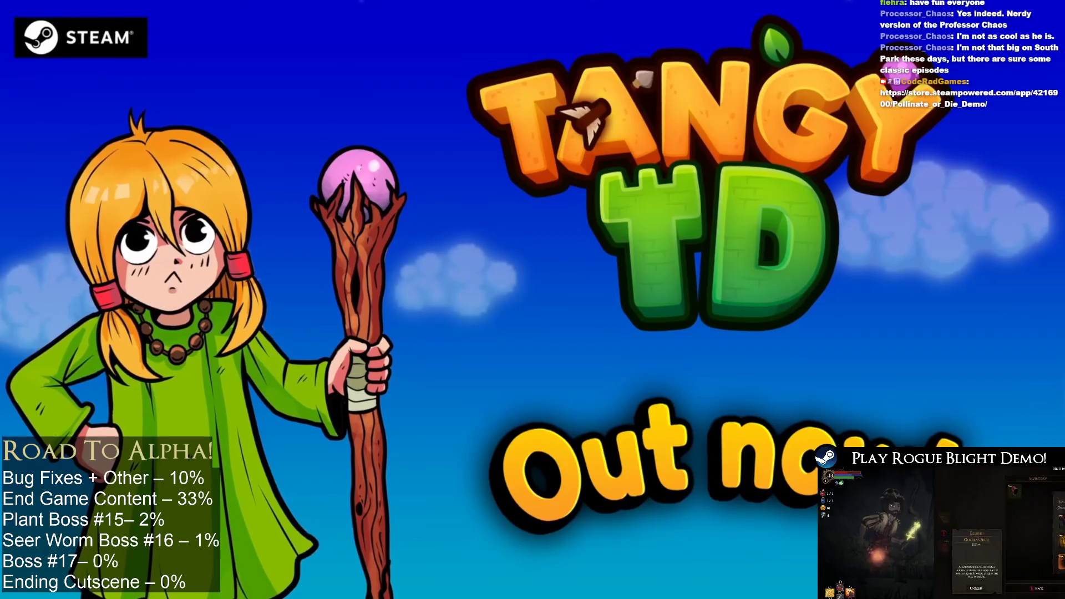
left_click(659, 250)
key("Escape")
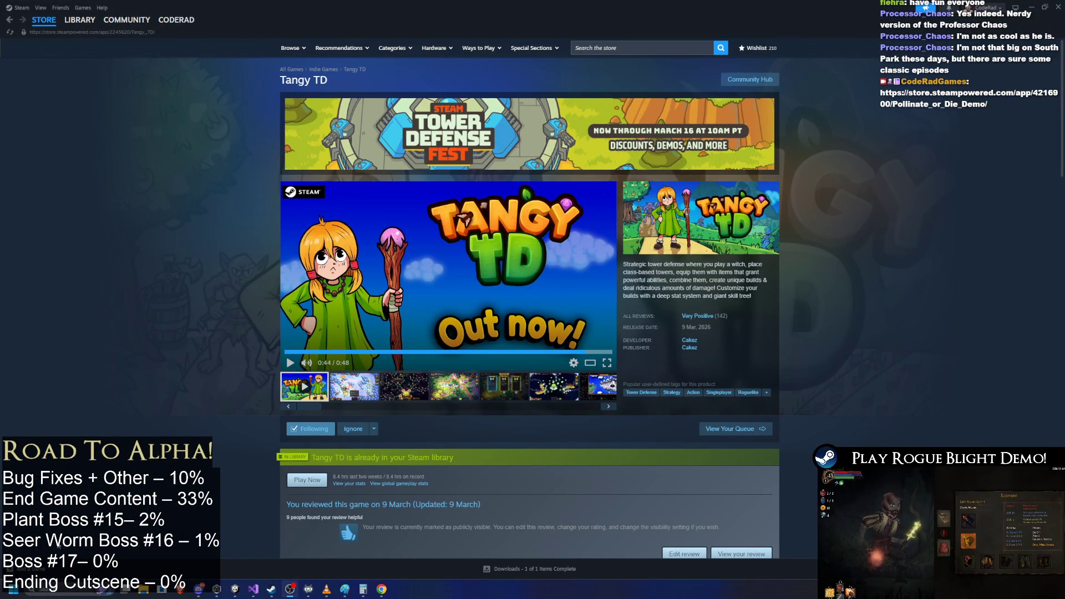
- Read Tangy TD's store page and full description, then go to Library Home and minimize Steam
scroll(357, 395, "down", 5)
scroll(444, 366, "down", 1)
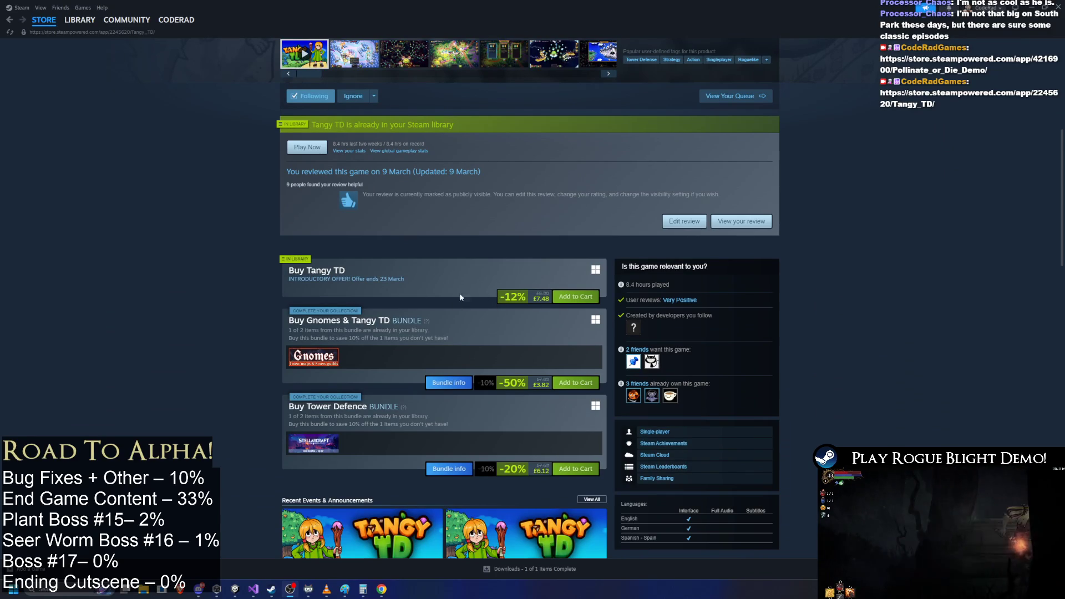
scroll(580, 318, "down", 1)
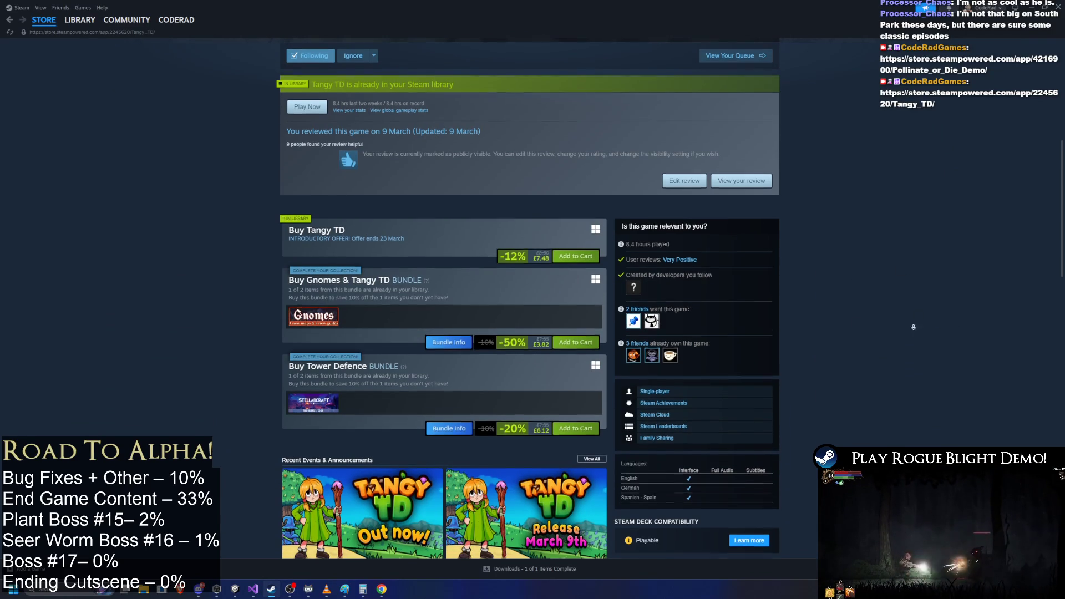
scroll(356, 319, "down", 4)
scroll(899, 346, "down", 10)
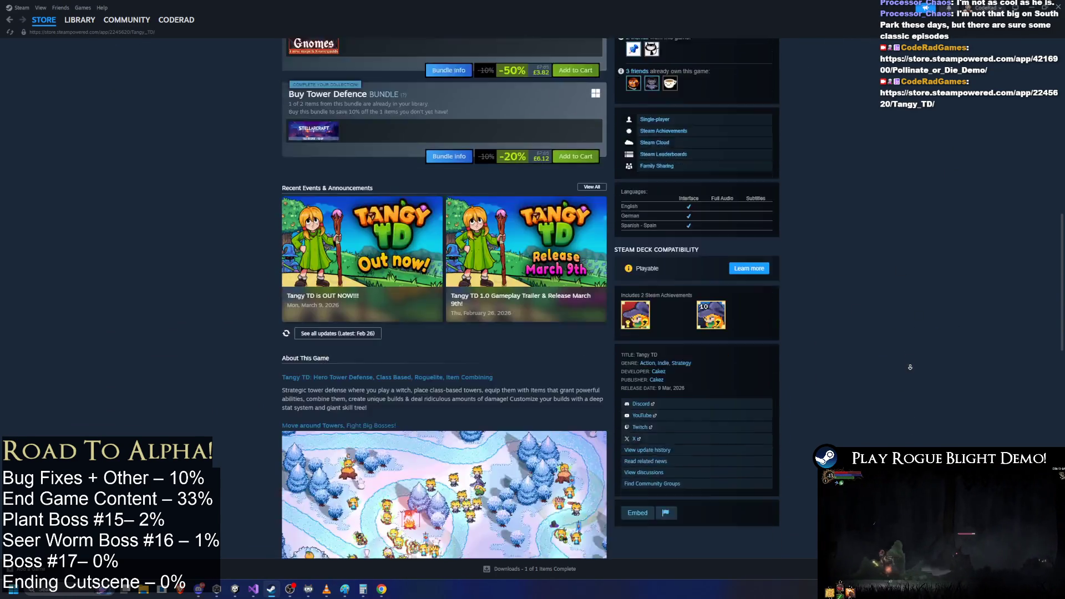
left_click(495, 288)
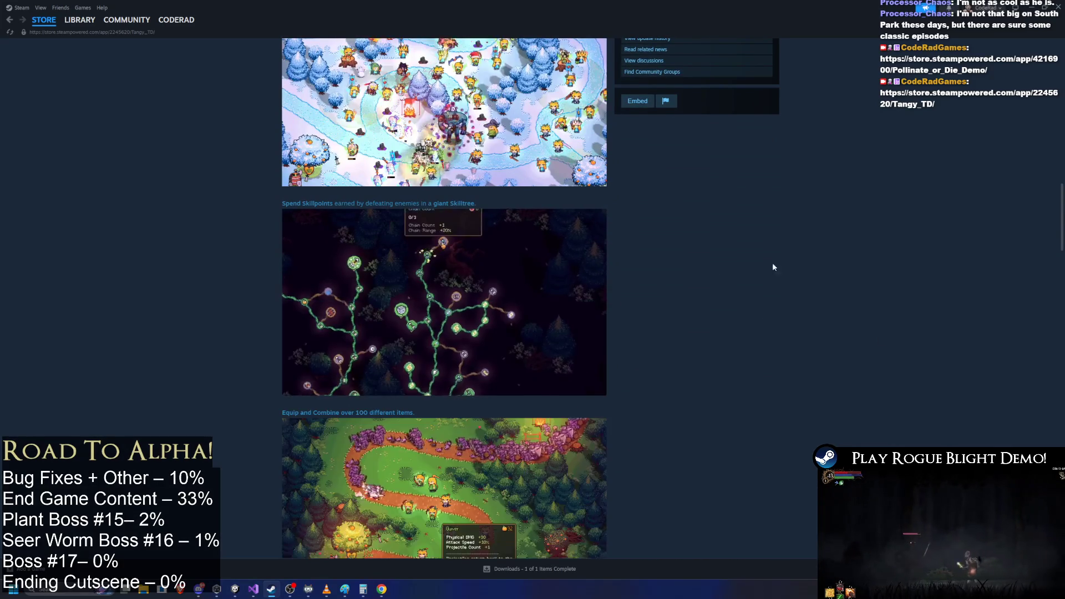
scroll(843, 274, "down", 10)
scroll(950, 170, "up", 20)
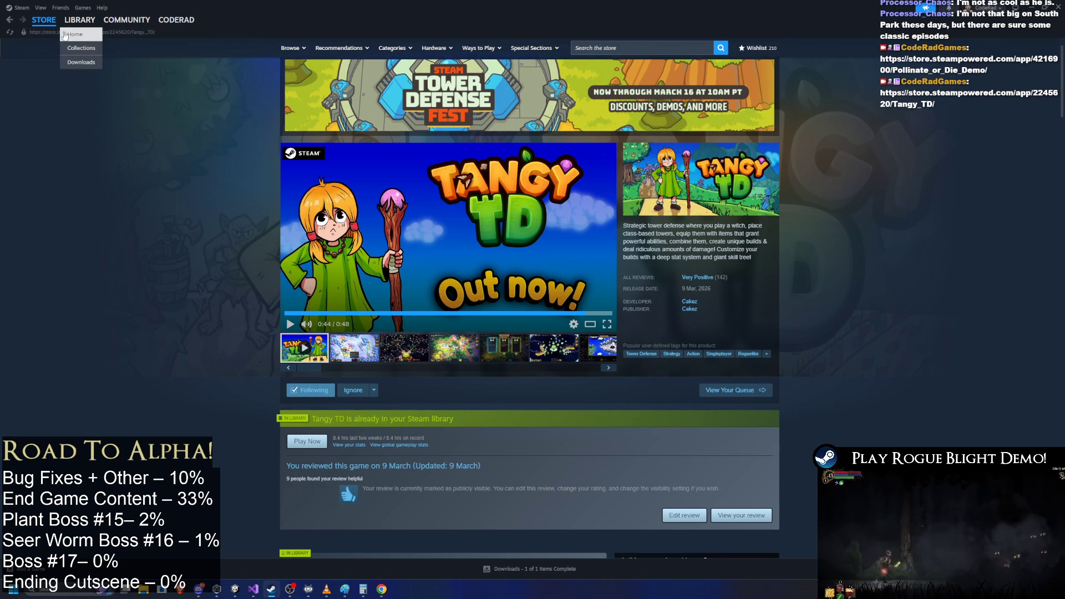
left_click(74, 35)
left_click(1019, 7)
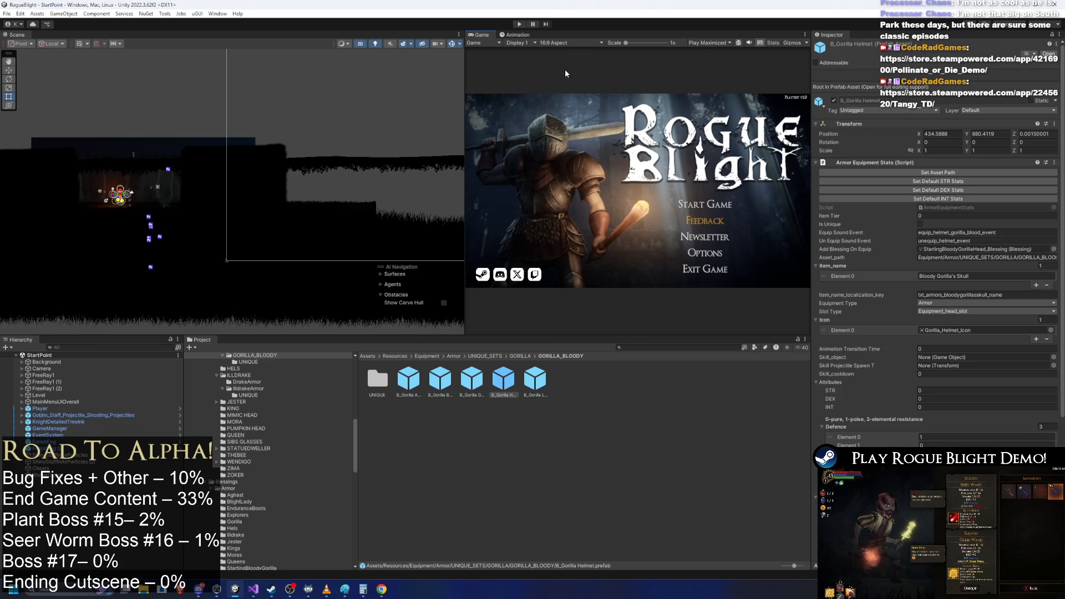
- Enter Play mode so Rogue Blight launches to its title menu
left_click(521, 24)
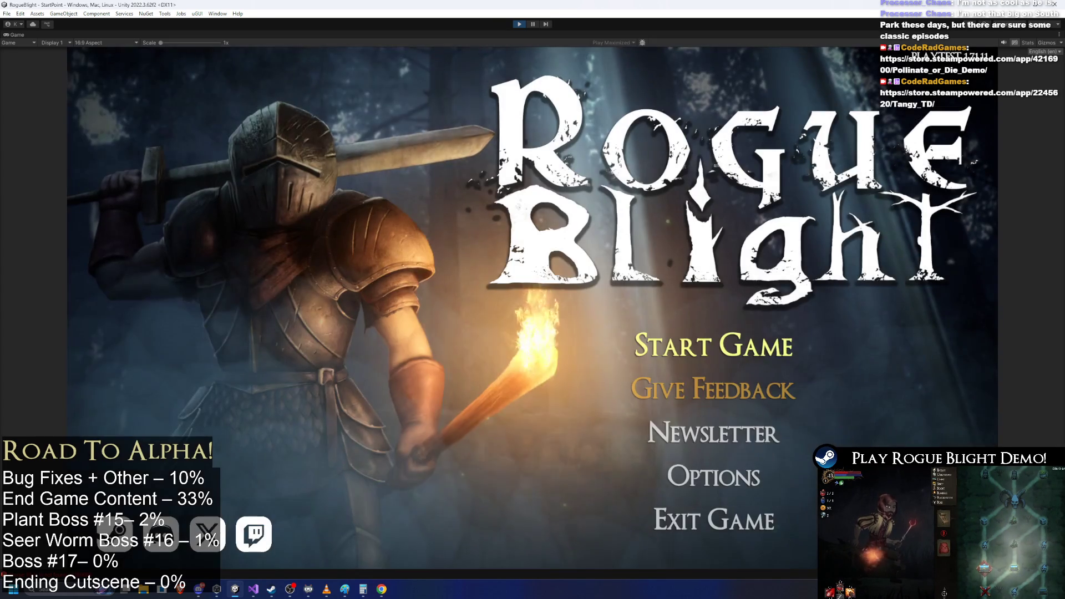
- Start the game on the first save slot and walk to the blacksmith's starting gear selection
left_click(659, 356)
left_click(733, 304)
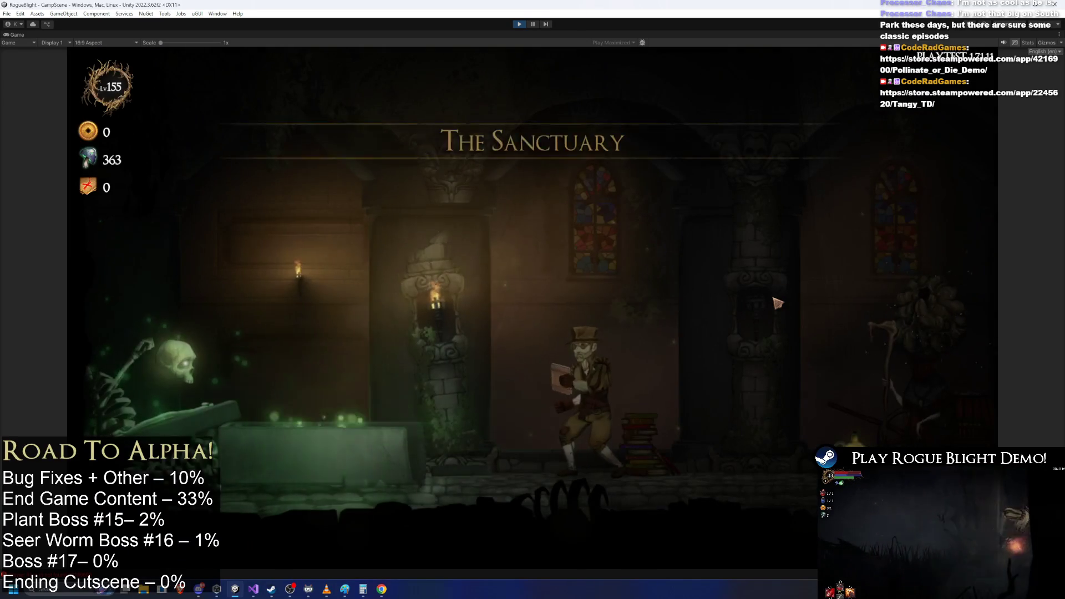
key("d")
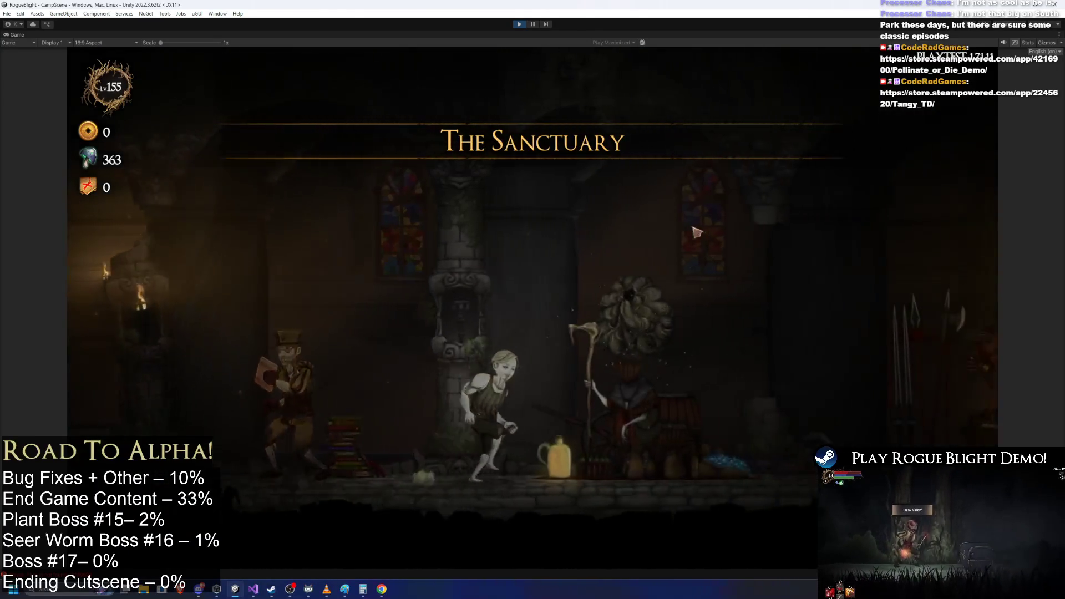
key("e")
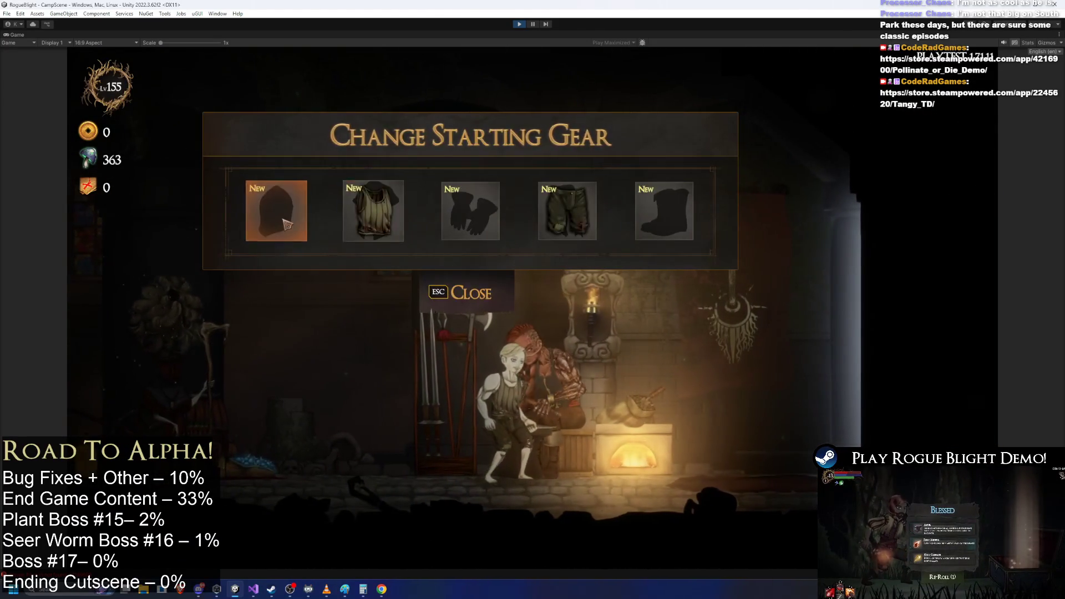
- Equip the red Bloody Gorilla head, body, hands, legs and feet armor pieces
left_click(267, 214)
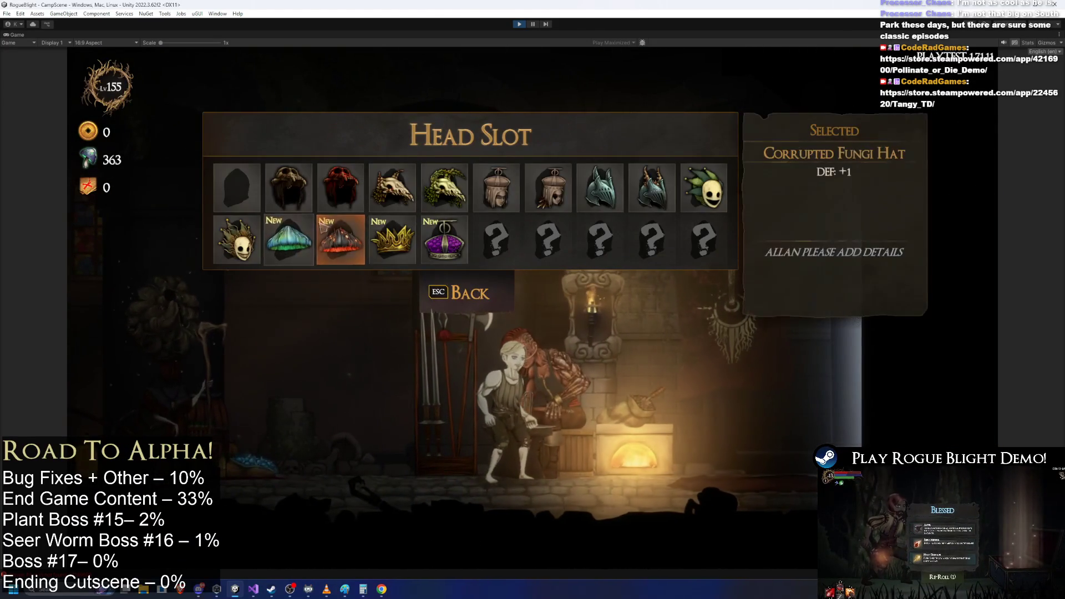
left_click(344, 194)
left_click(373, 210)
left_click(391, 200)
left_click(387, 230)
left_click(391, 189)
left_click(471, 211)
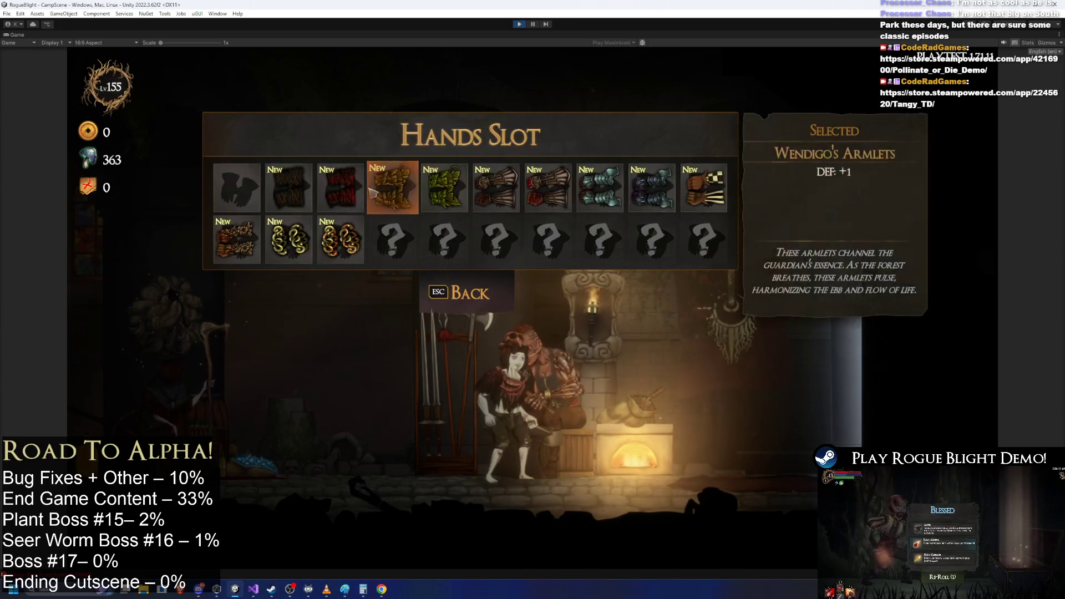
left_click(380, 193)
left_click(565, 218)
left_click(444, 189)
left_click(677, 218)
left_click(547, 188)
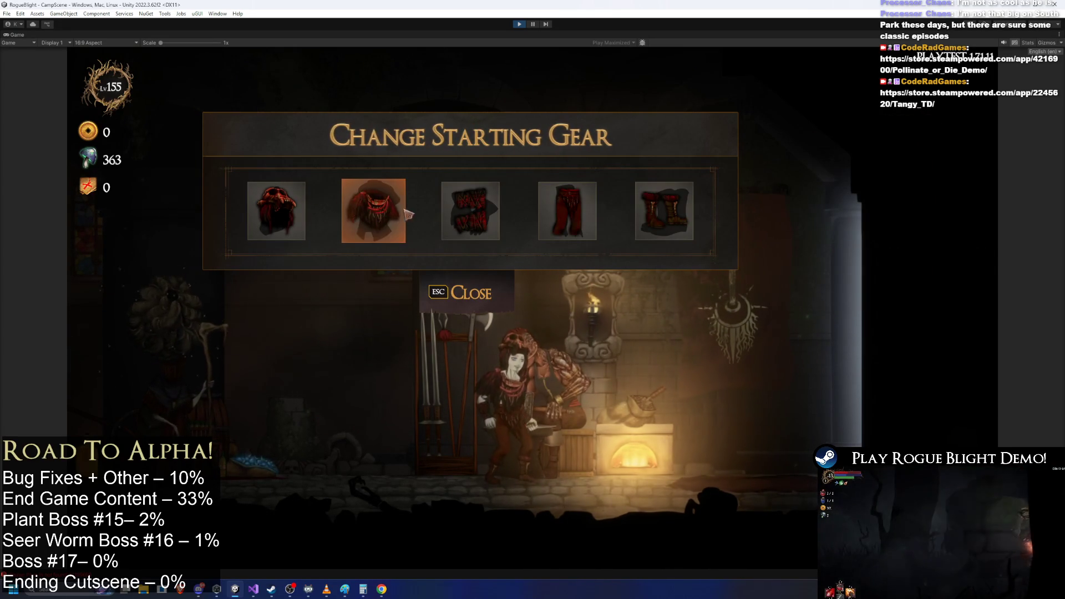
- Recheck the head slot, viewing the plain Gorilla's Skull details, then return to the gear overview
left_click(299, 210)
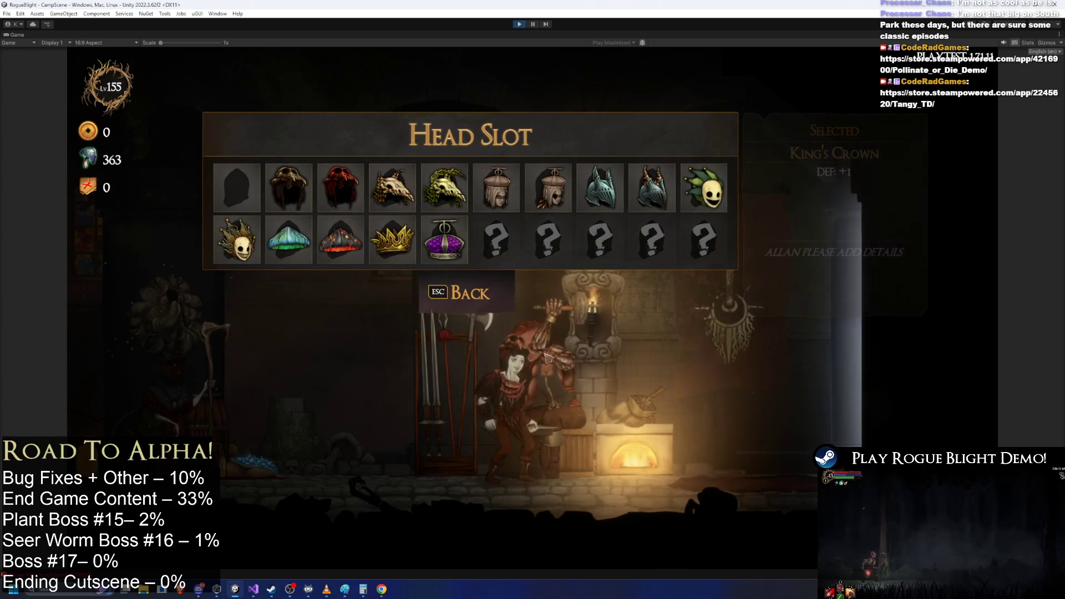
left_click(506, 310)
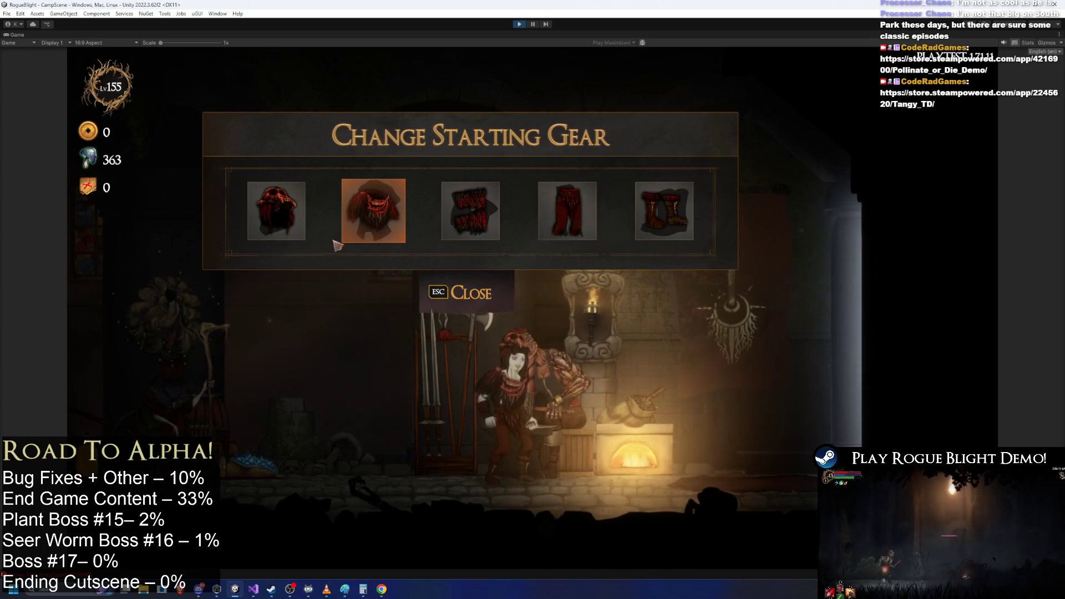
key("Return")
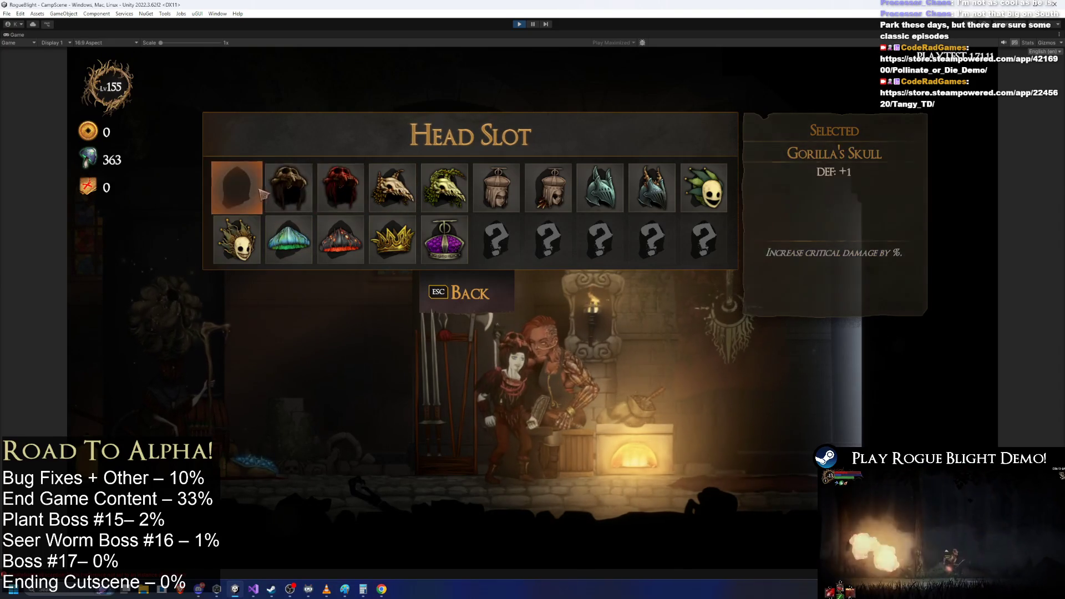
left_click(289, 239)
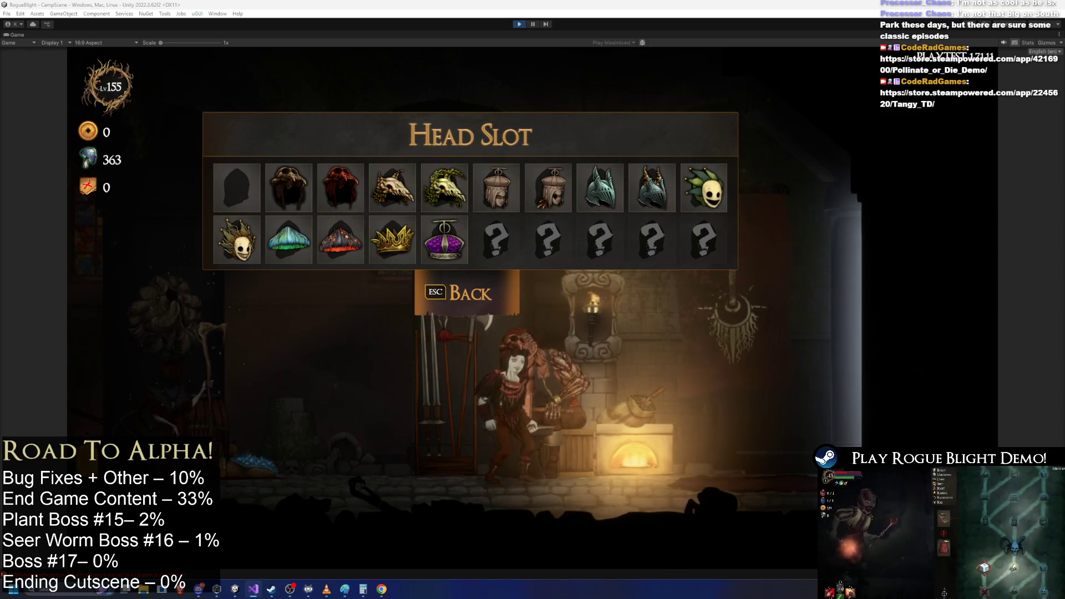
left_click(460, 284)
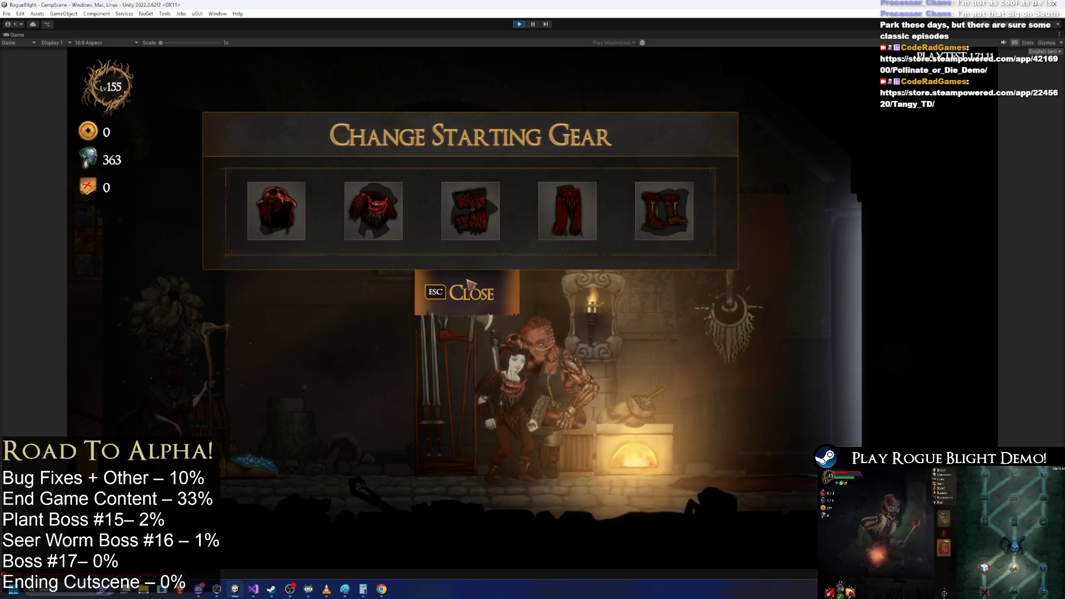
- Close the Change Starting Gear panel with the Bloody Gorilla set still equipped
left_click(505, 294)
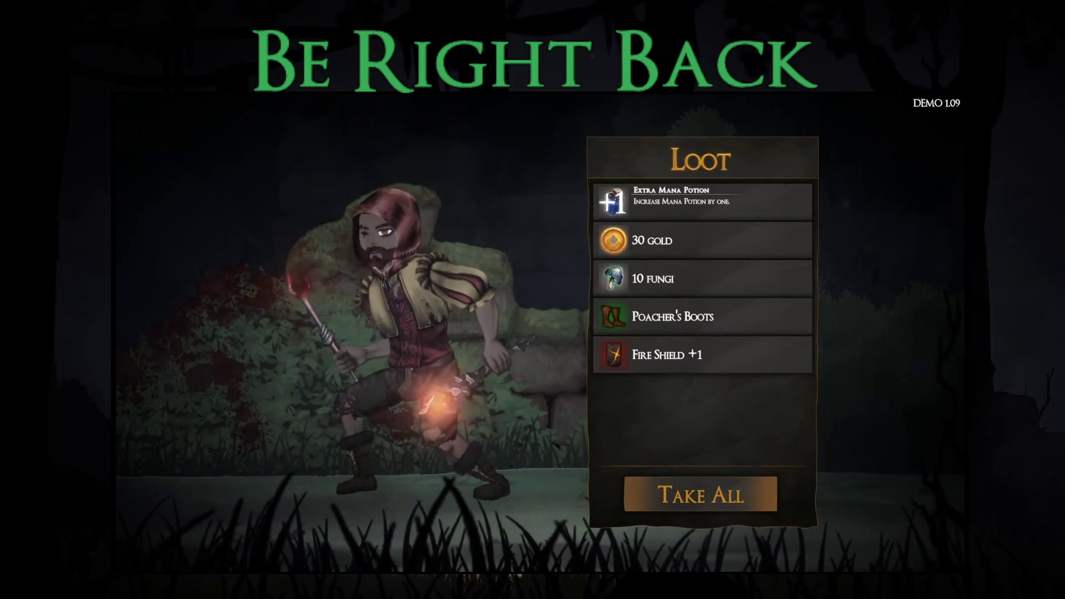
- Collect the loot and inspect the new Fire Shield +1 in the weapon inventory
key("Return")
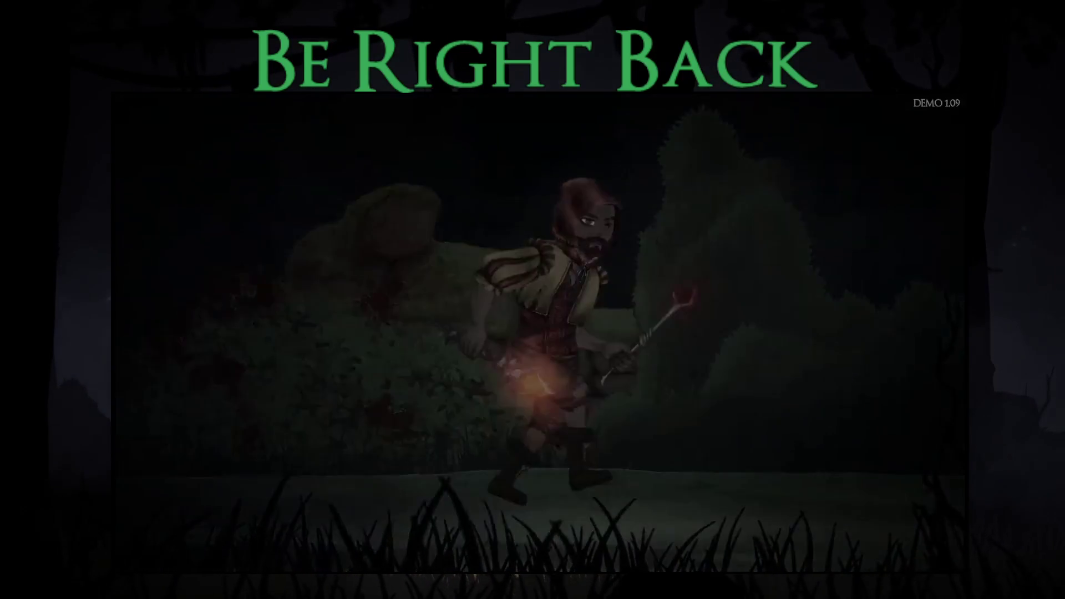
key("Down")
key("Right")
key("Up")
key("Return")
key("Up")
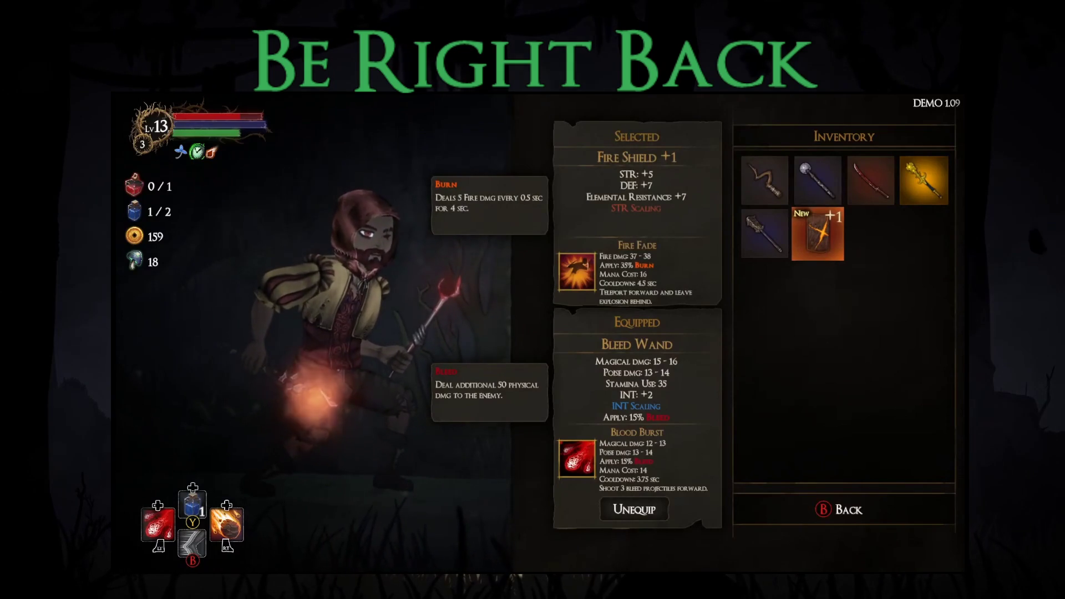
key("Escape")
- Compare the new Poacher's Boots in the feet slot, then go back to the map
key("Down")
key("Right")
key("Right")
key("Return")
key("Up")
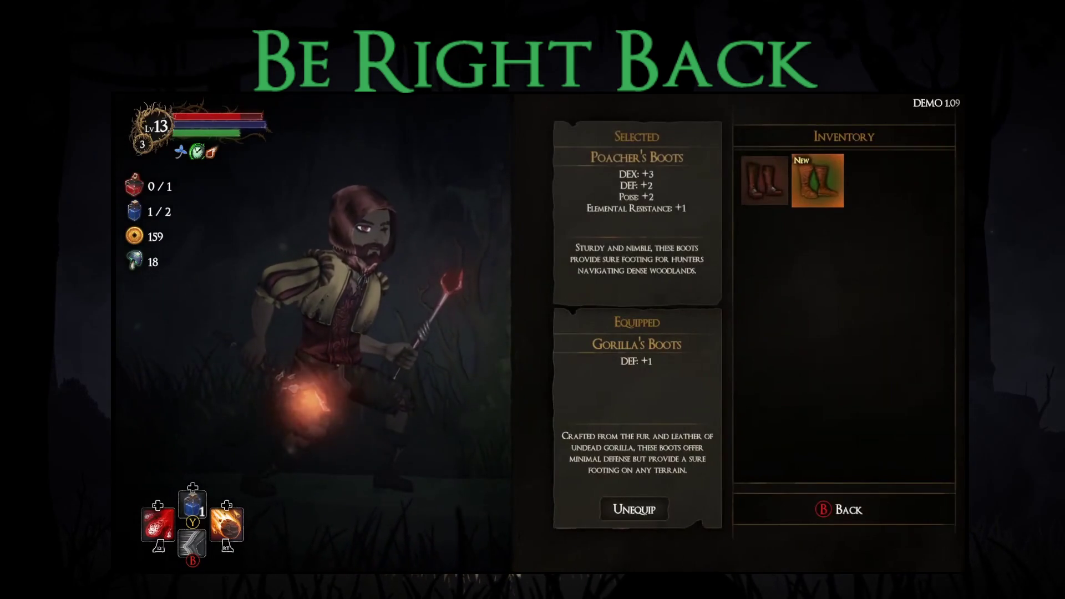
key("Escape")
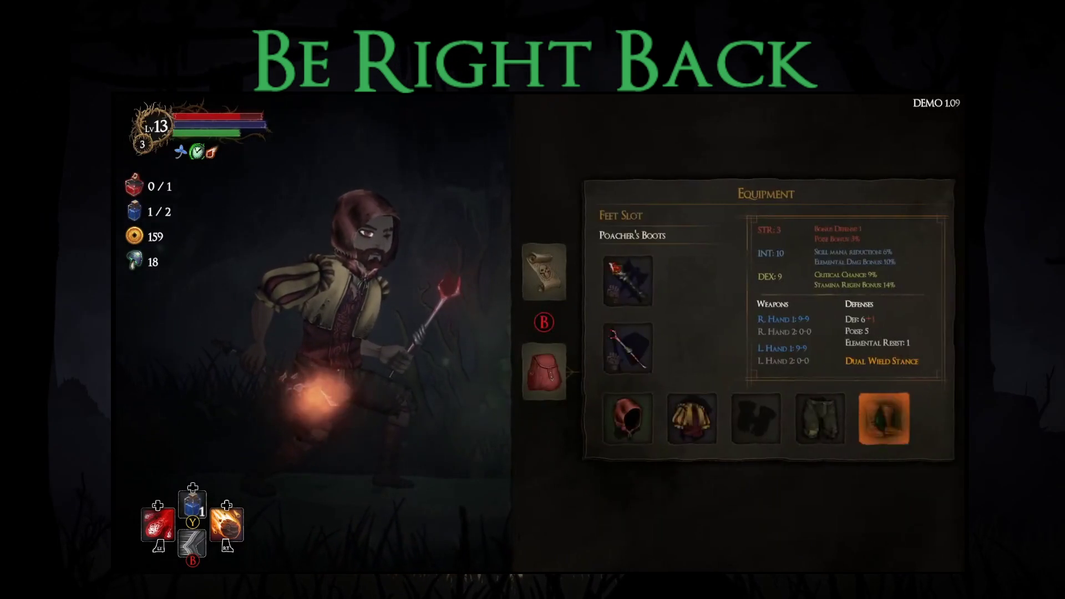
key("Escape")
- Travel to the gold-pot node and pray at the shrine, choosing the Bonus Mana blessing
key("Right")
key("Right")
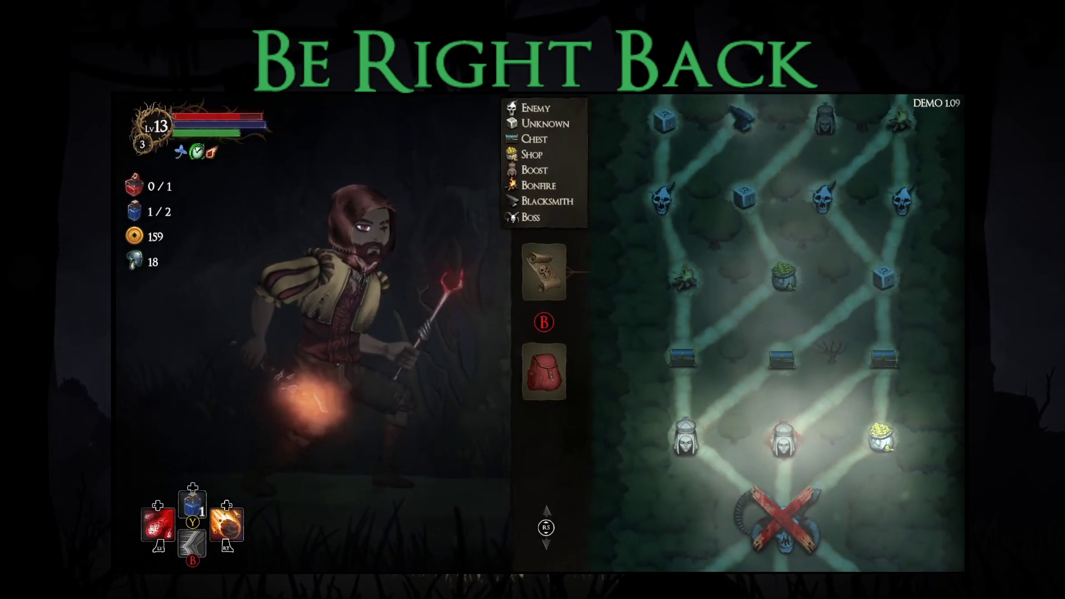
key("Escape")
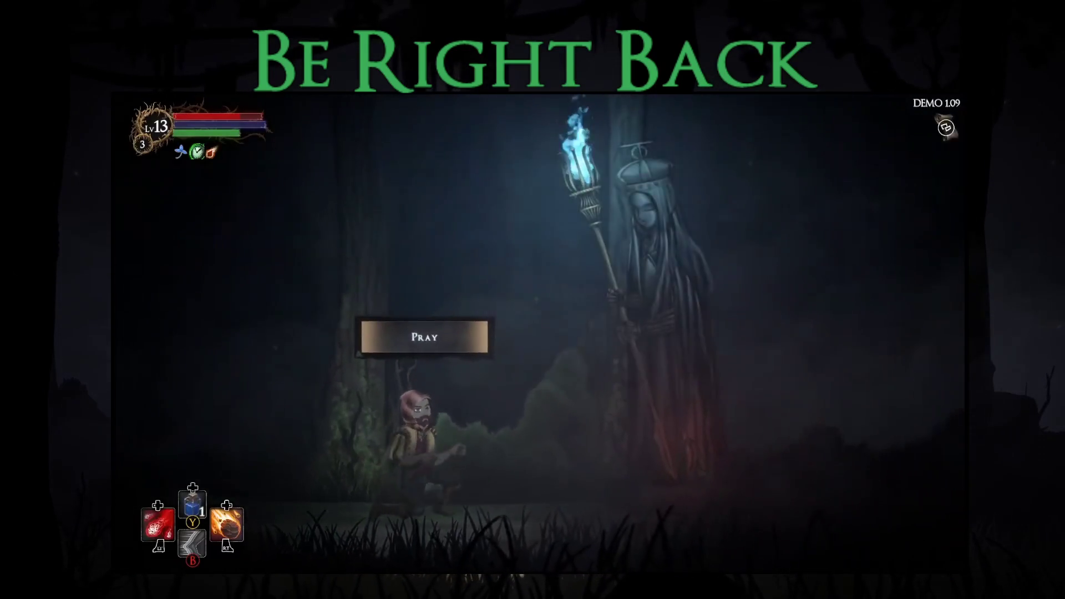
key("e")
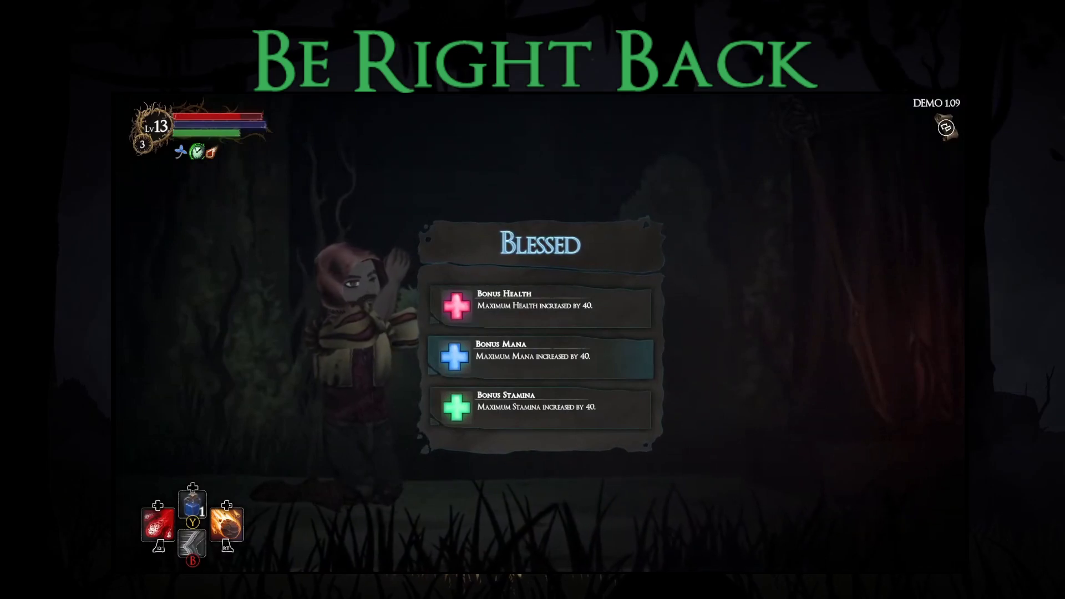
key("Return")
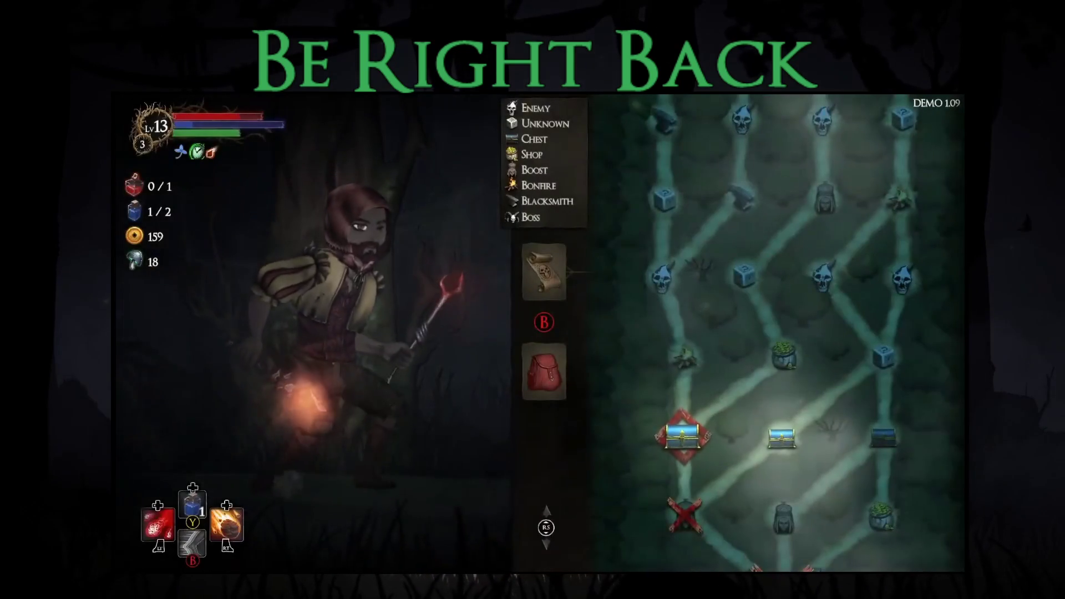
- Open the chest and step through the blessing choices down to Berserk Blessing
key("Return")
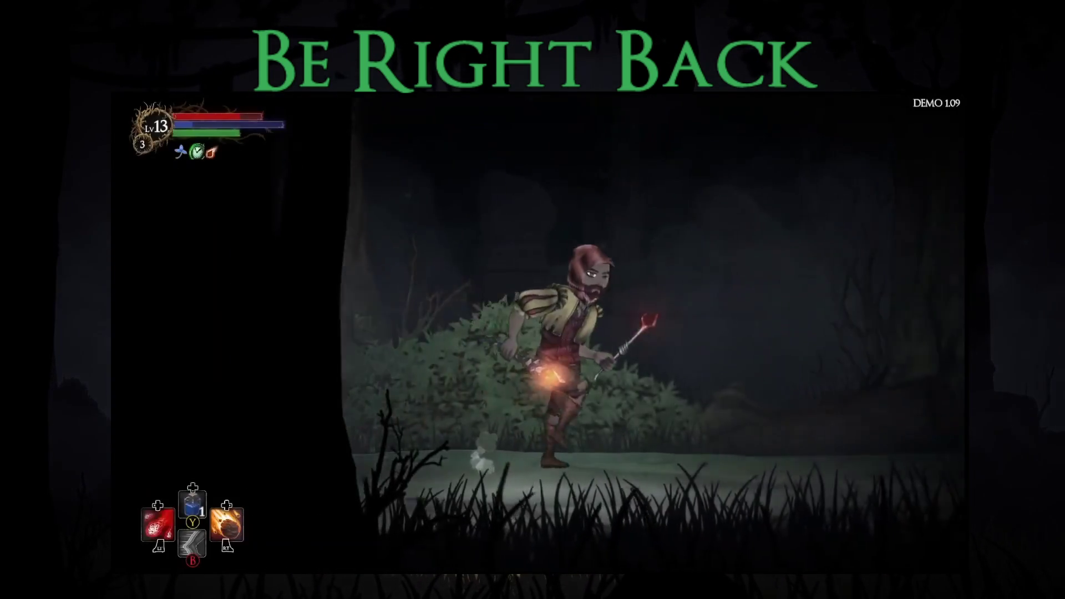
key("Return")
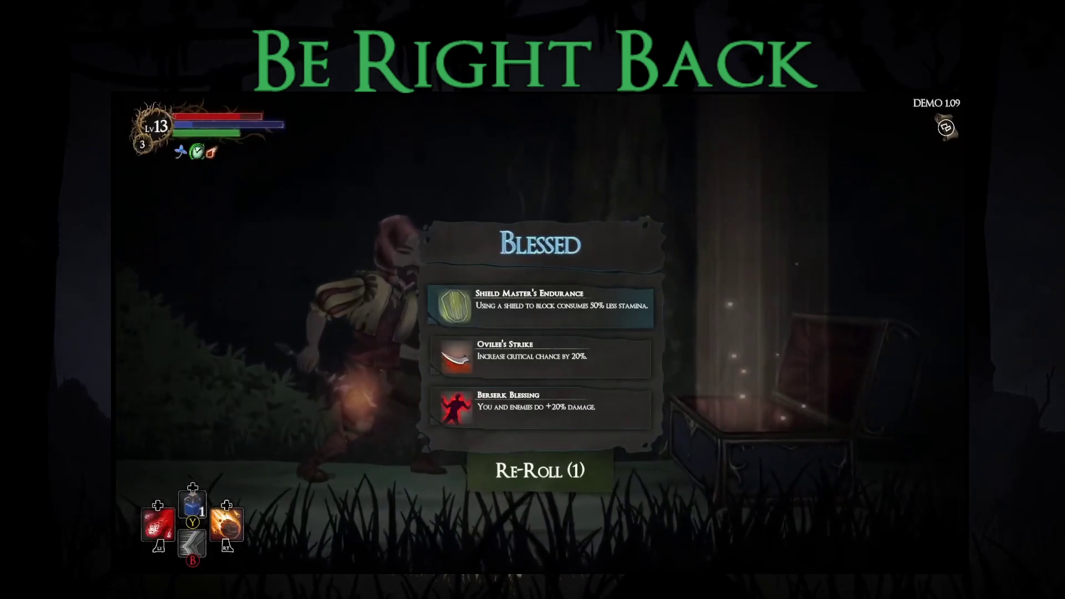
key("Down")
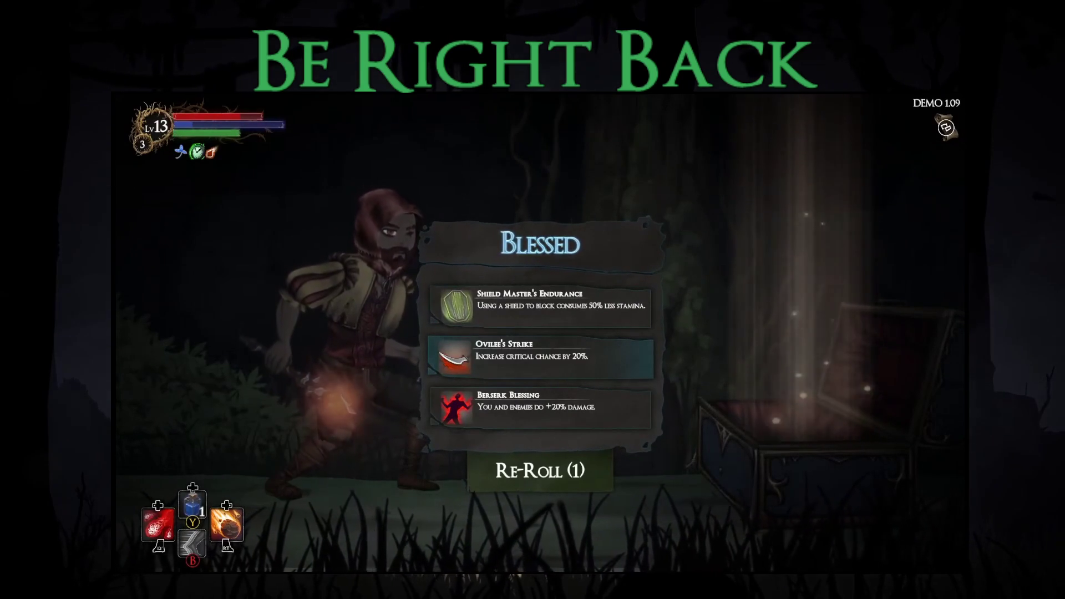
key("Down")
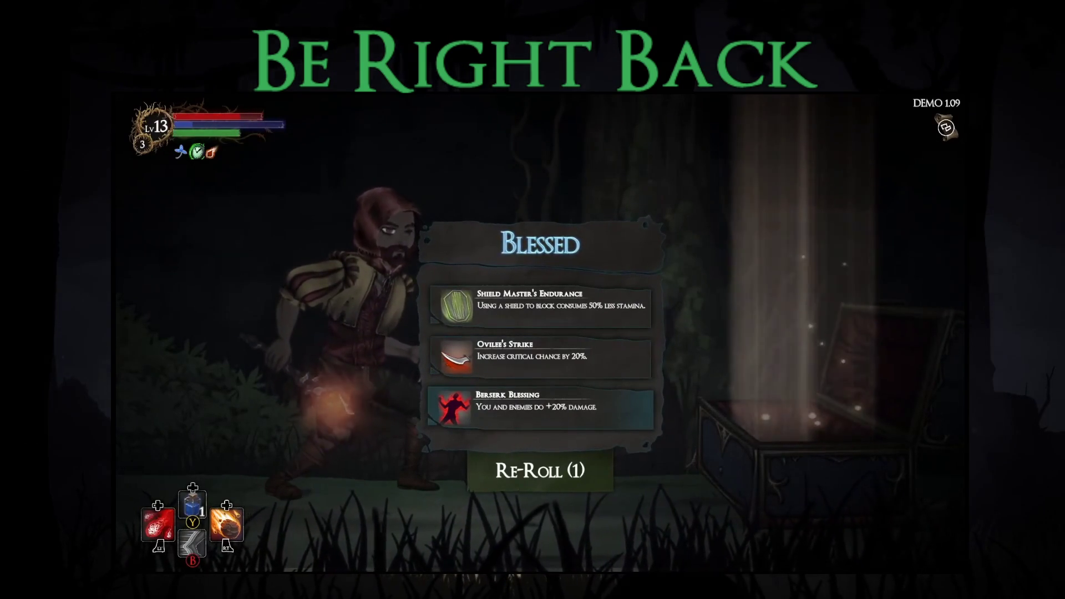
key("Return")
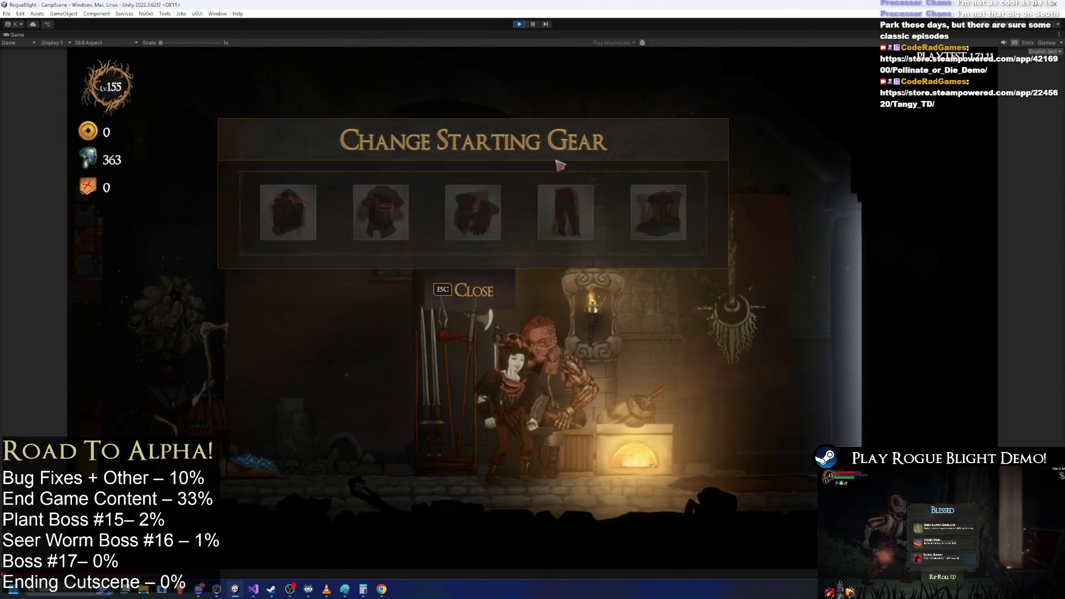
- Exit Play mode, glance at the Paint design notes, and return to Unity
left_click(518, 24)
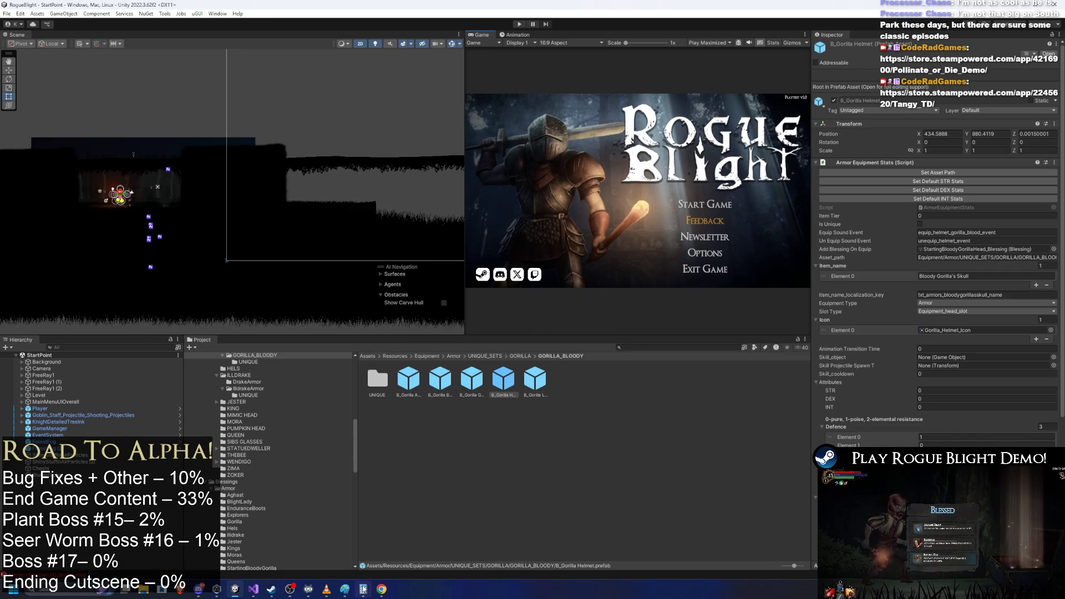
left_click(345, 589)
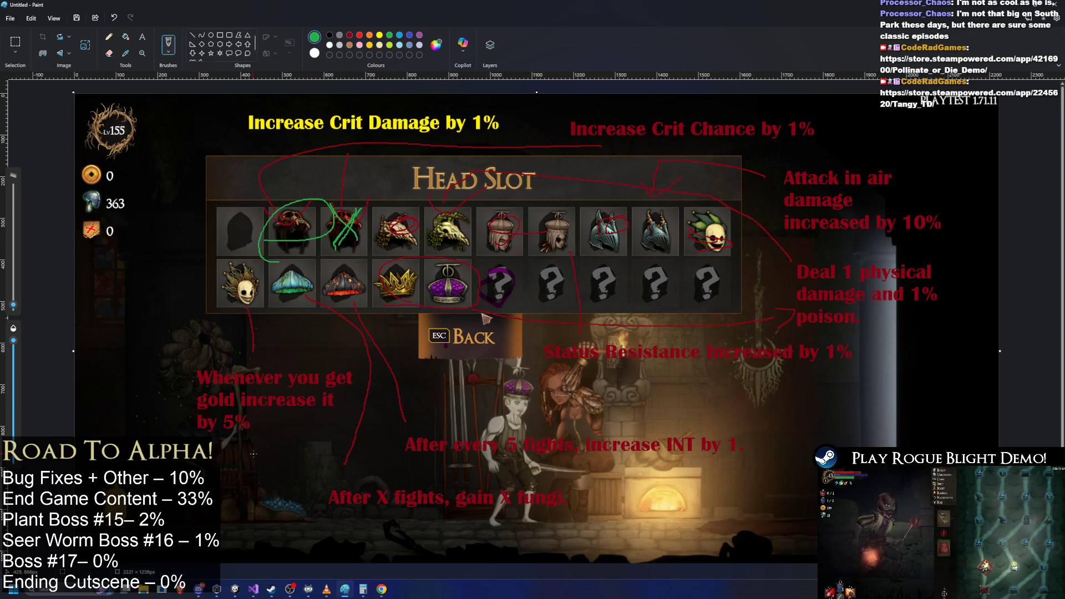
key("alt+Tab")
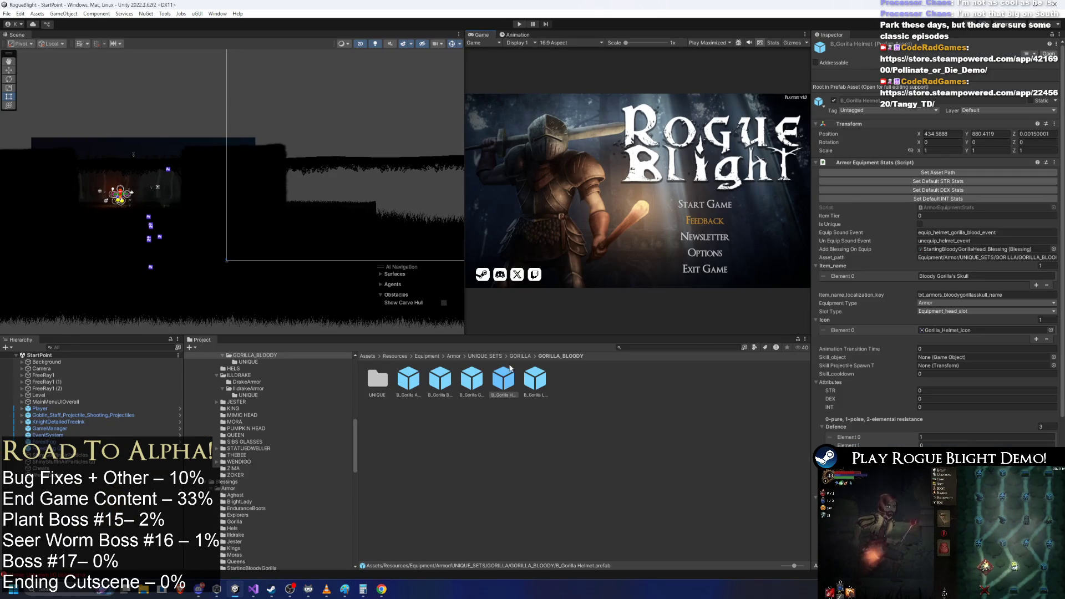
- Find the StartingBloodyGorilla blessings folder in Blessings/Armor and name its duplicate StartingGorilla 1
left_click(519, 356)
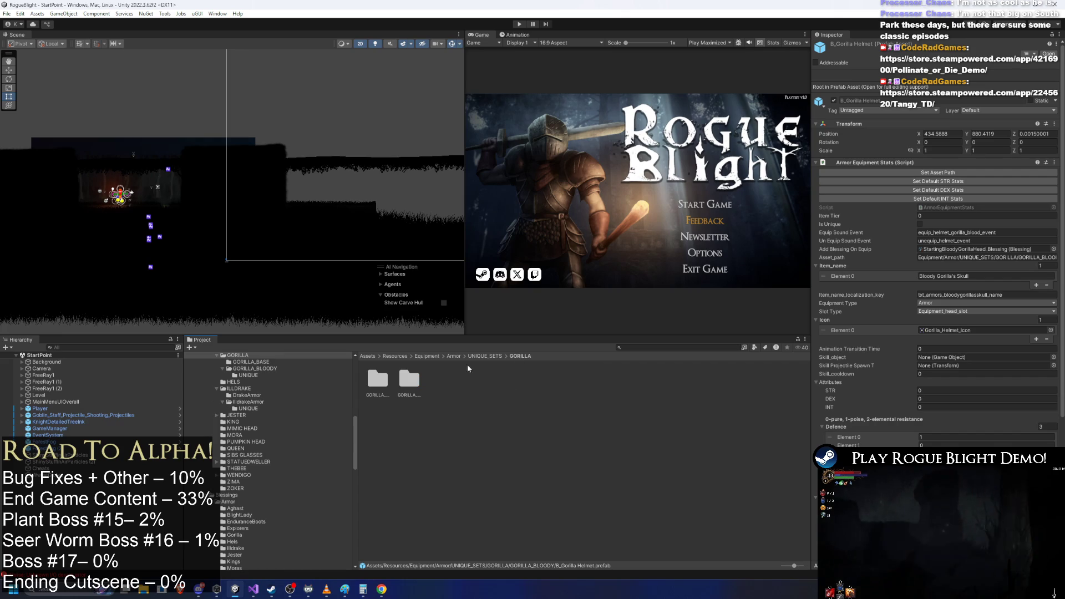
scroll(979, 309, "down", 5)
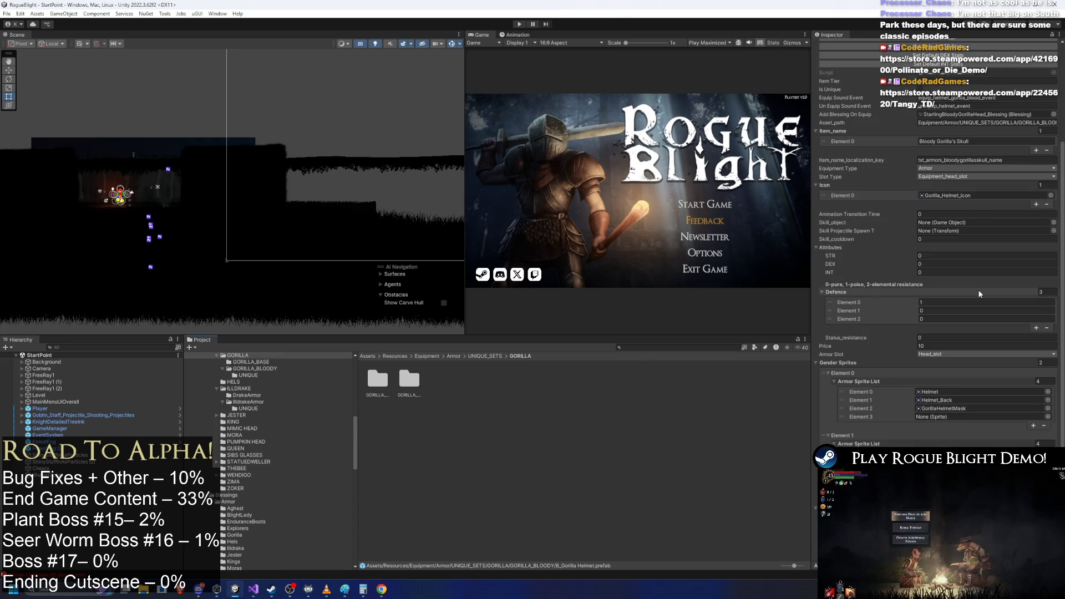
left_click(972, 114)
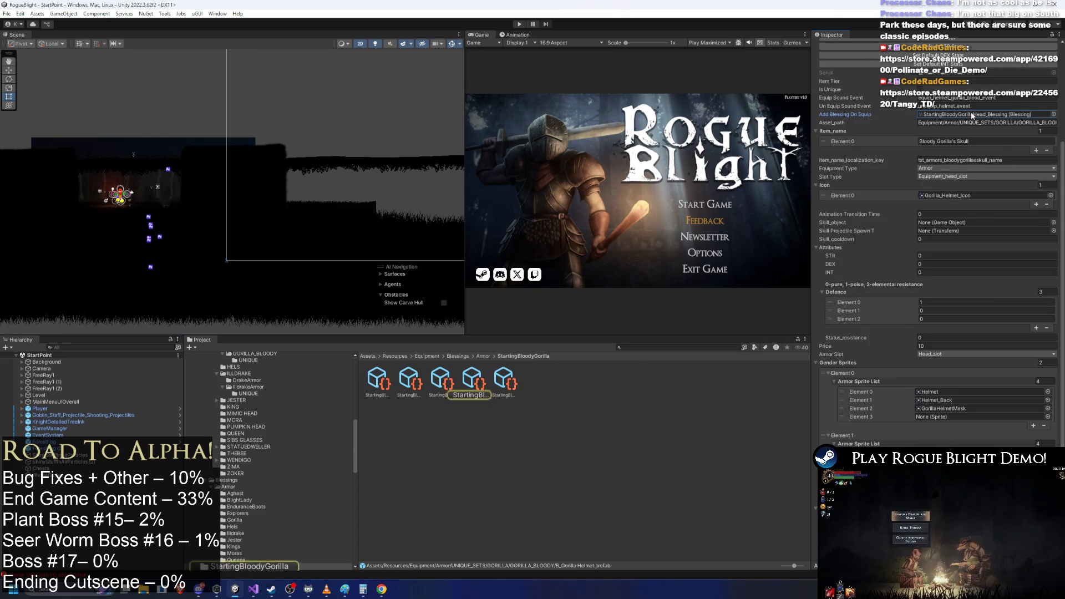
left_click(481, 358)
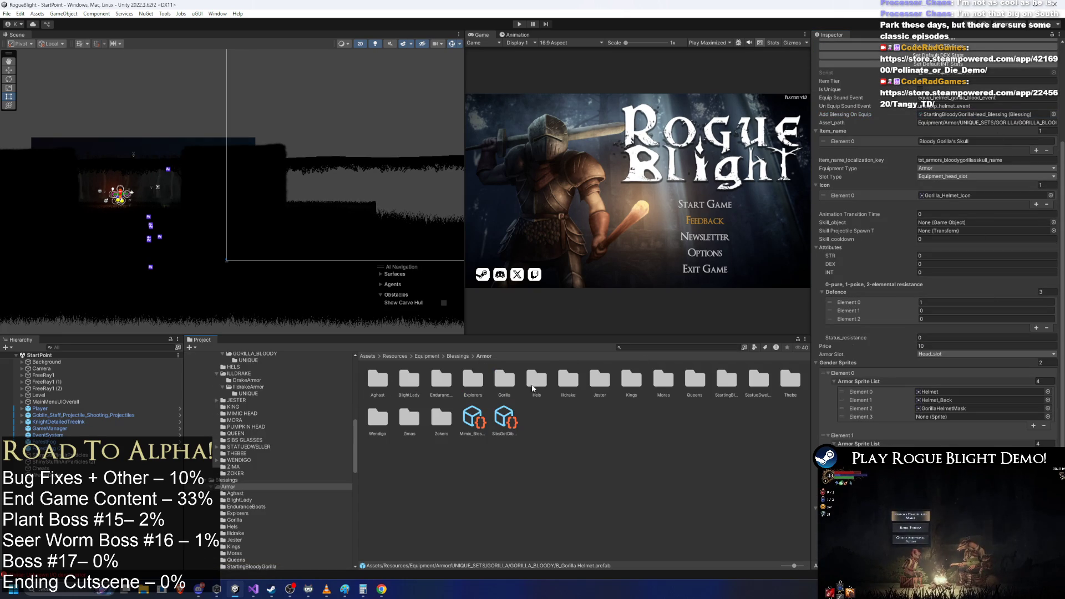
left_click(730, 385)
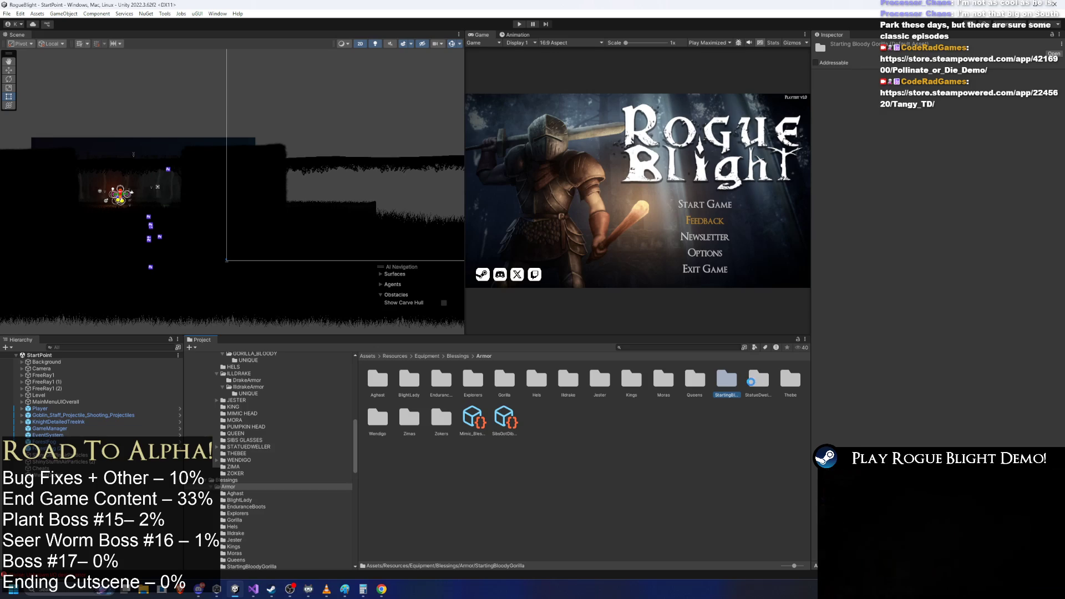
right_click(759, 381)
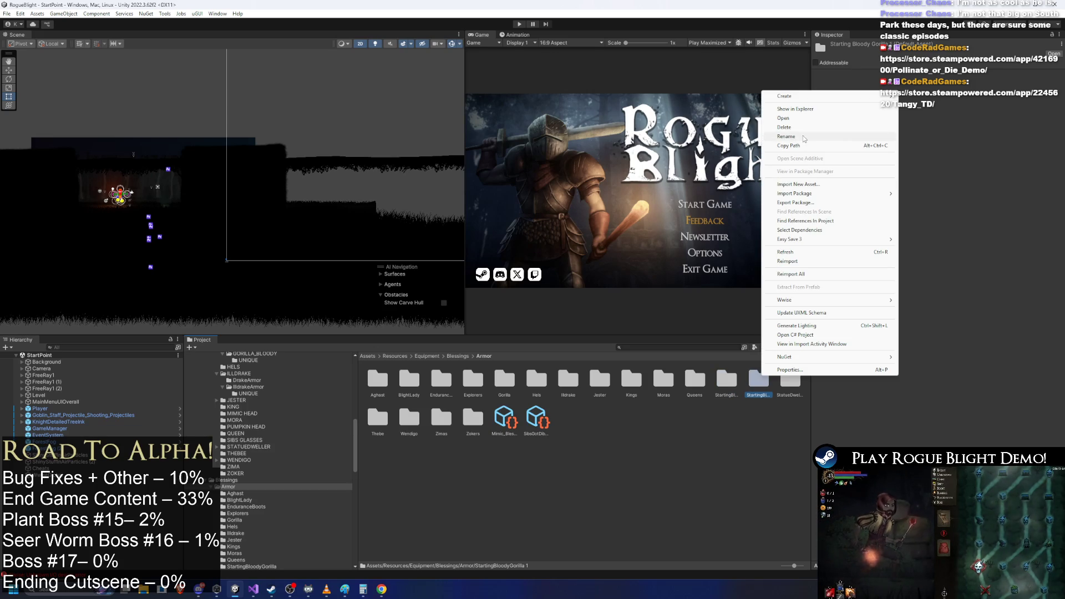
left_click(804, 138)
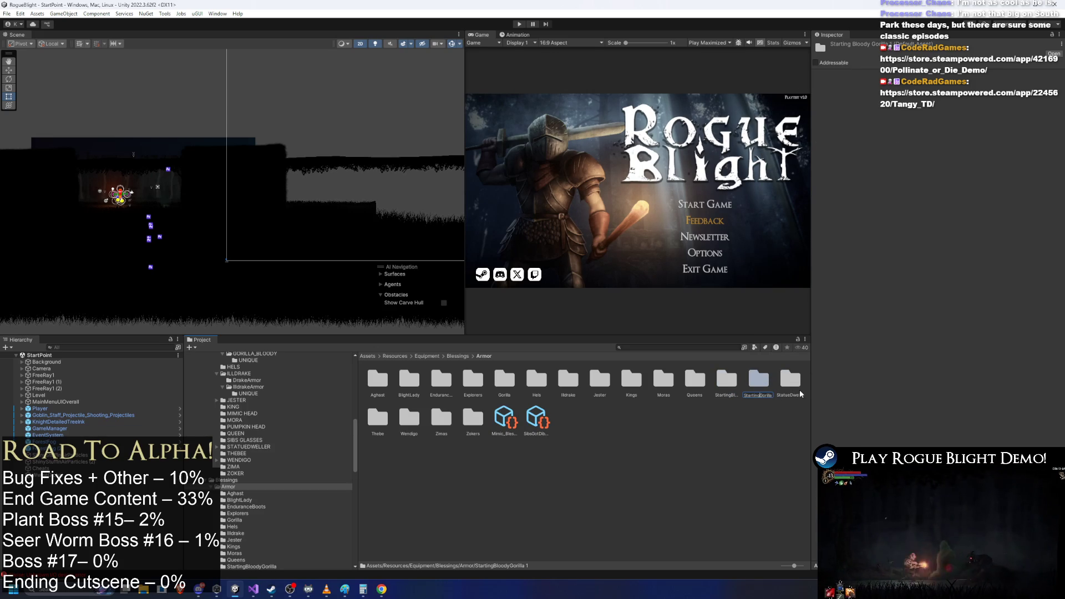
double_click(756, 380)
- Rename the body blessing to StartingGorillaBody_Blessing by removing 'Bloody'
right_click(387, 377)
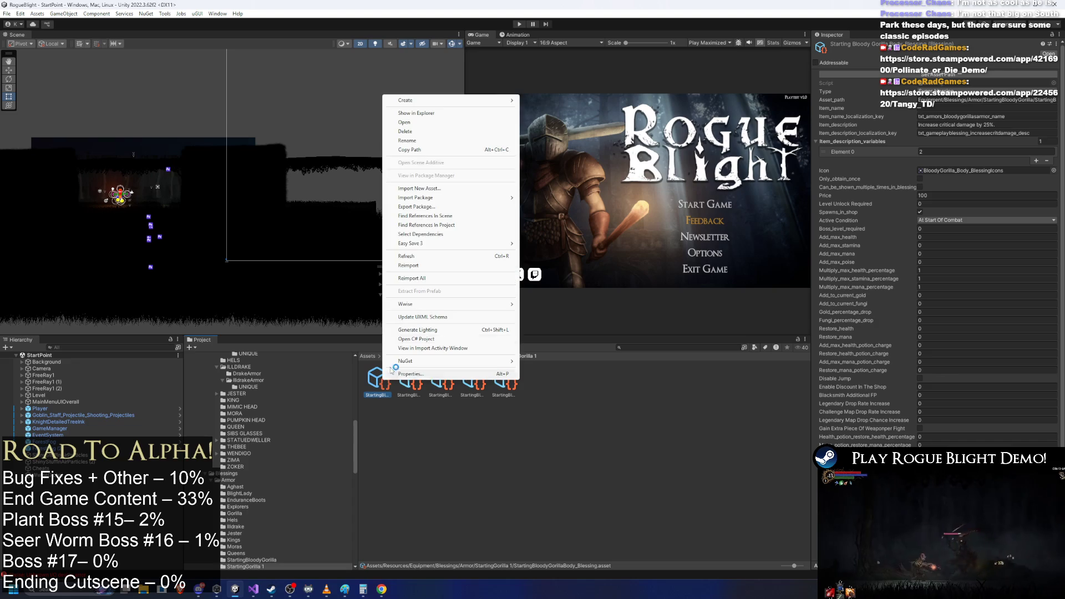
left_click(433, 141)
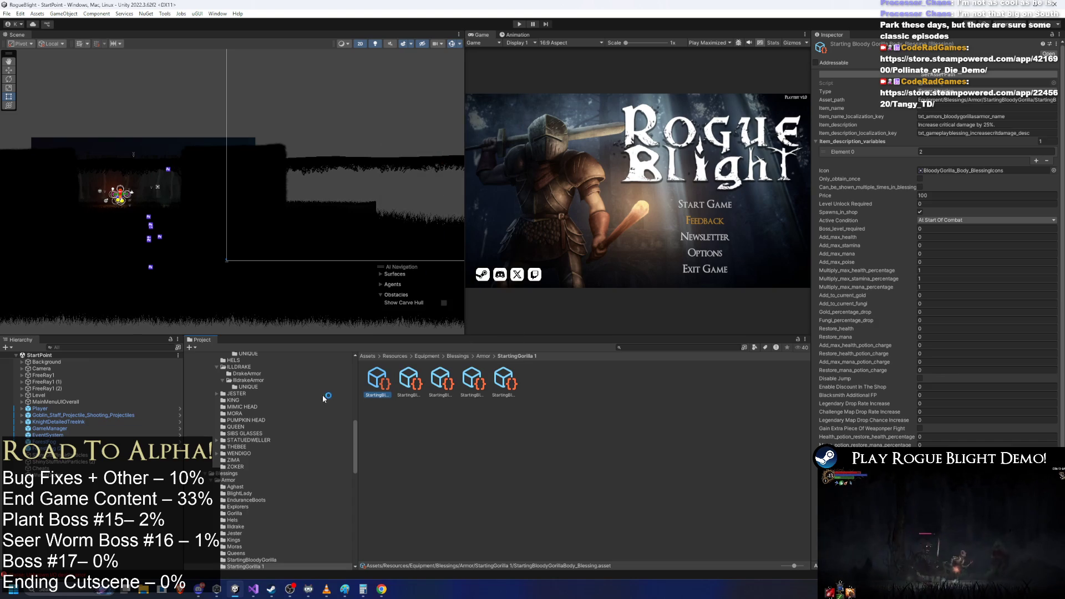
right_click(383, 397)
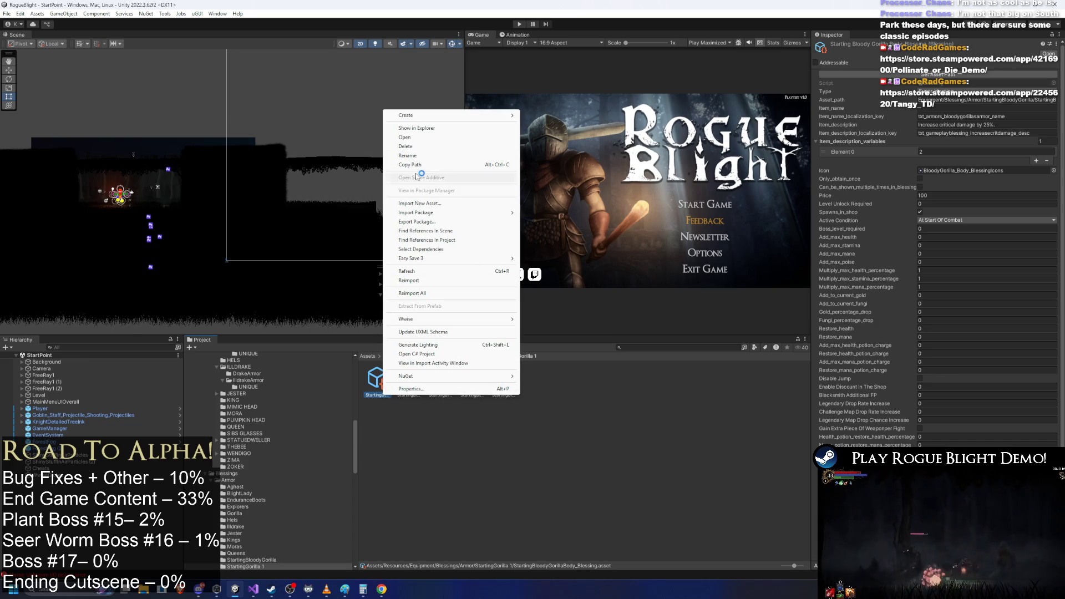
left_click(425, 157)
key("BackSpace")
key("BackSpace")
key("BackSpace")
key("Return")
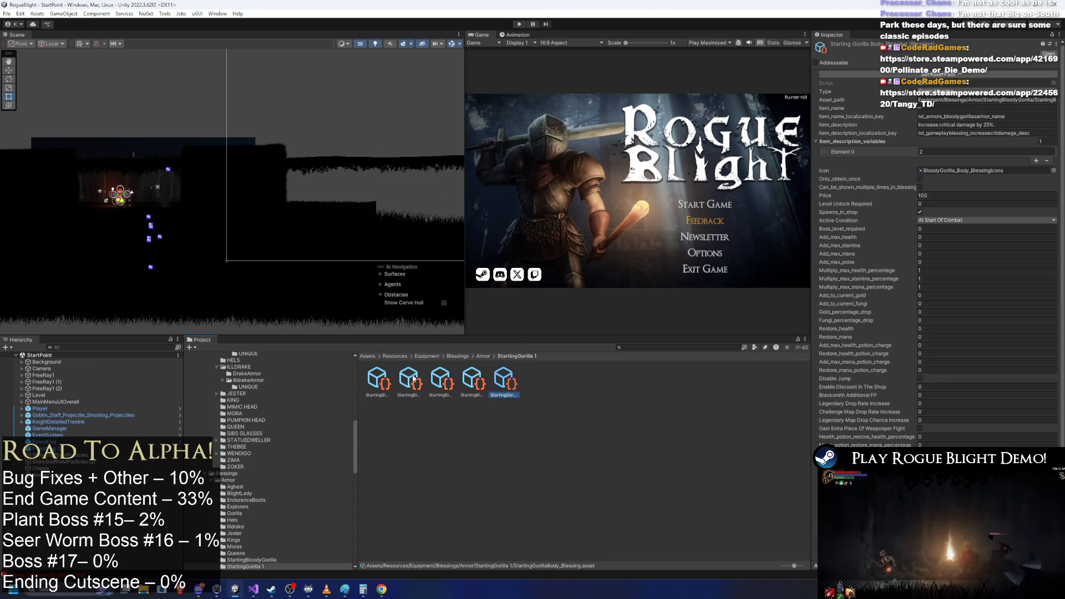
- Remove 'Bloody' from the feet blessing name, update the gloves blessing path, and return to Armor
right_click(372, 386)
left_click(411, 139)
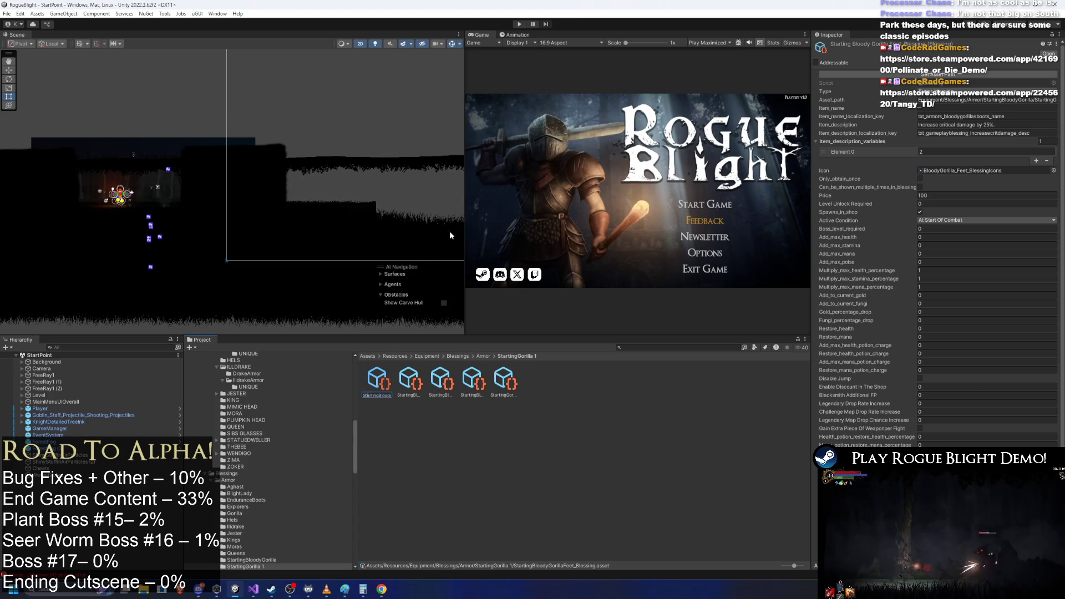
key("BackSpace")
key("BackSpace")
key("BackSpace")
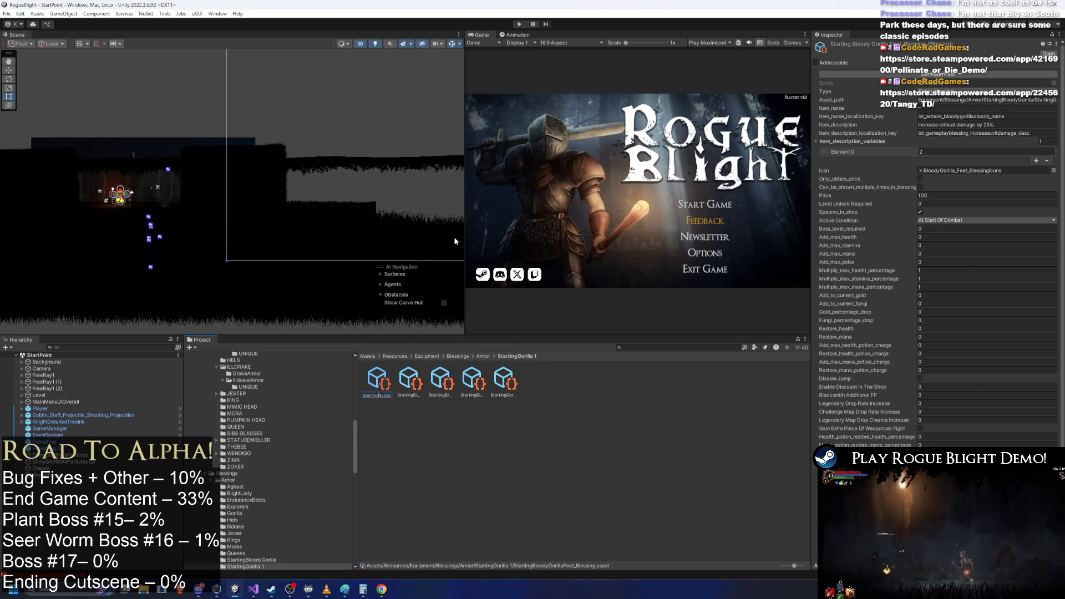
key("Return")
right_click(380, 388)
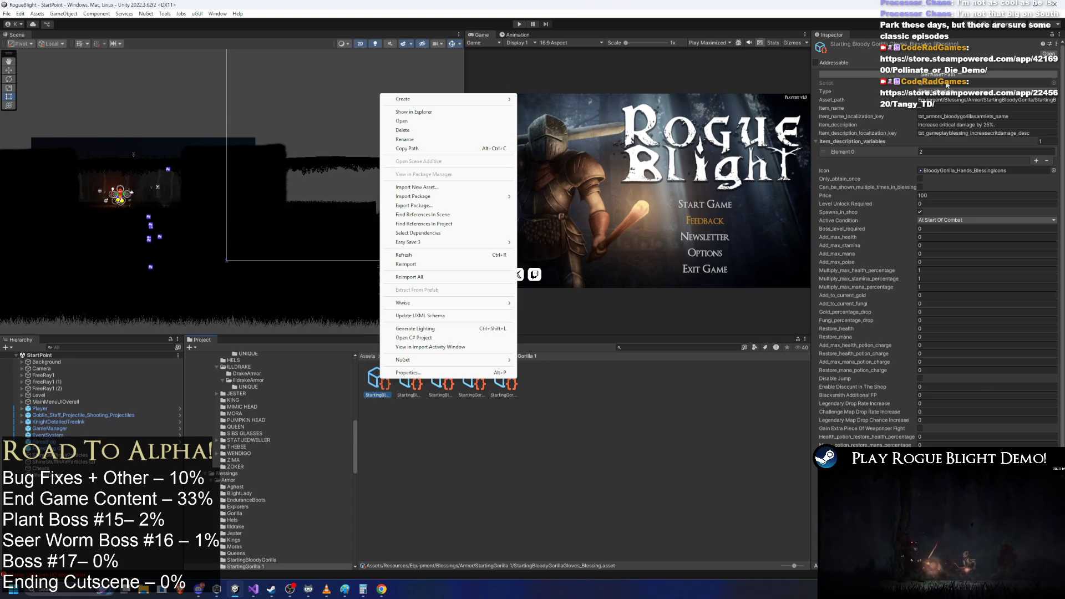
left_click(951, 82)
left_click(954, 75)
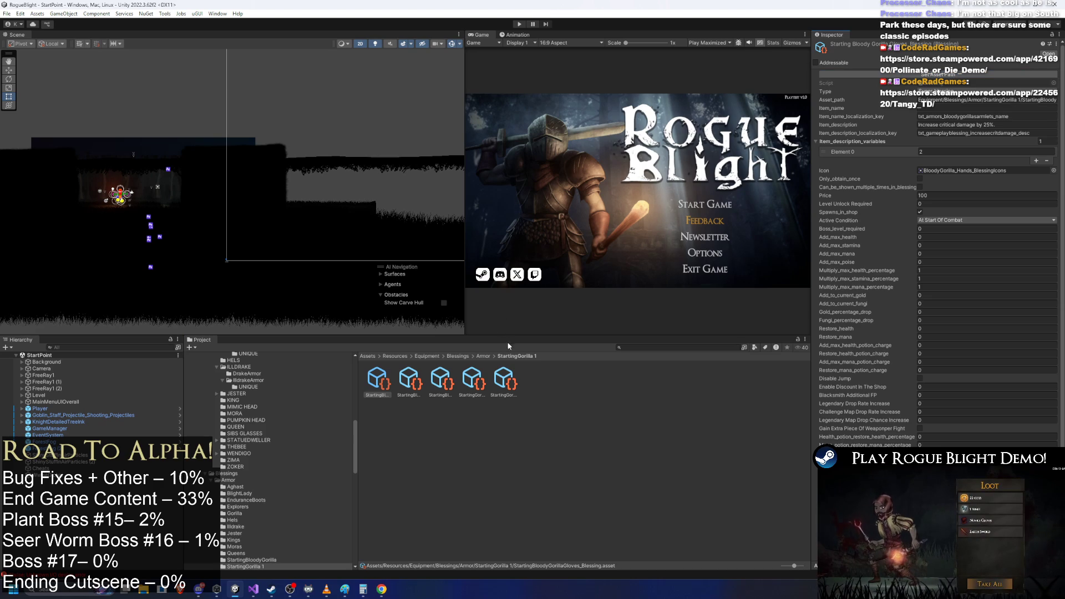
left_click(483, 356)
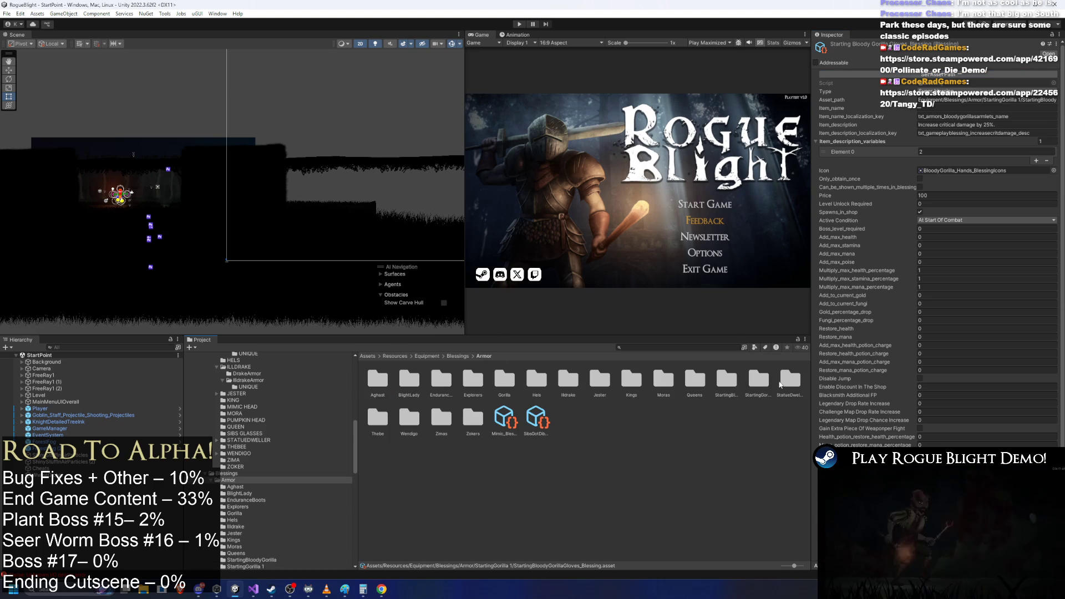
left_click(752, 382)
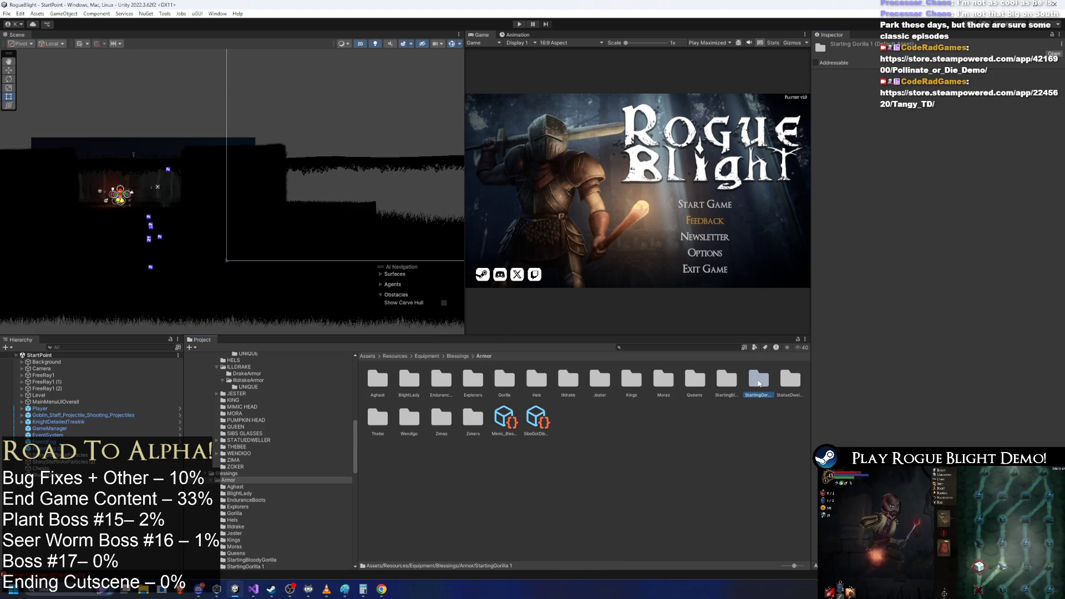
- Rename the 'StartingGorilla 1' folder to StartingGorilla and open it
right_click(757, 382)
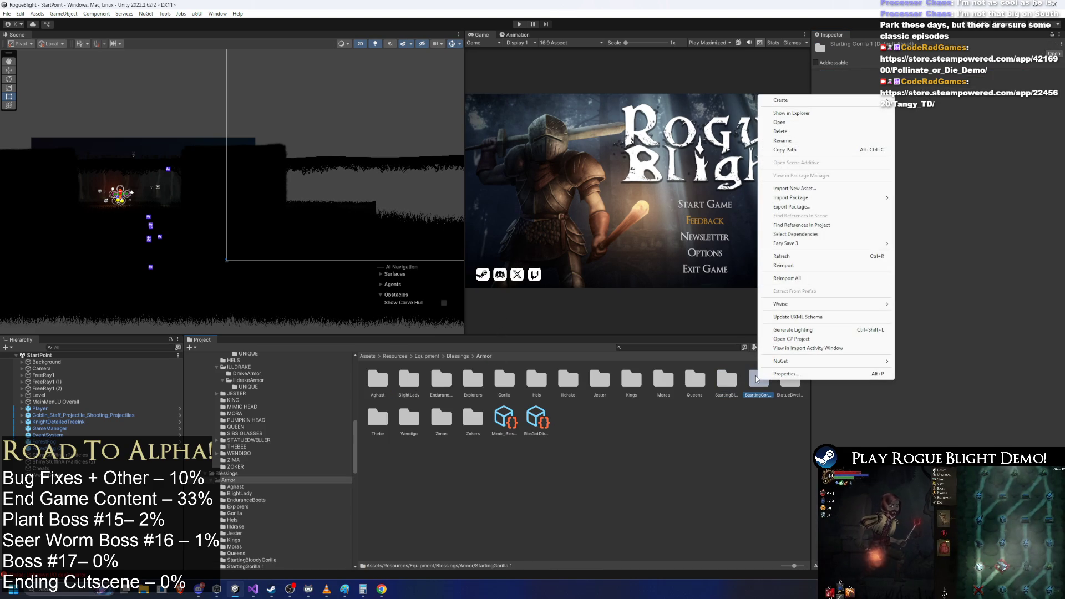
left_click(783, 140)
key("BackSpace")
key("BackSpace")
key("Return")
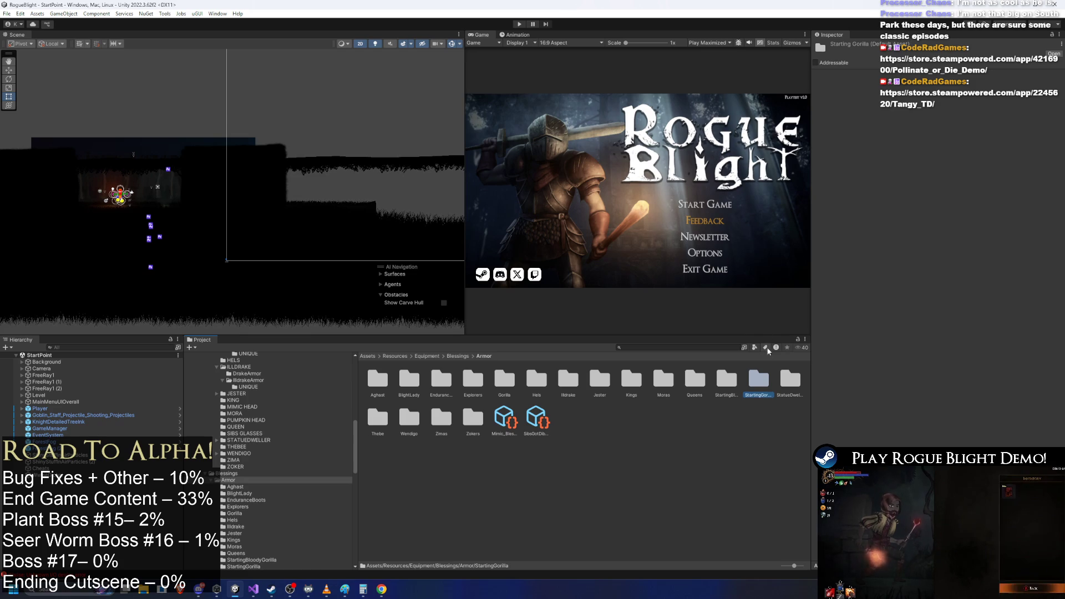
double_click(759, 380)
- Rename the gloves and head assets to StartingGorilla…_Blessing names without 'Bloody'
right_click(377, 385)
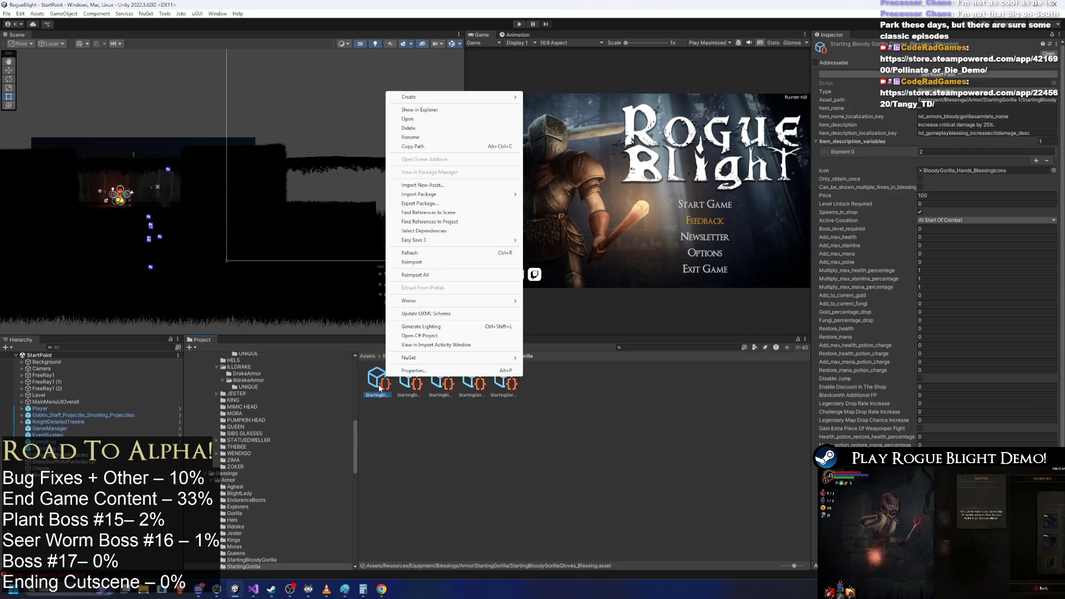
left_click(438, 139)
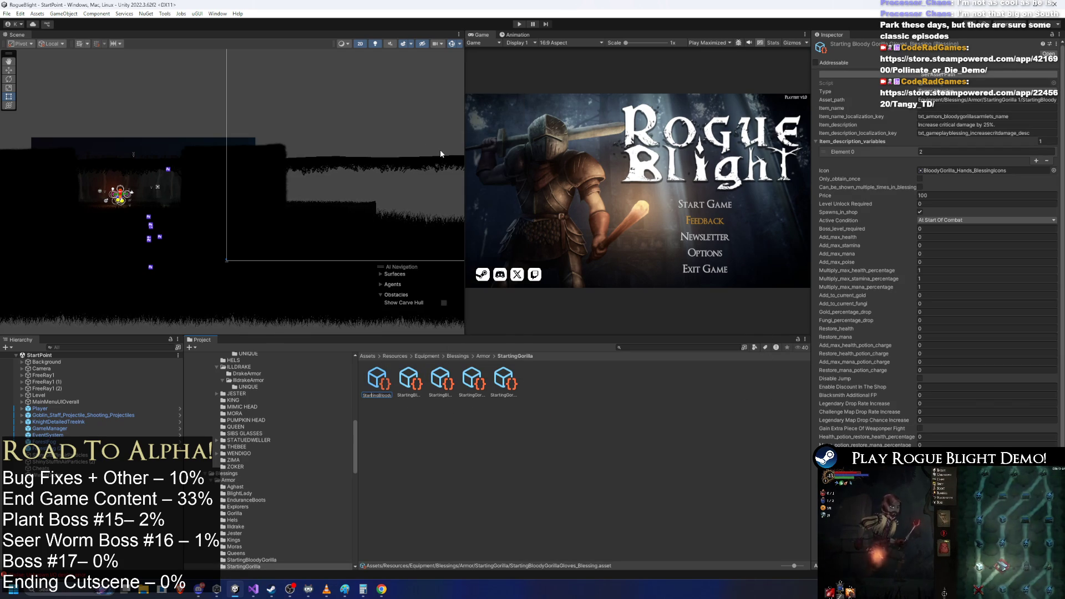
key("Right")
key("Right")
key("Right")
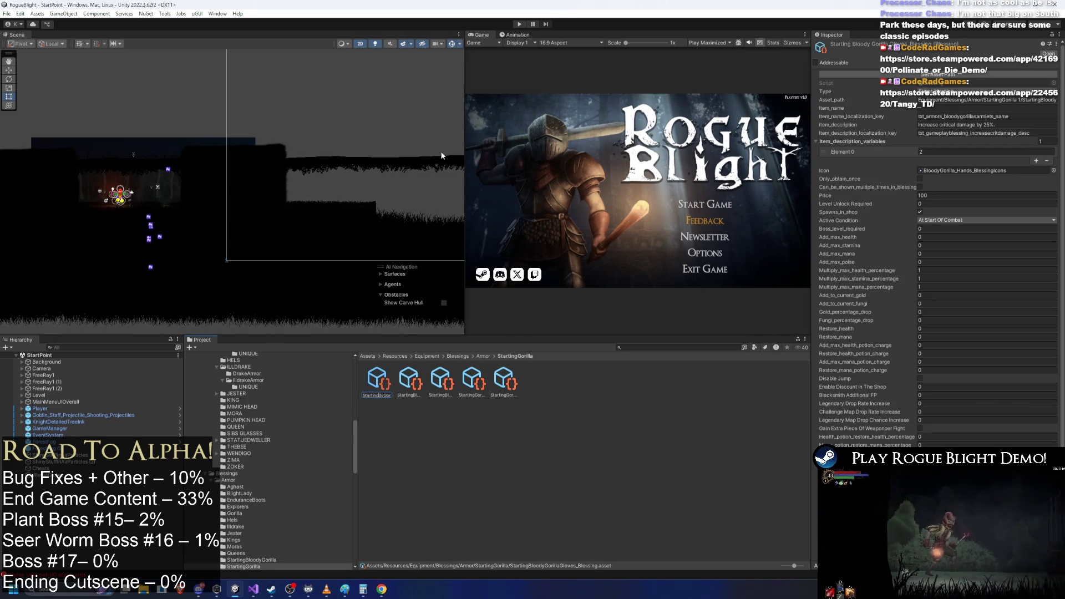
key("BackSpace")
key("BackSpace")
key("BackSpace")
key("Return")
right_click(372, 387)
left_click(404, 141)
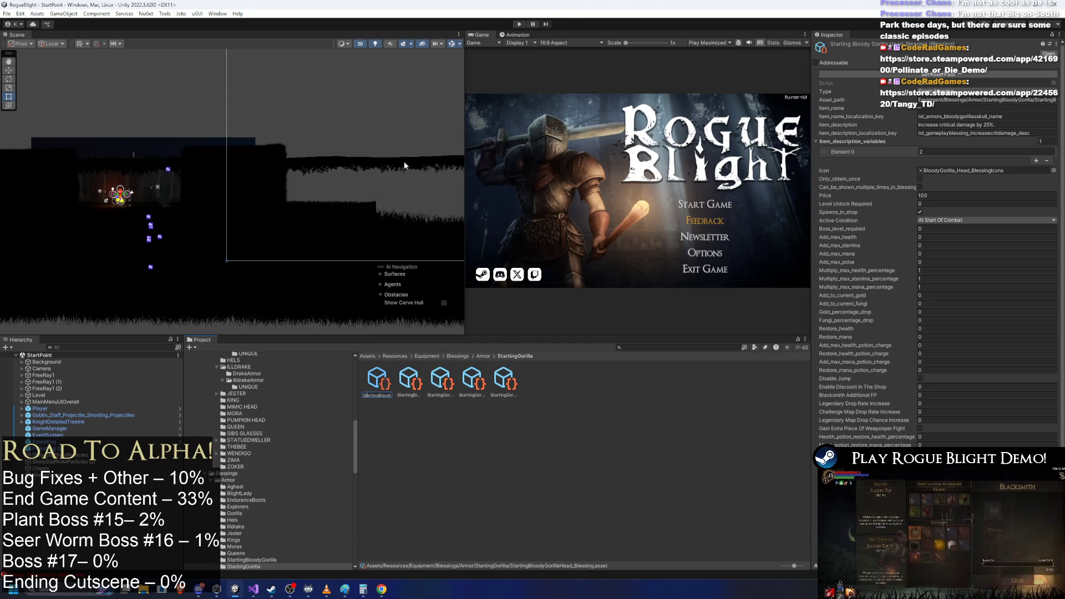
key("Right")
key("Right")
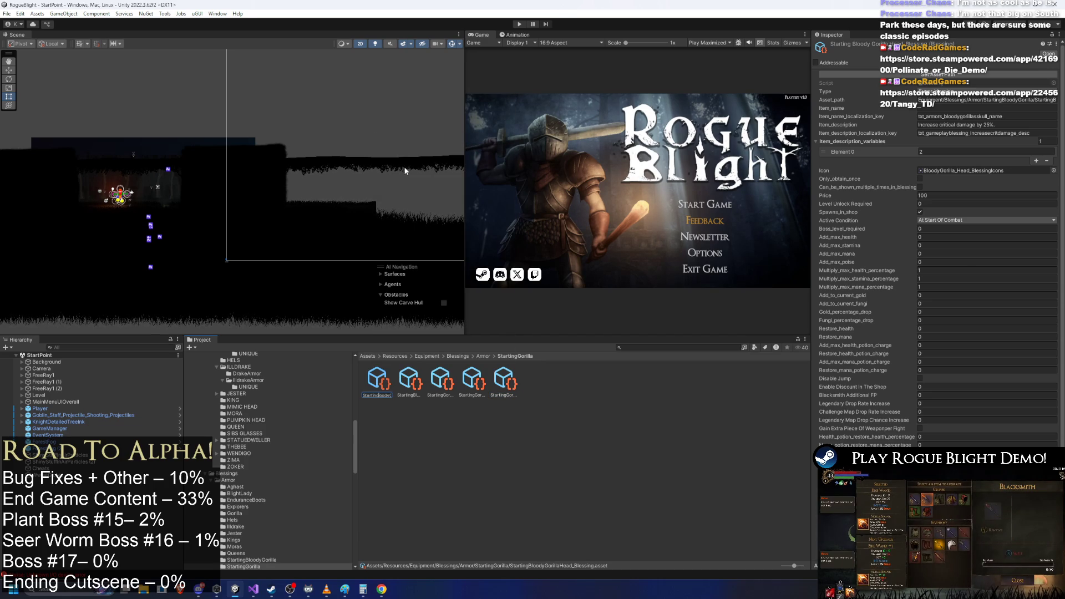
key("Return")
- Rename the legs and body assets, cancelling an accidental delete prompt, ending with StartingGorillaBody_Blessing
right_click(377, 383)
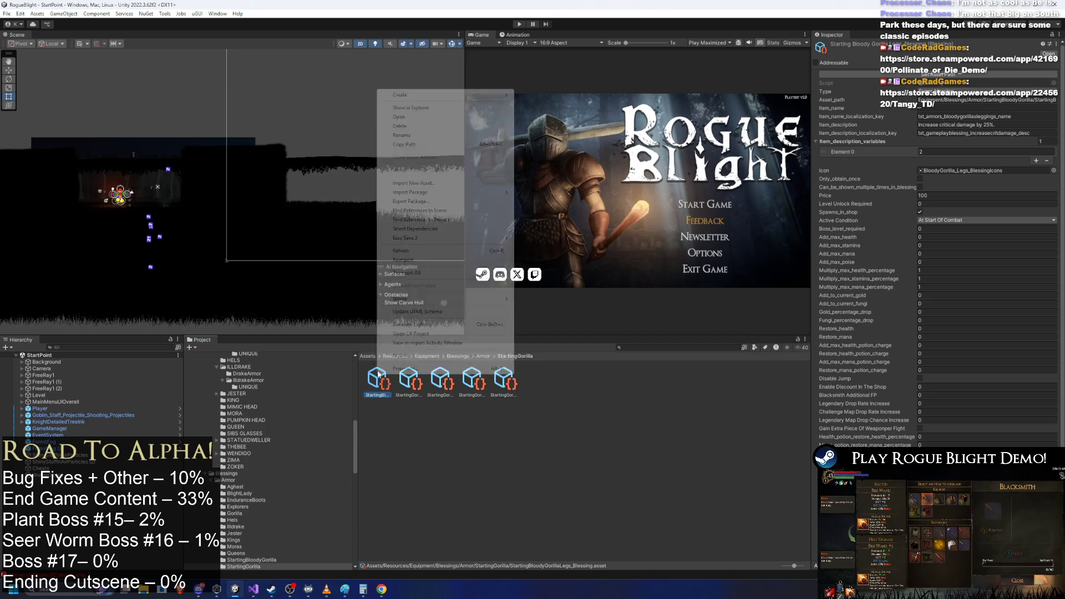
left_click(411, 135)
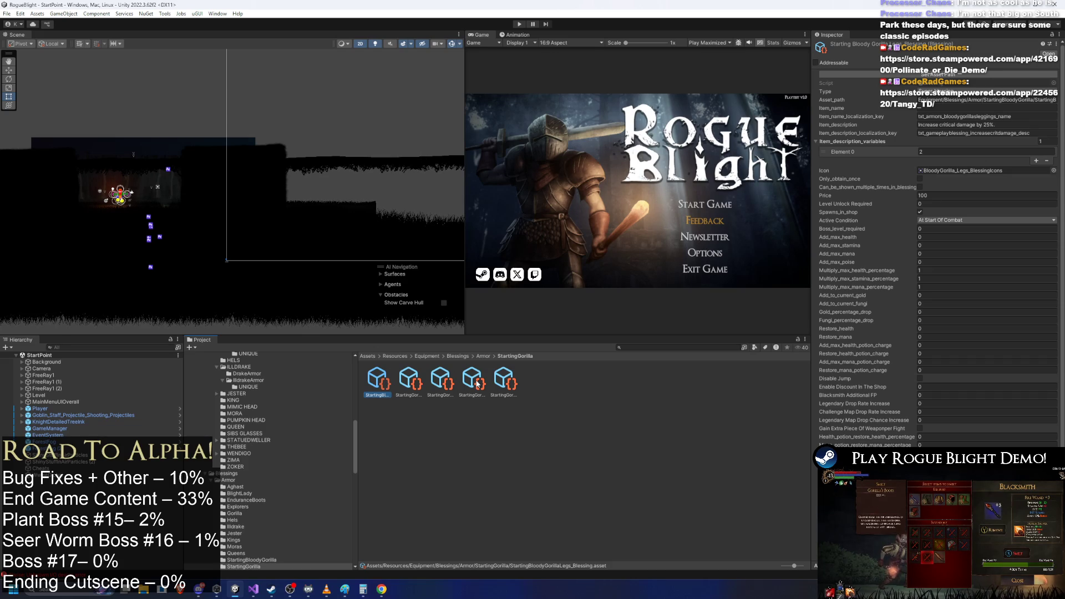
key("Delete")
key("Escape")
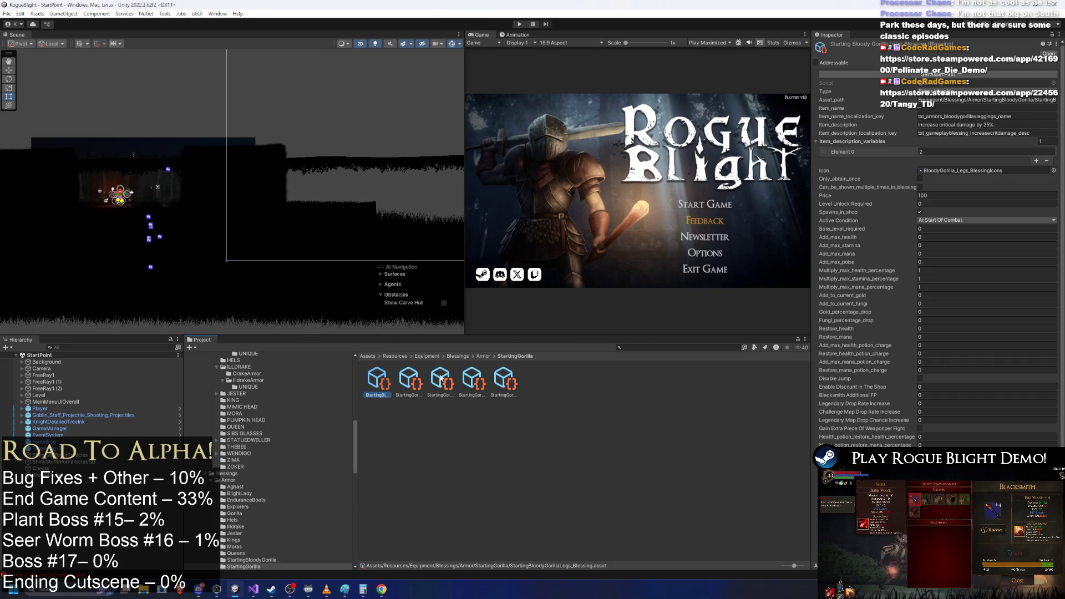
right_click(377, 380)
left_click(426, 139)
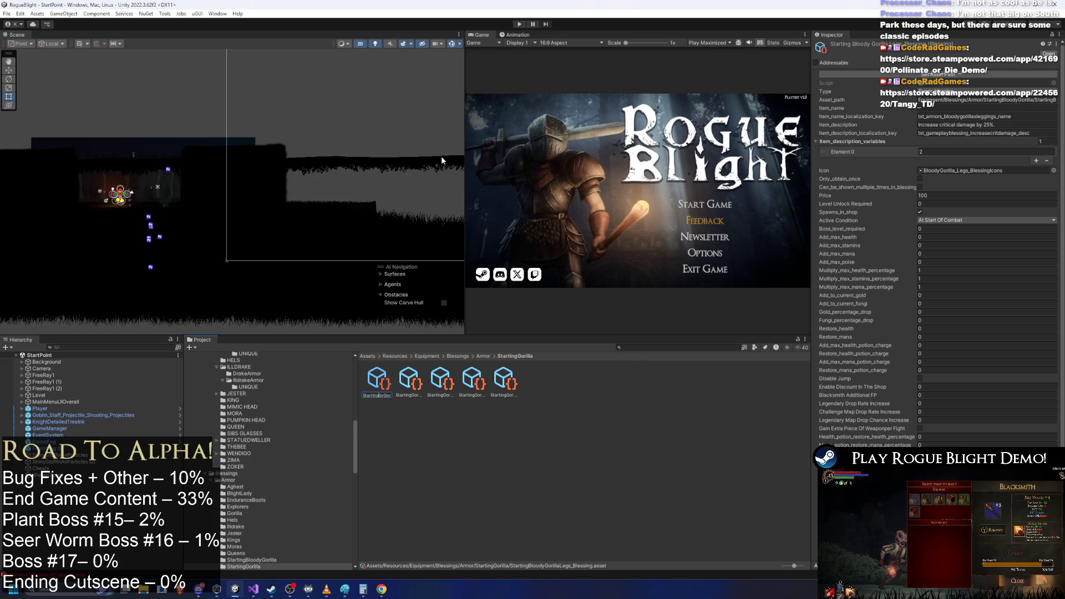
key("Return")
- Run Set Asset Path on the body, feet, gloves, head and legs blessings
left_click(935, 76)
left_click(408, 381)
left_click(935, 75)
left_click(441, 381)
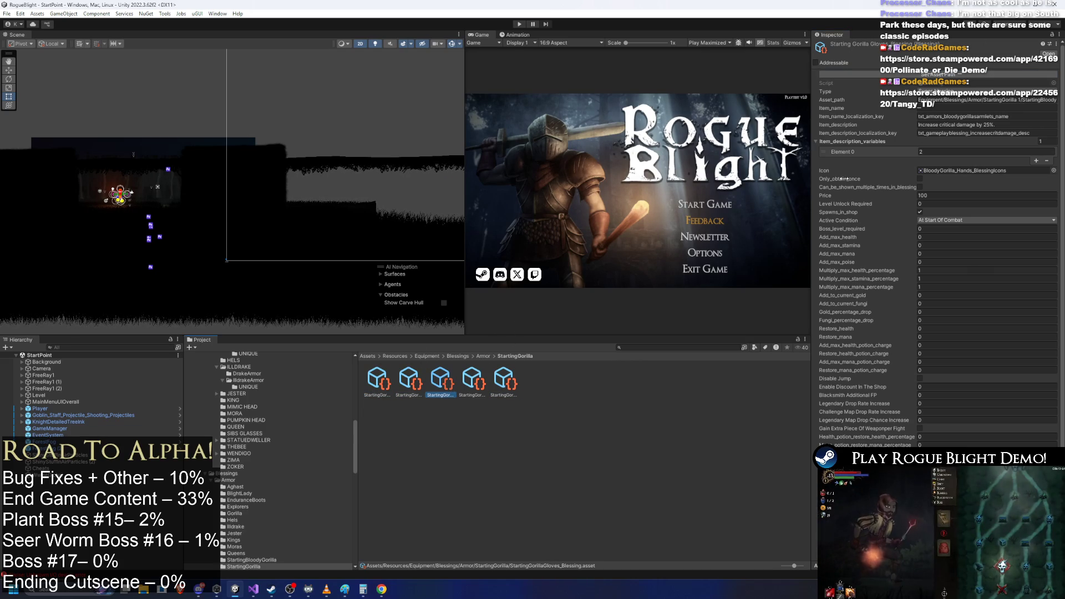
left_click(980, 75)
left_click(472, 380)
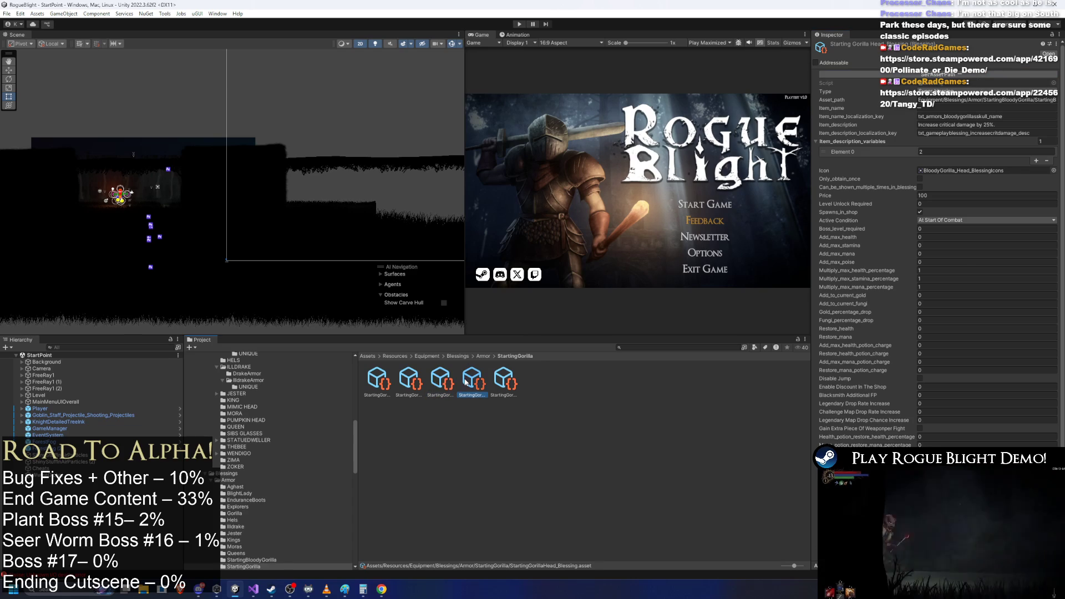
left_click(979, 75)
left_click(504, 380)
left_click(993, 75)
- Browse the StartingBloodyGorilla folder's blessings to review their settings
left_click(483, 356)
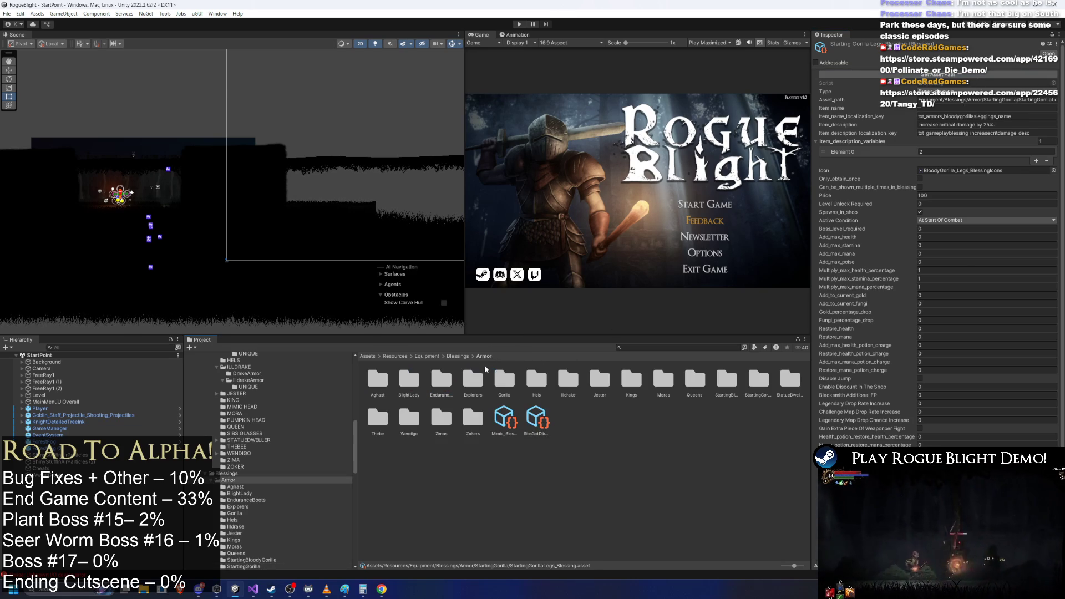
double_click(728, 380)
left_click(377, 381)
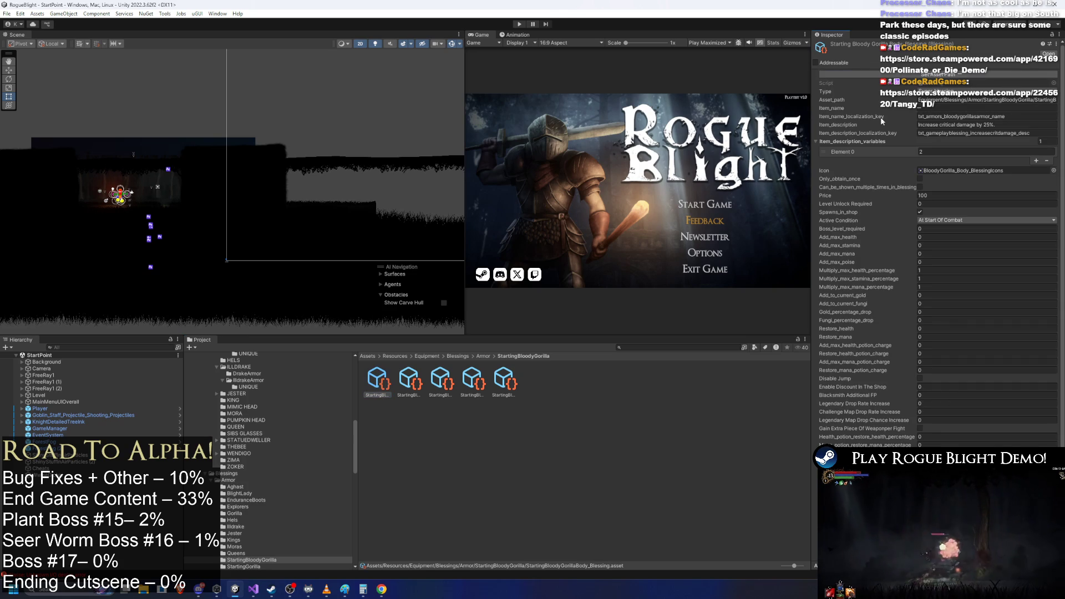
key("Right")
left_click(624, 289)
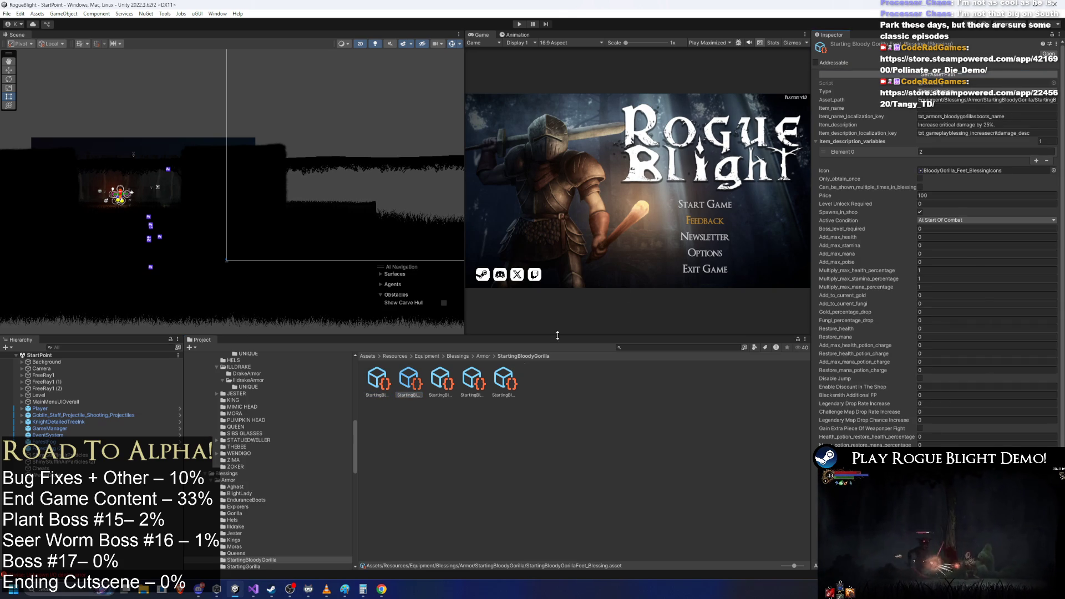
left_click(442, 381)
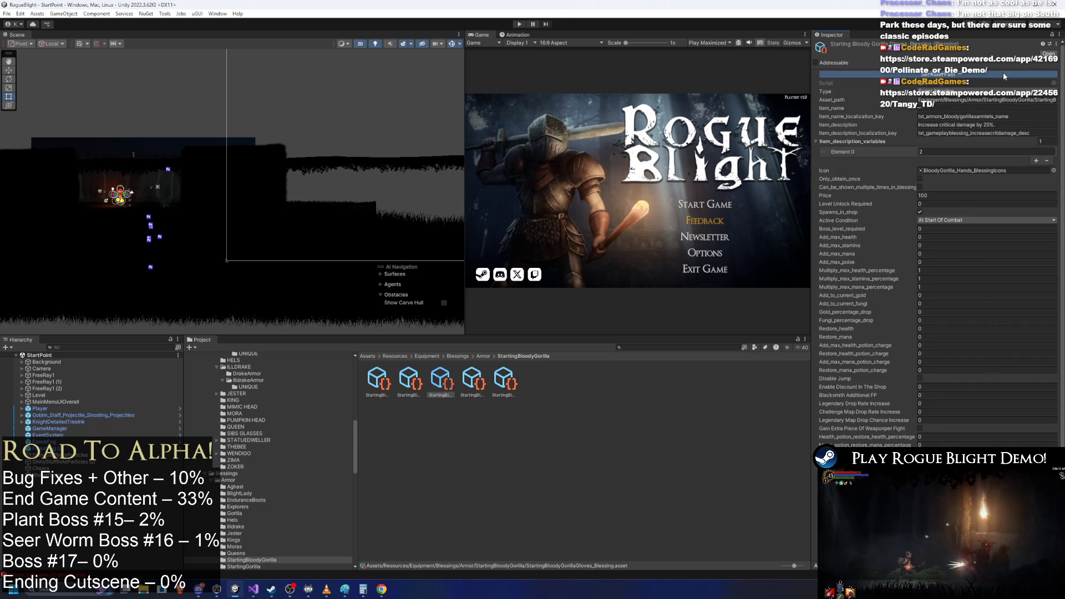
left_click(472, 381)
key("Right")
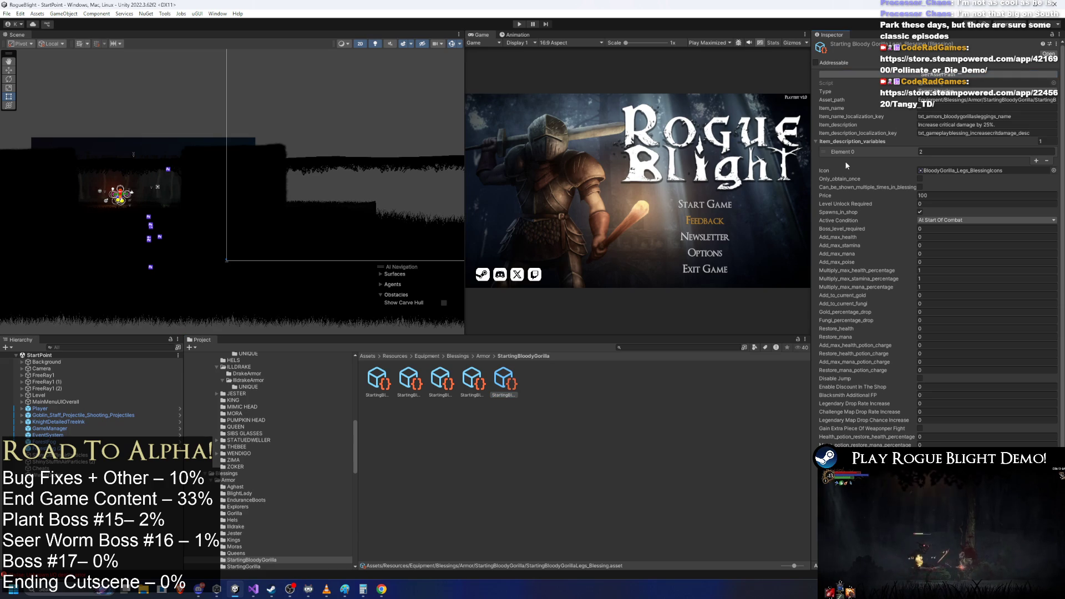
- Check the item description of each StartingBloodyGorilla blessing: body, feet, gloves, head and legs
left_click(377, 381)
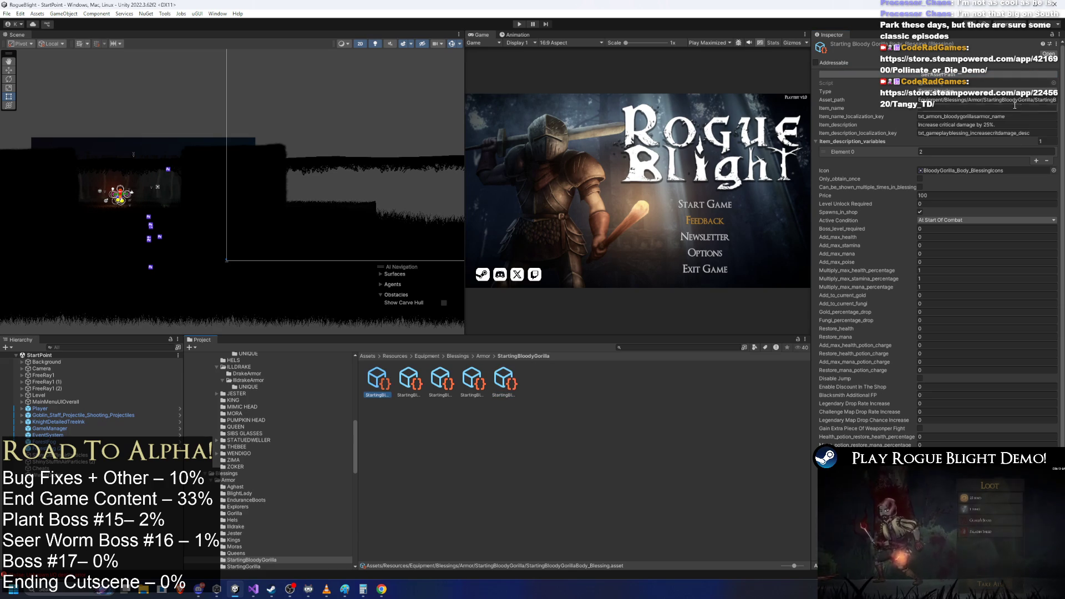
left_click(987, 125)
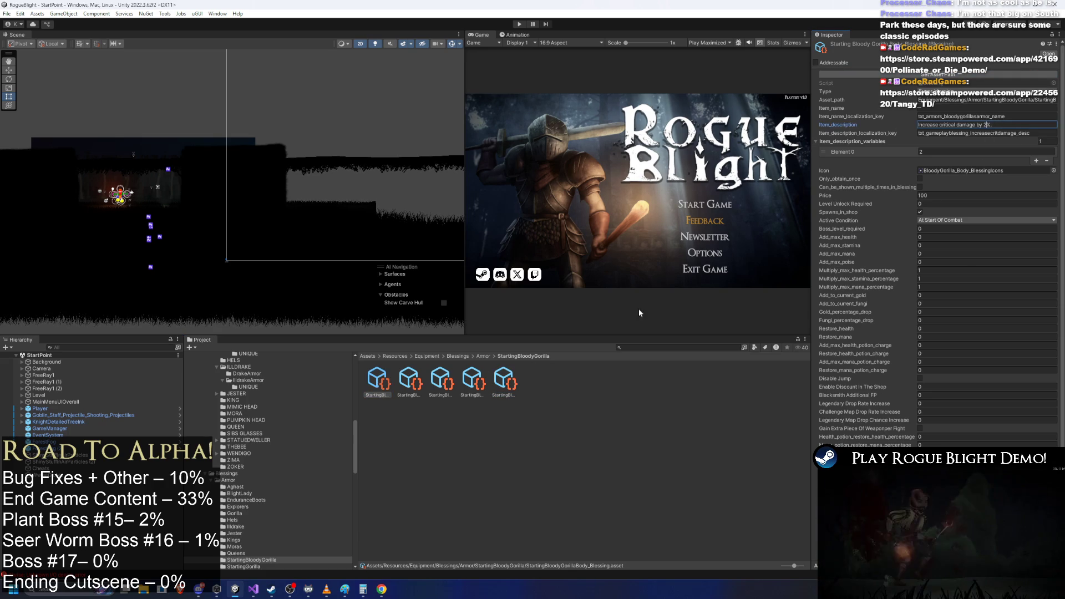
left_click(409, 381)
left_click(989, 125)
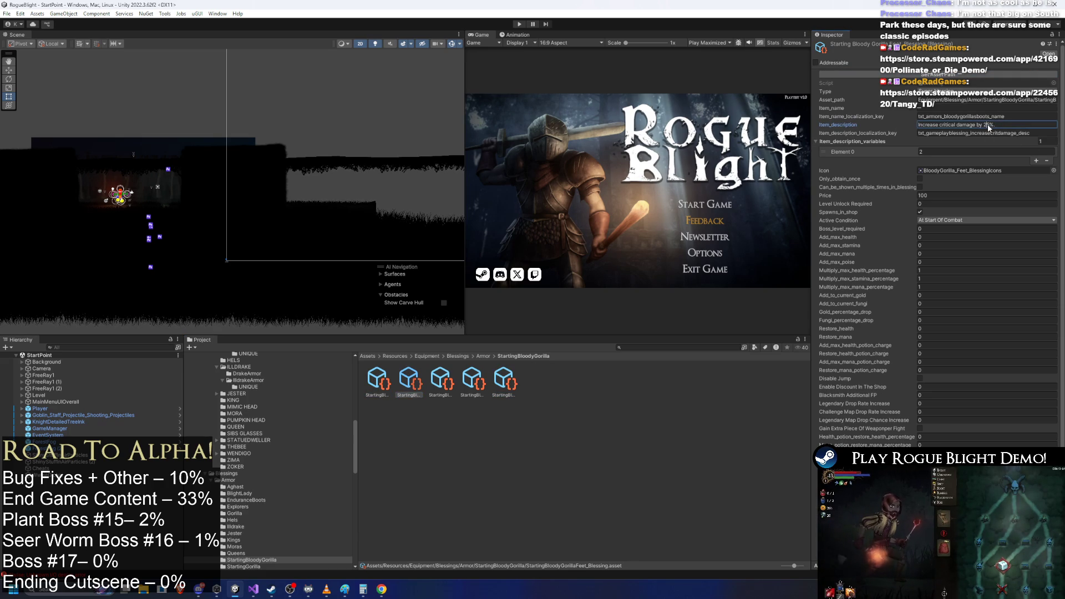
left_click(441, 380)
left_click(990, 125)
left_click(472, 381)
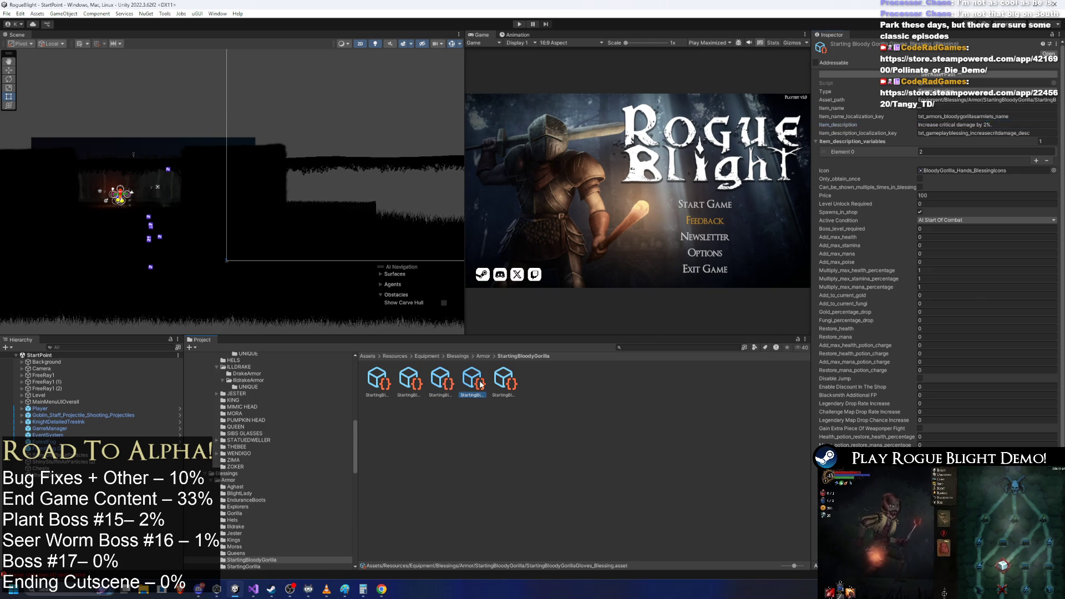
left_click(989, 124)
left_click(504, 380)
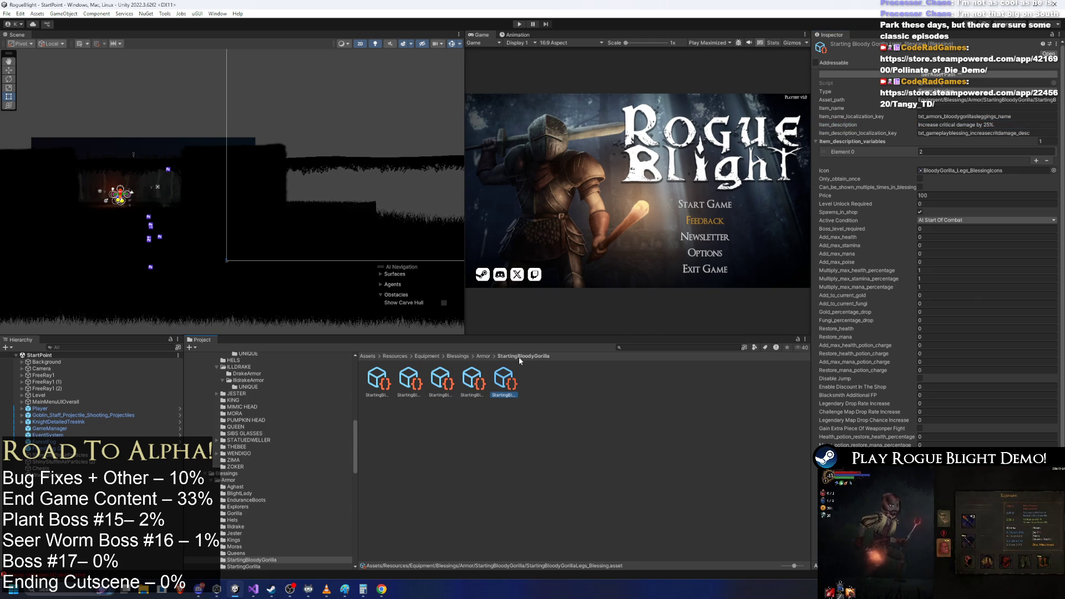
left_click(989, 125)
- Return to the StartingGorilla folder, launch Chrome, and select the legs blessing
left_click(480, 356)
double_click(756, 378)
left_click(377, 381)
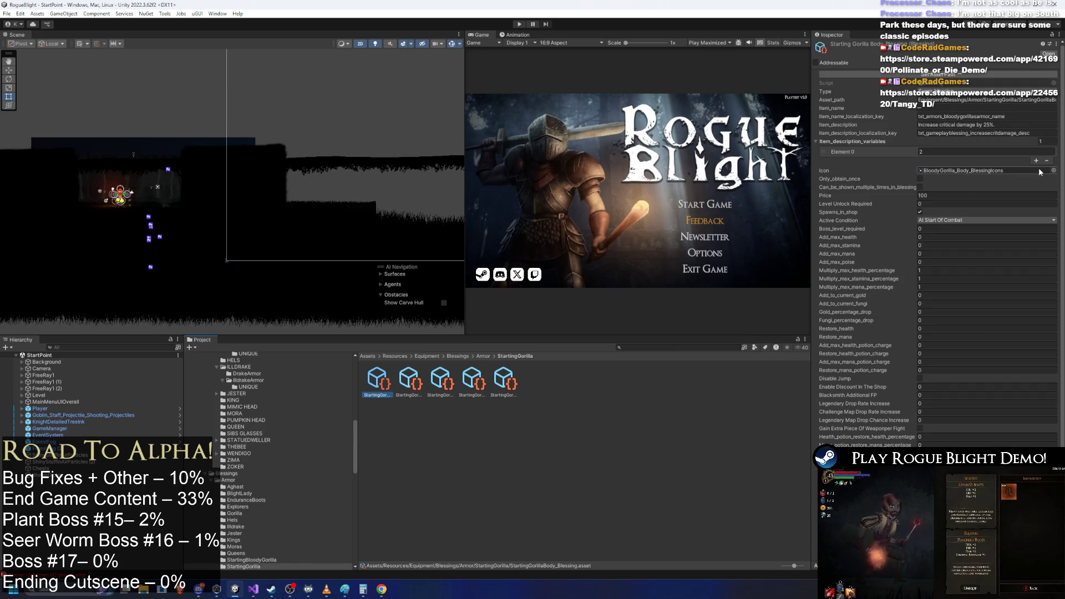
key("super")
type("chrome")
key("Return")
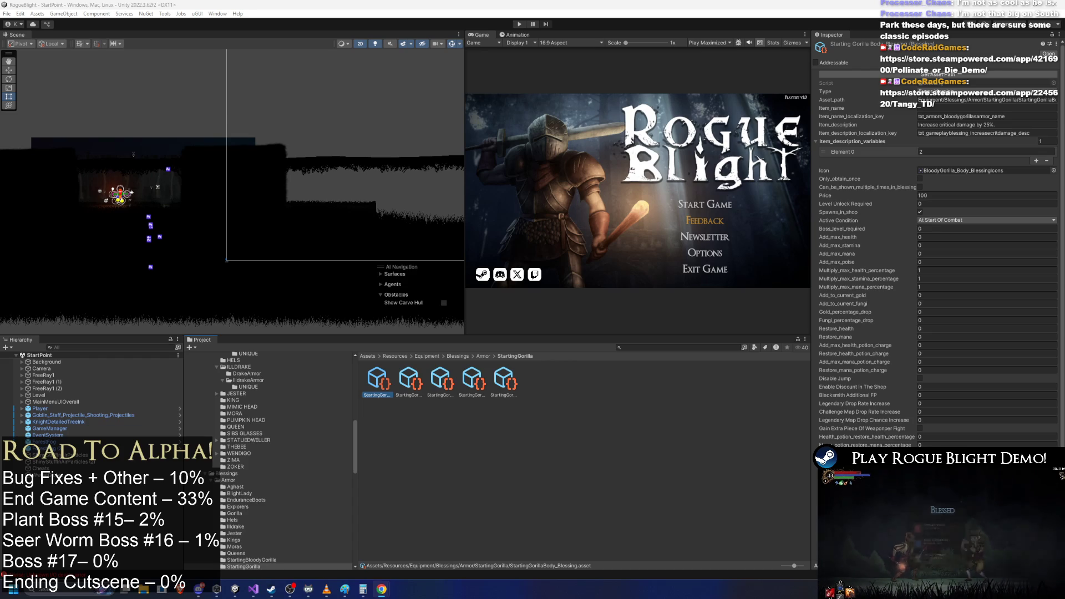
left_click(503, 380)
- Edit the legs blessing's Element 0 description, then give the body blessing the BloodyGorilla_Body_BlessingIcons sprite
left_click(941, 152)
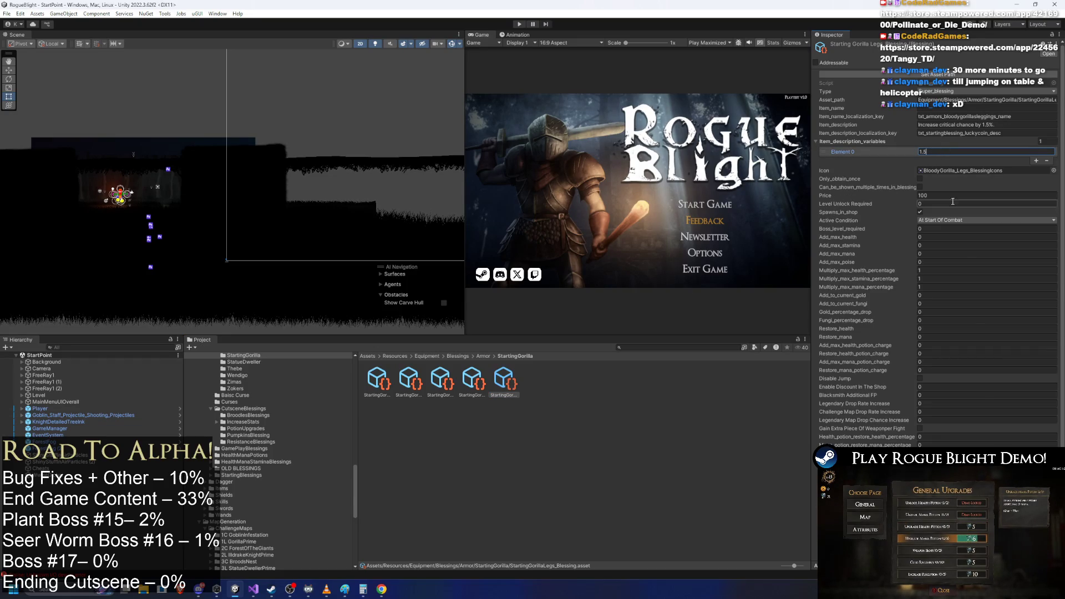
left_click(371, 383)
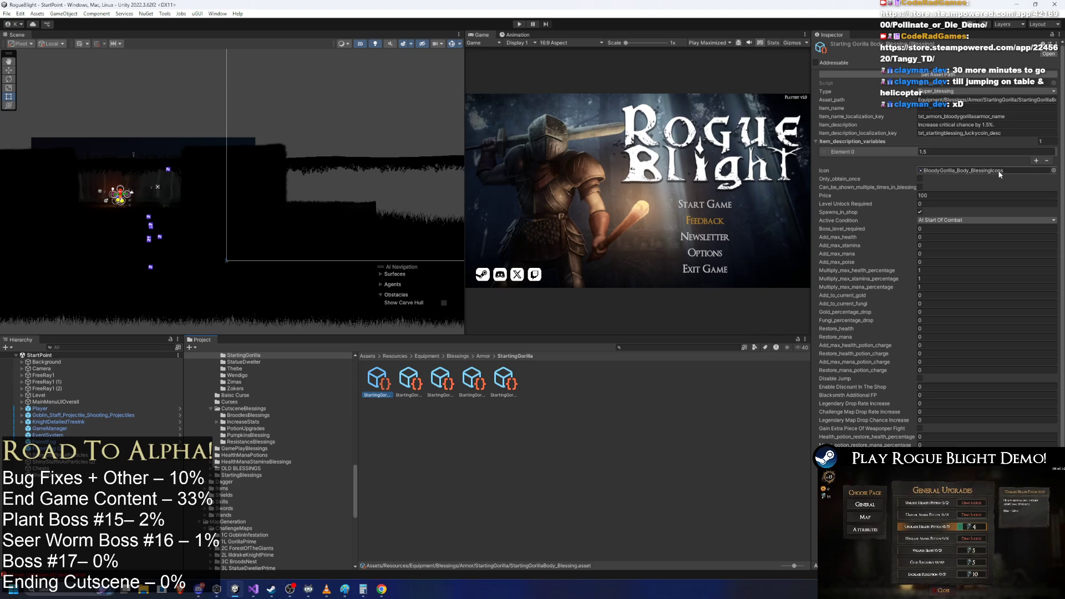
left_click(1054, 171)
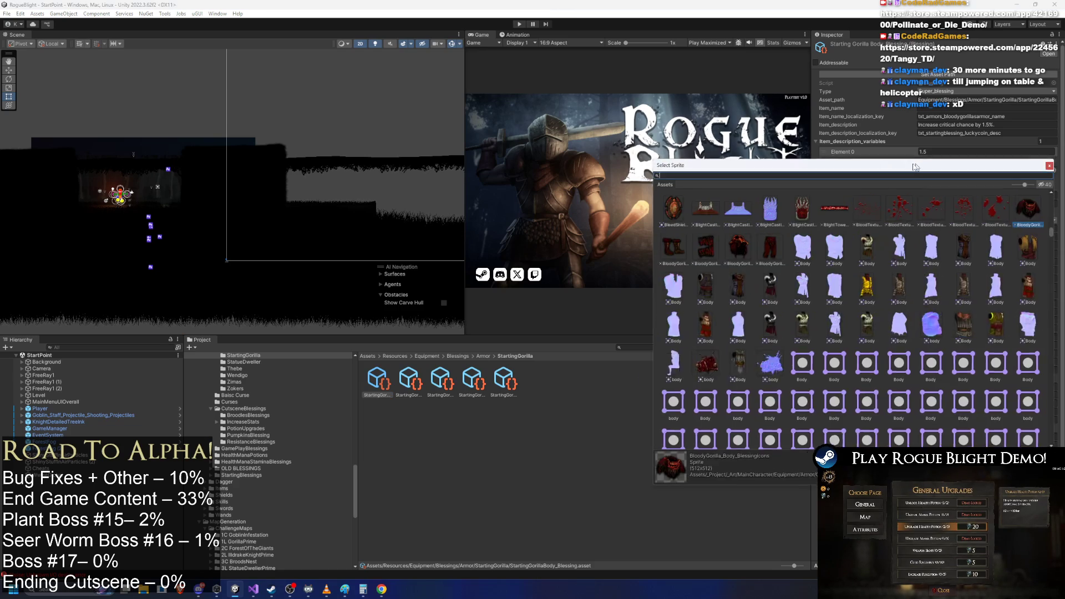
left_click_drag(923, 164, 543, 206)
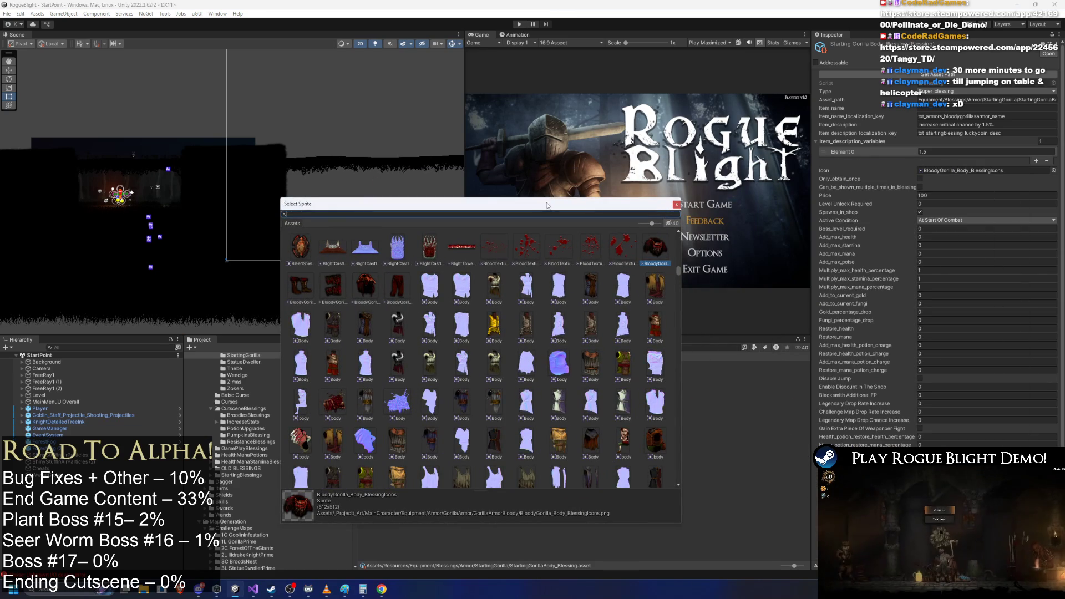
type("blessing gorill")
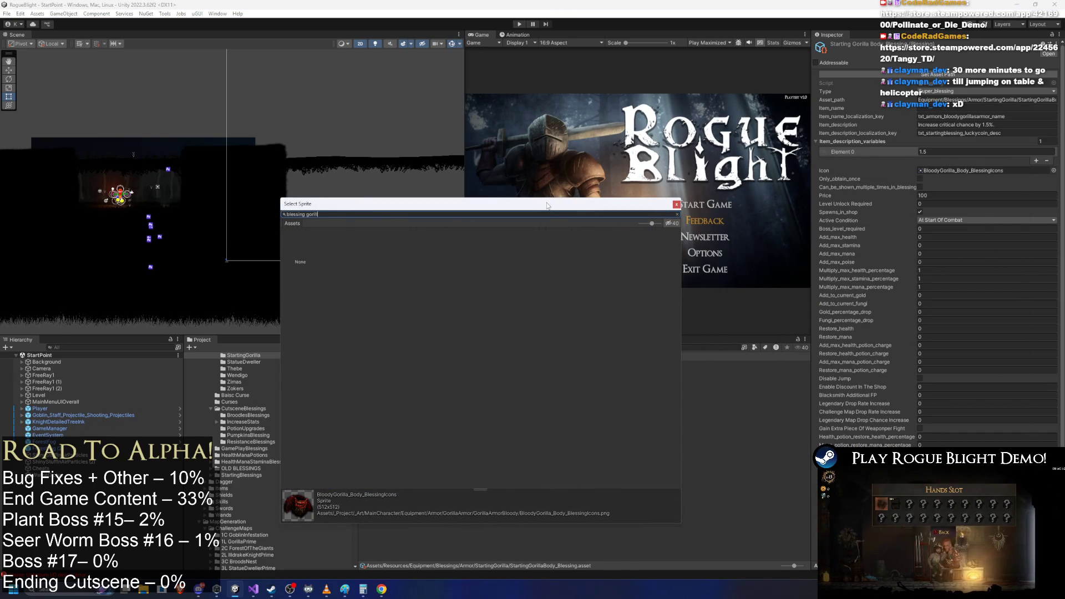
key("BackSpace")
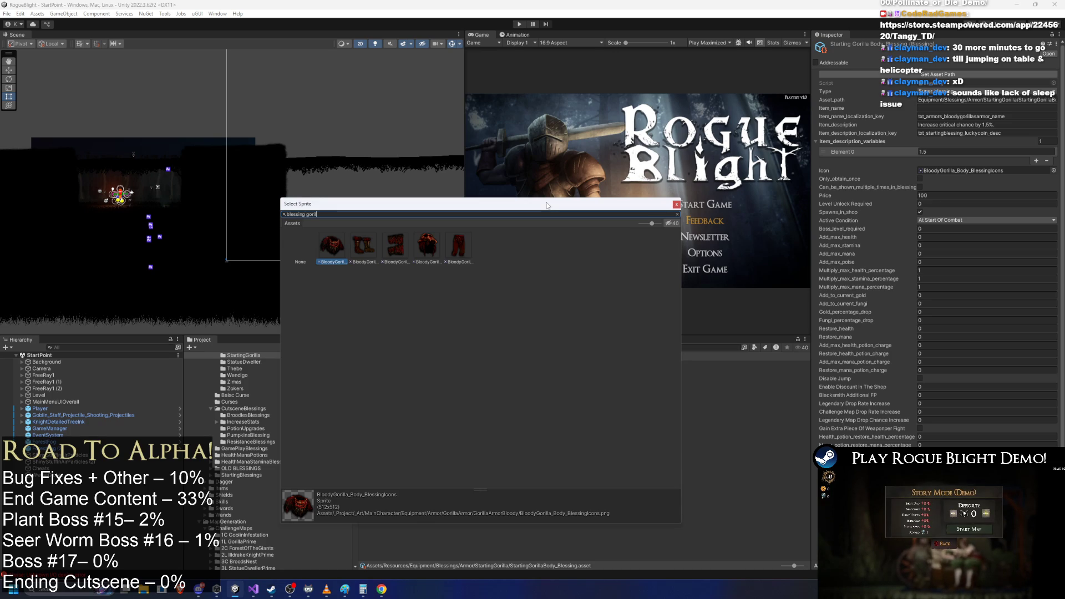
key("ctrl+a")
key("BackSpace")
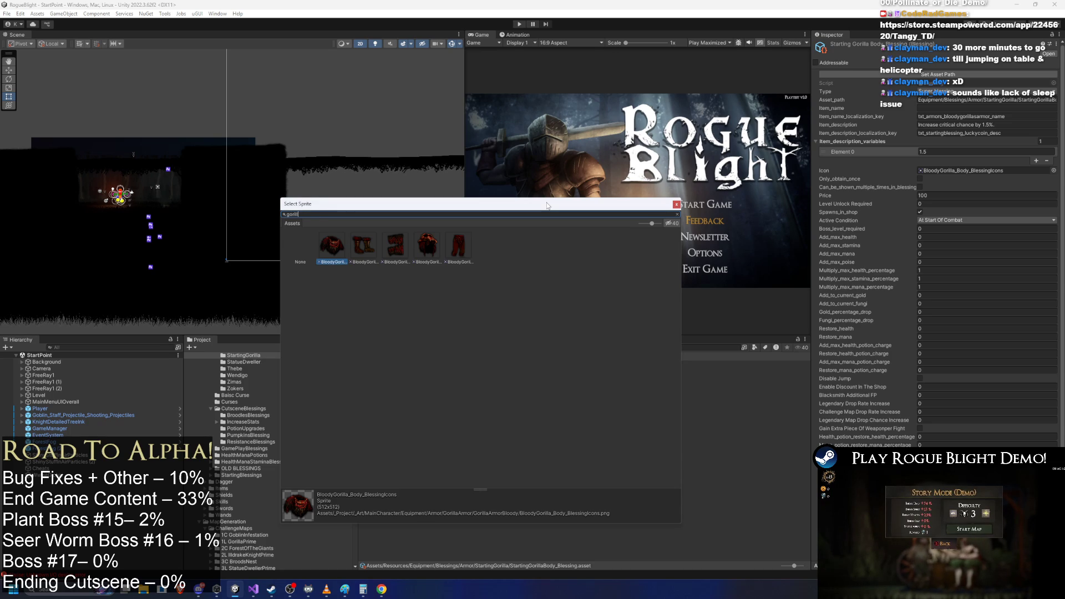
type("a")
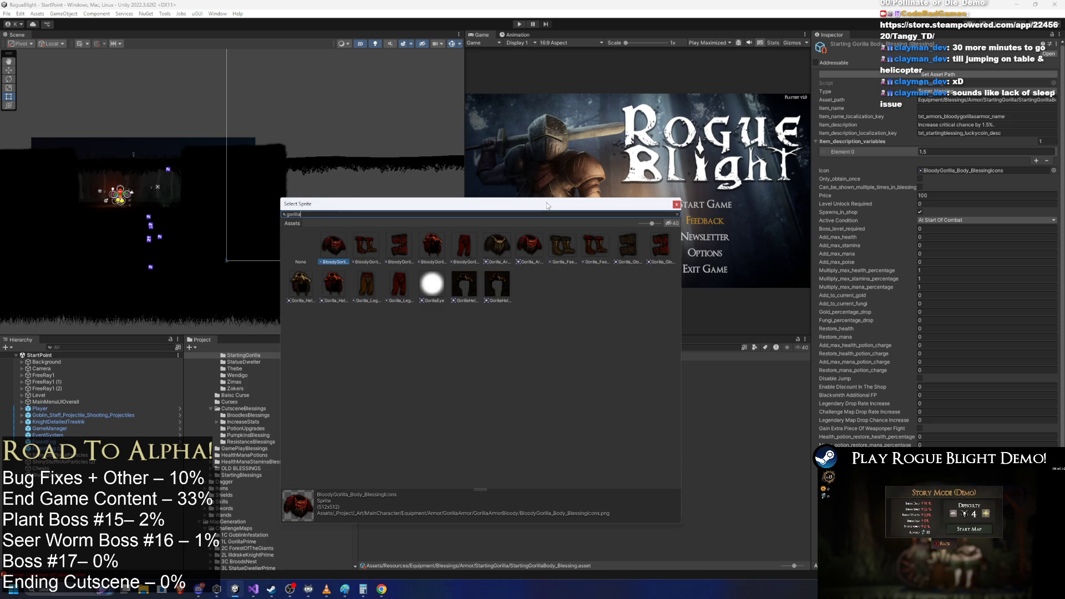
left_click(366, 284)
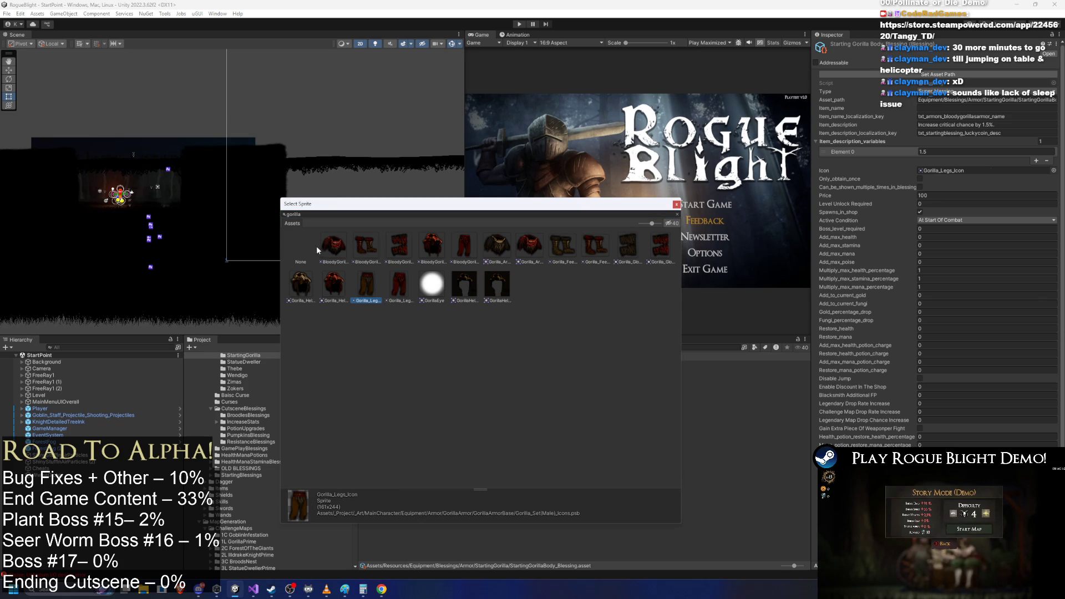
left_click(309, 242)
left_click(336, 247)
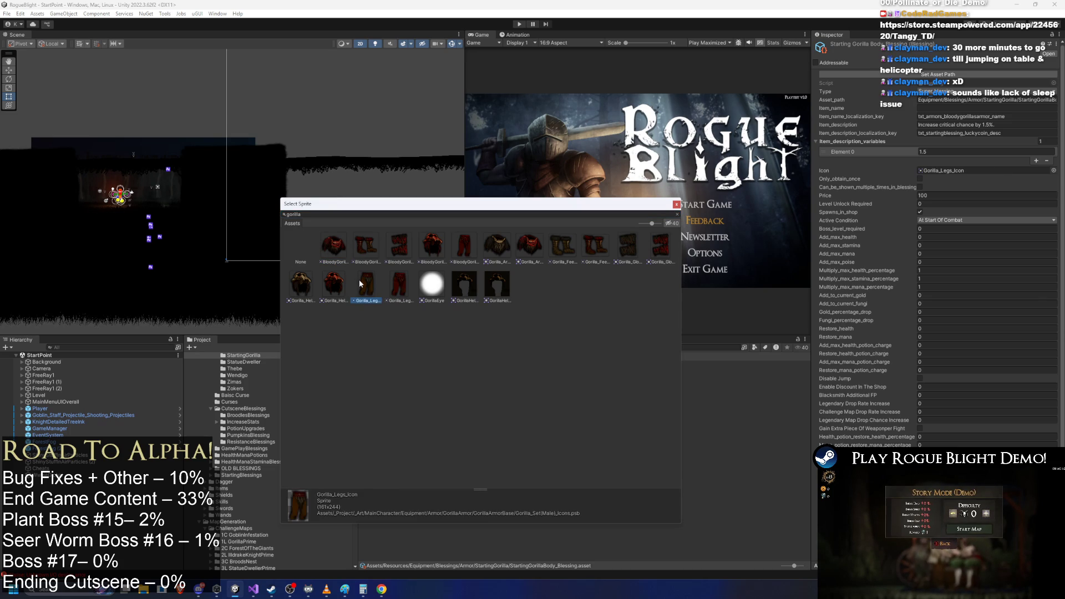
double_click(337, 248)
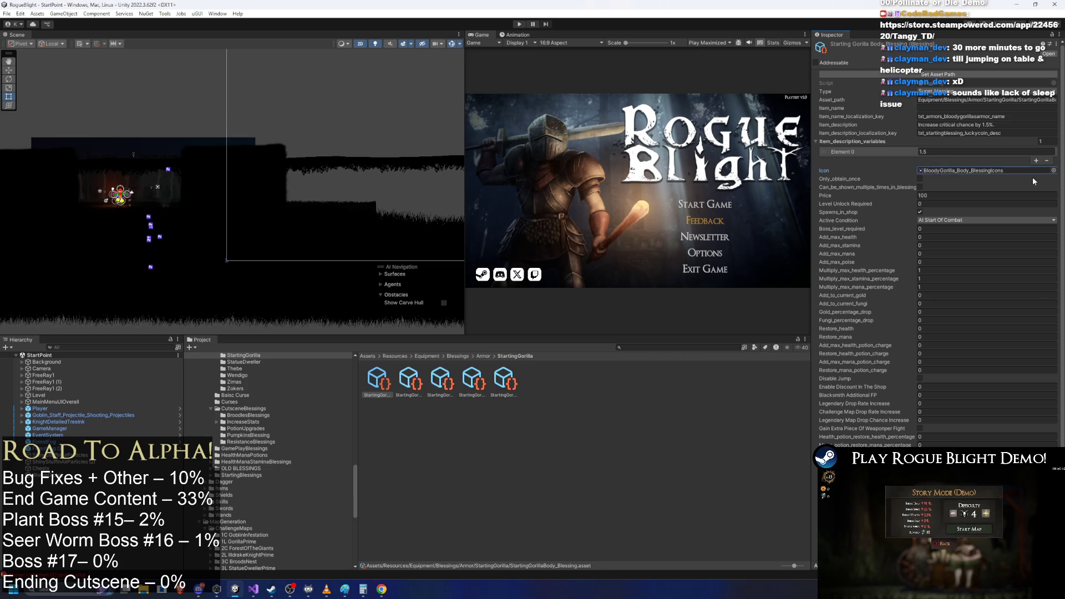
- Ping the assigned icon in the Project window and step through the BloodyGorilla sprites
left_click(959, 170)
left_click(402, 383)
left_click(391, 378)
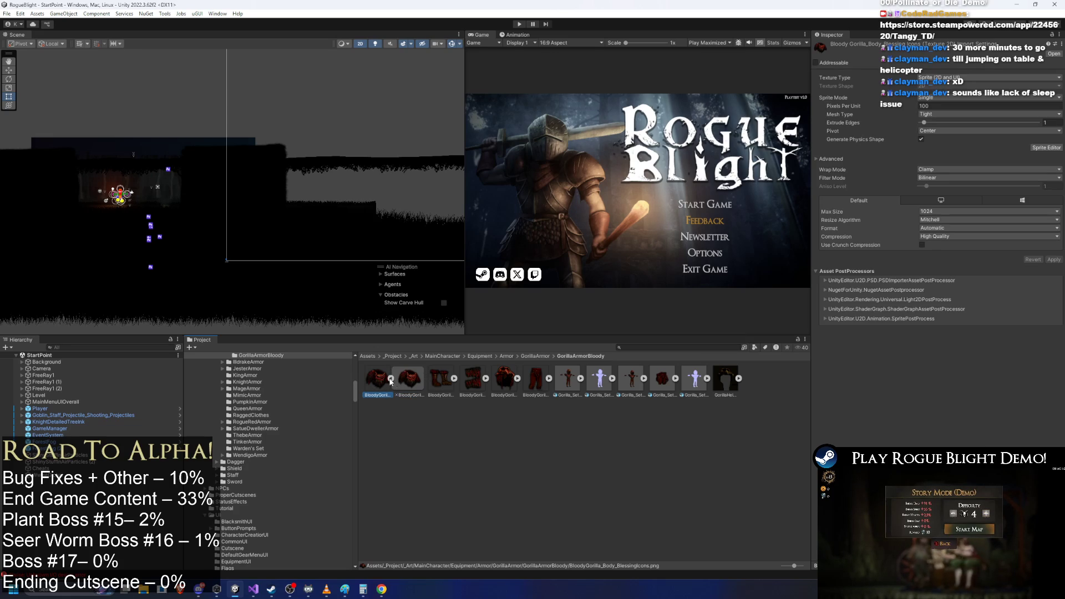
left_click(391, 378)
key("Right")
key("Right")
key("Right")
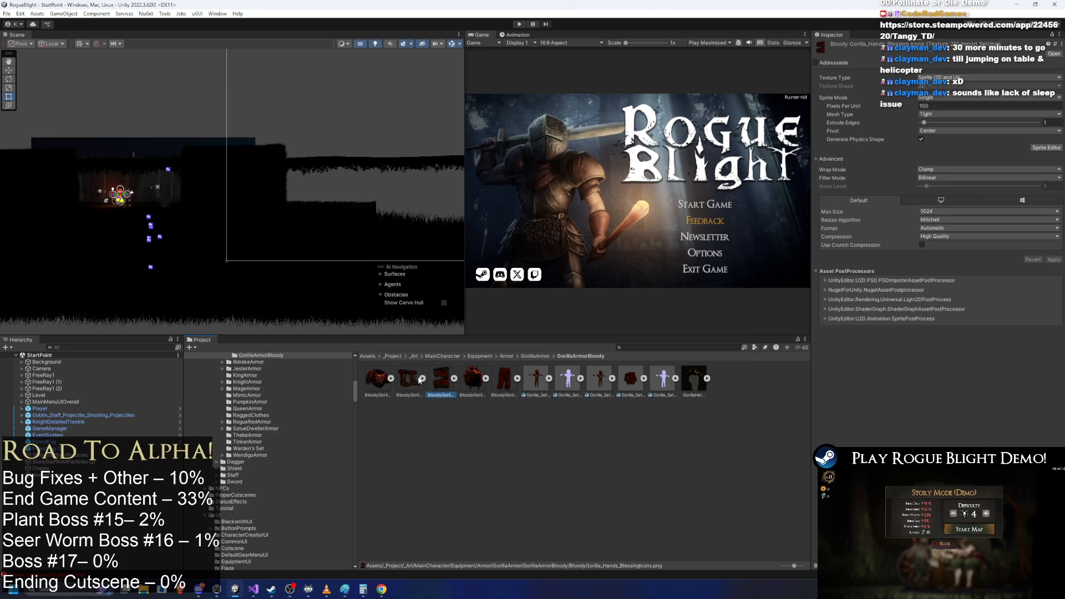
key("Left")
key("Left")
key("Left")
key("Left")
key("Right")
key("Right")
key("Right")
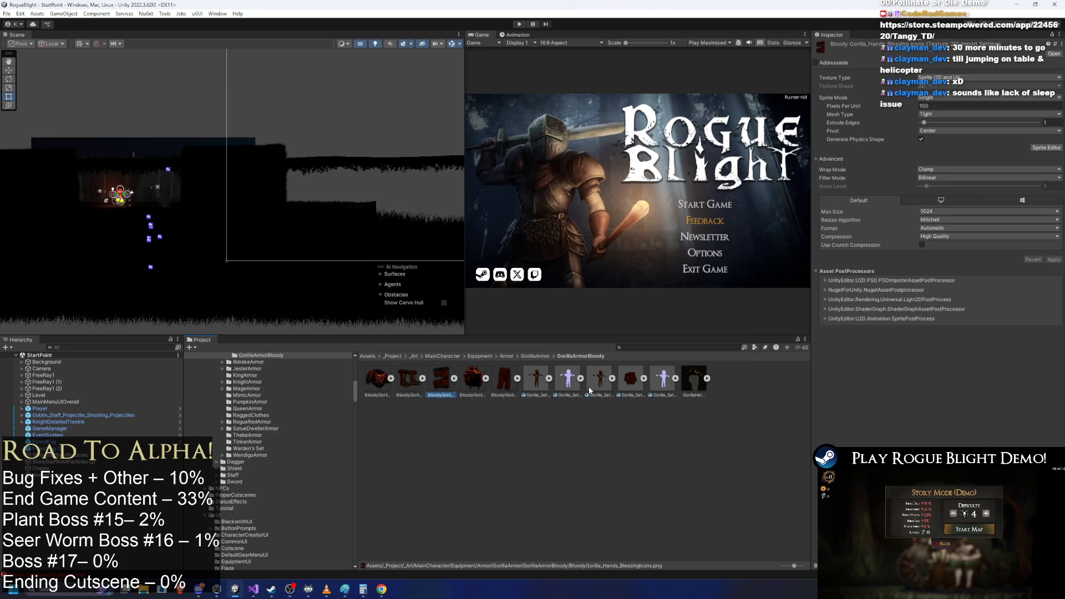
key("Left")
key("Left")
key("Left")
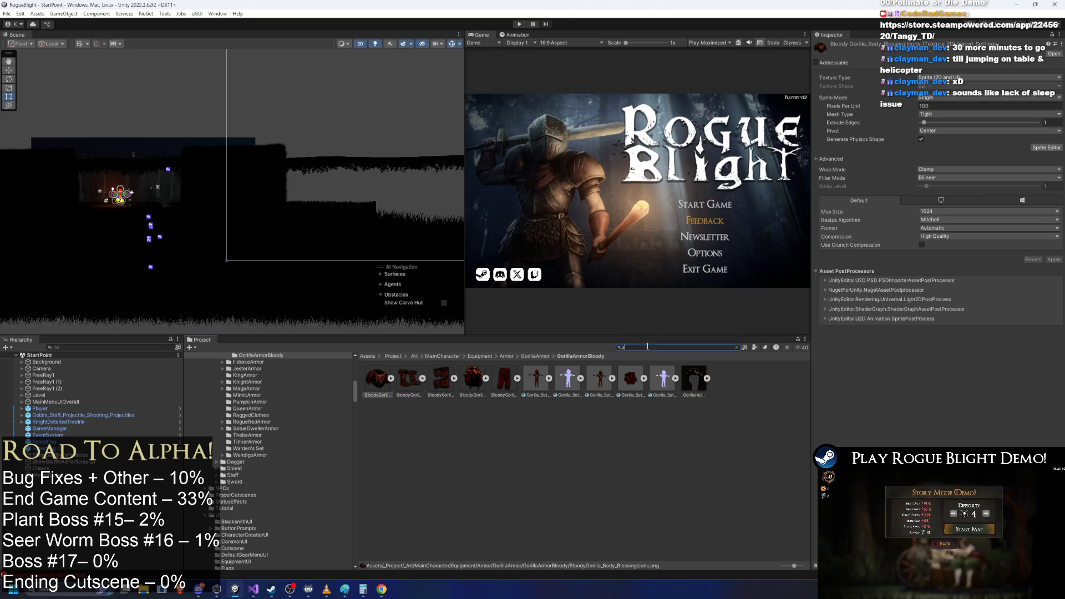
- Search 'bloody gorilla' and inspect the head, hands and body blessing icon sprites
type("loody gori")
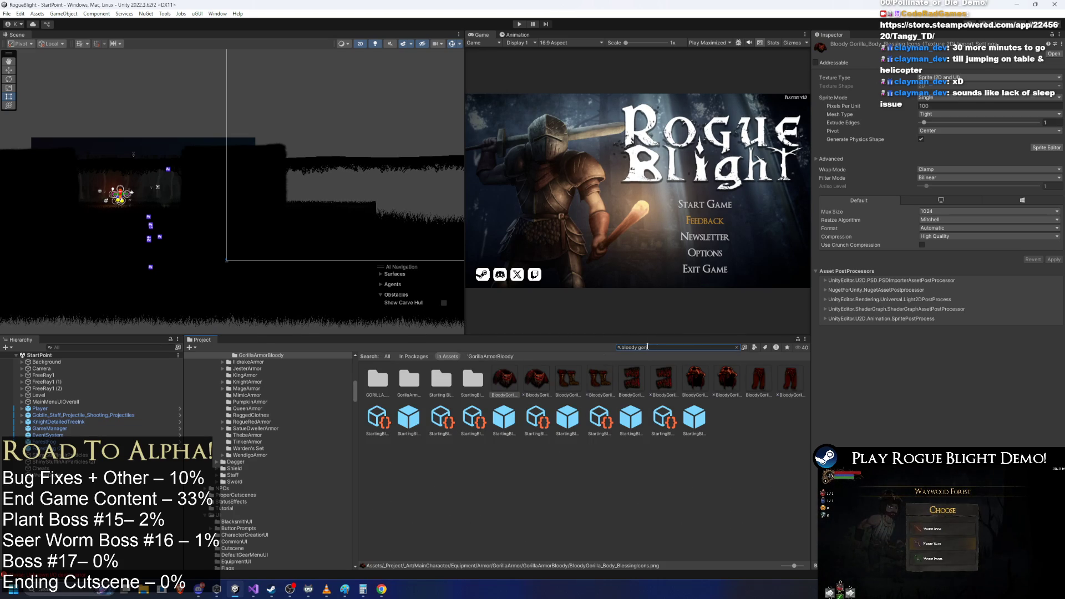
type("lla")
left_click(696, 379)
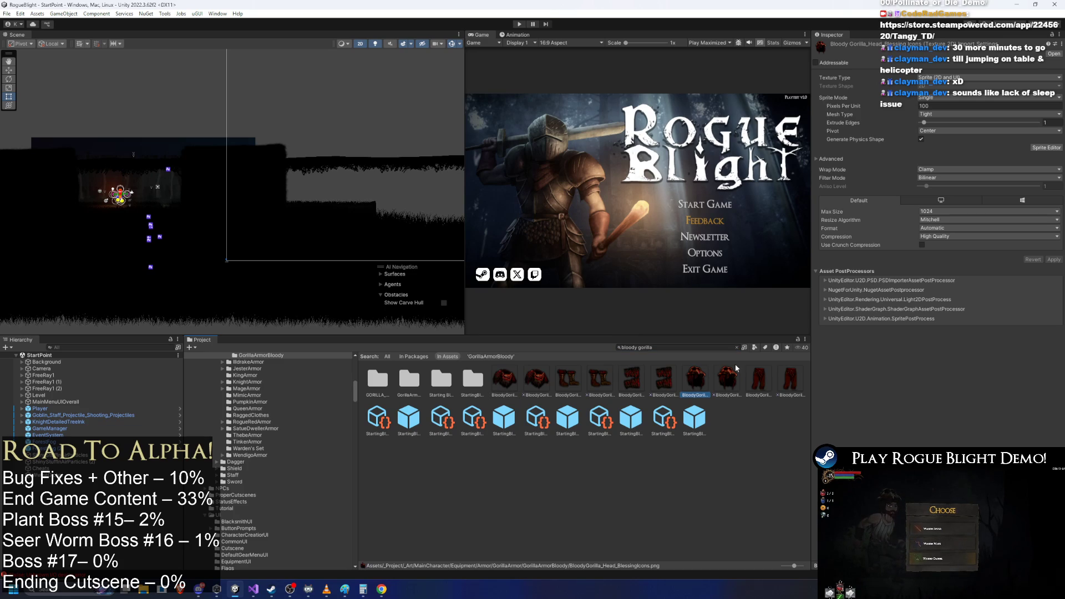
key("Left")
left_click(551, 385)
key("Left")
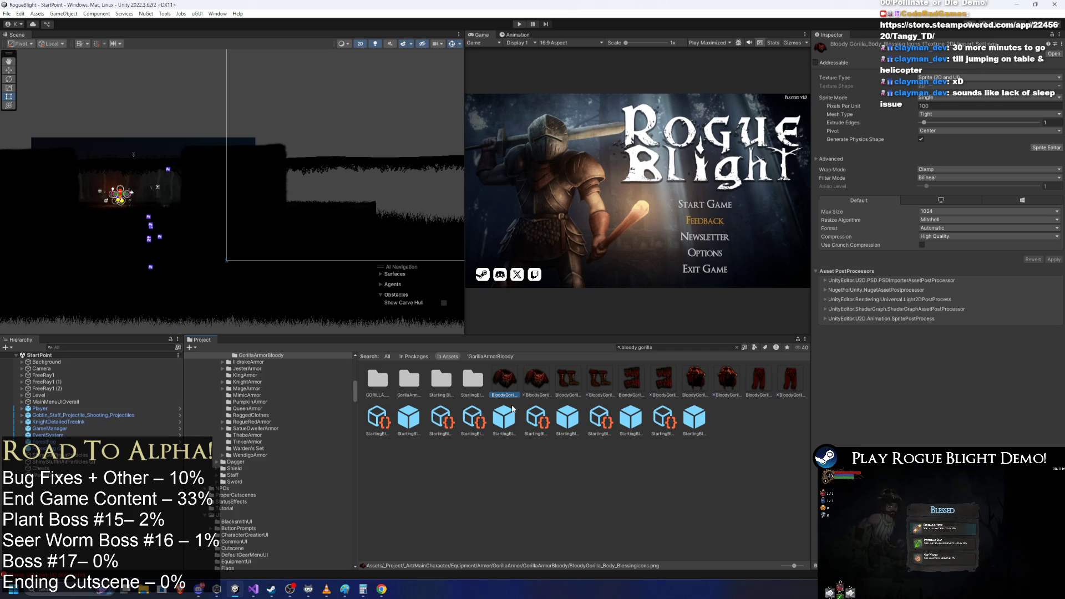
left_click(687, 348)
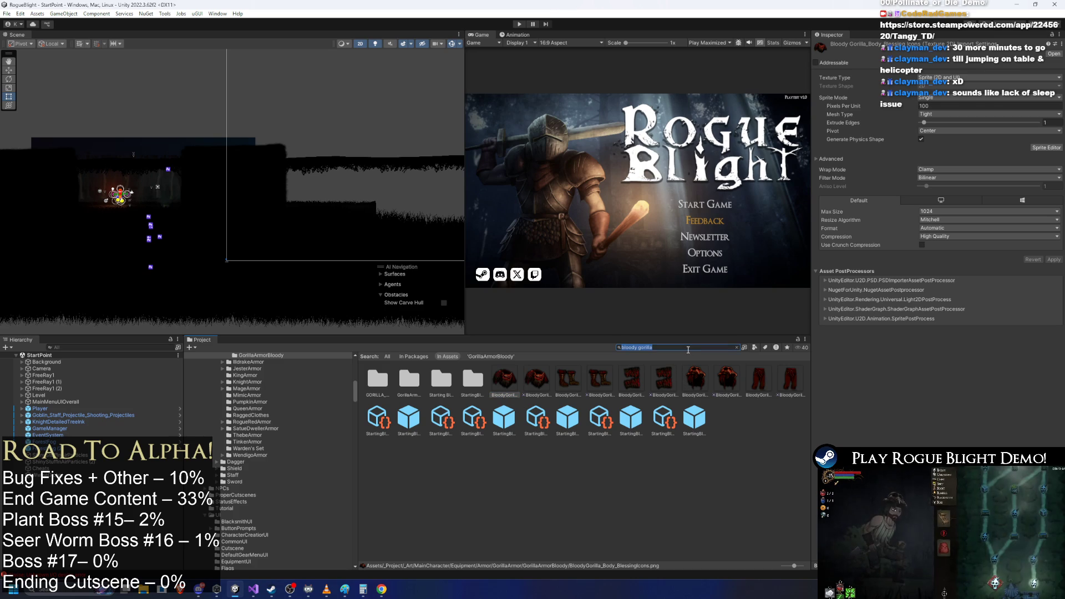
- Search 'unique' and open the Bloody Gorilla UNIQUE prefab folder
type("unique")
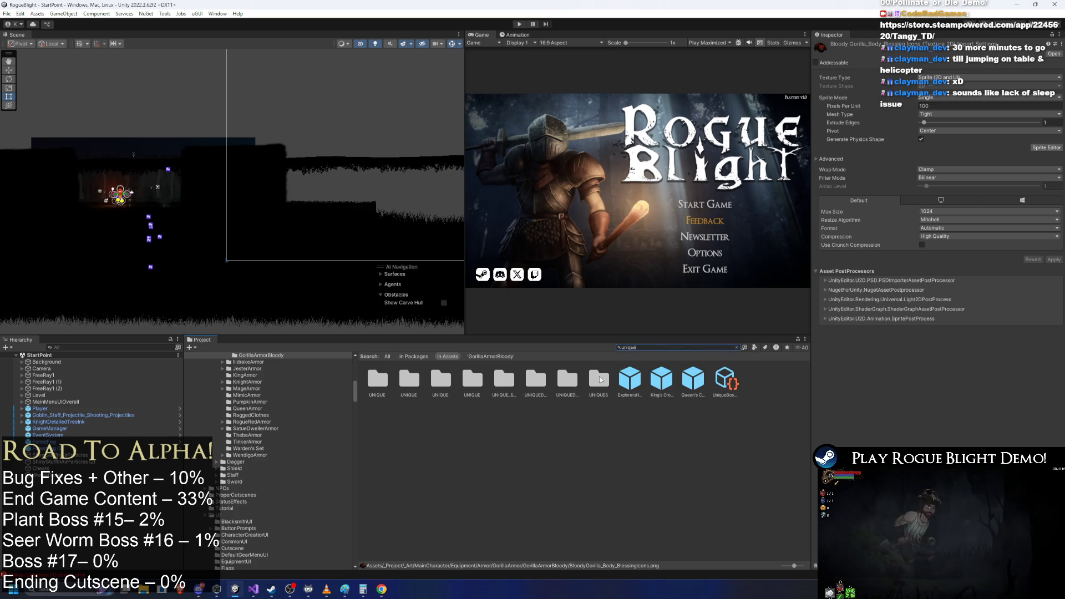
left_click(461, 382)
key("Left")
key("Left")
key("Left")
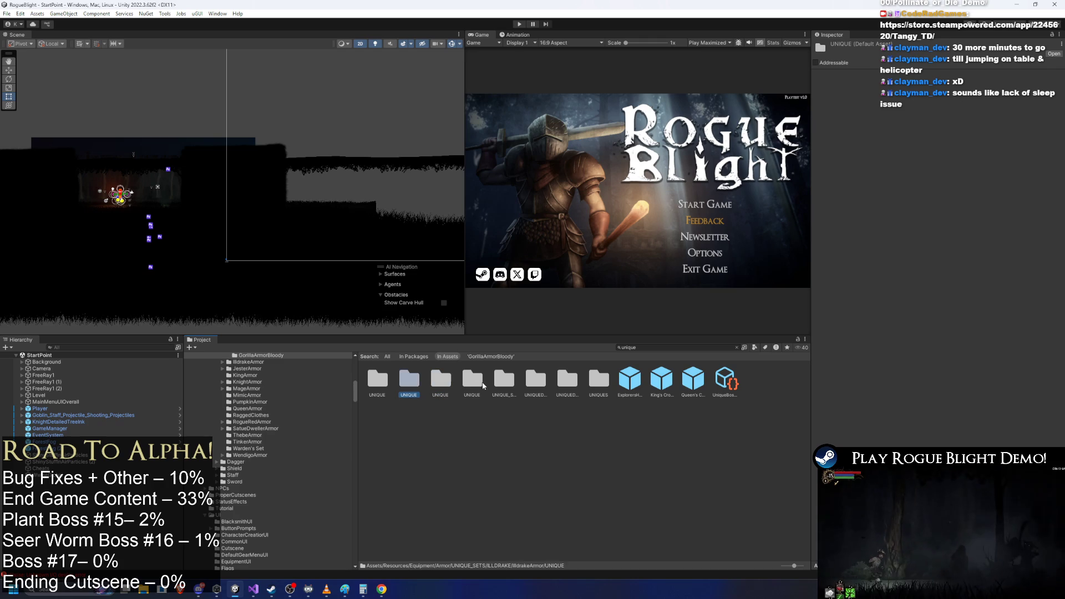
key("Return")
left_click(408, 379)
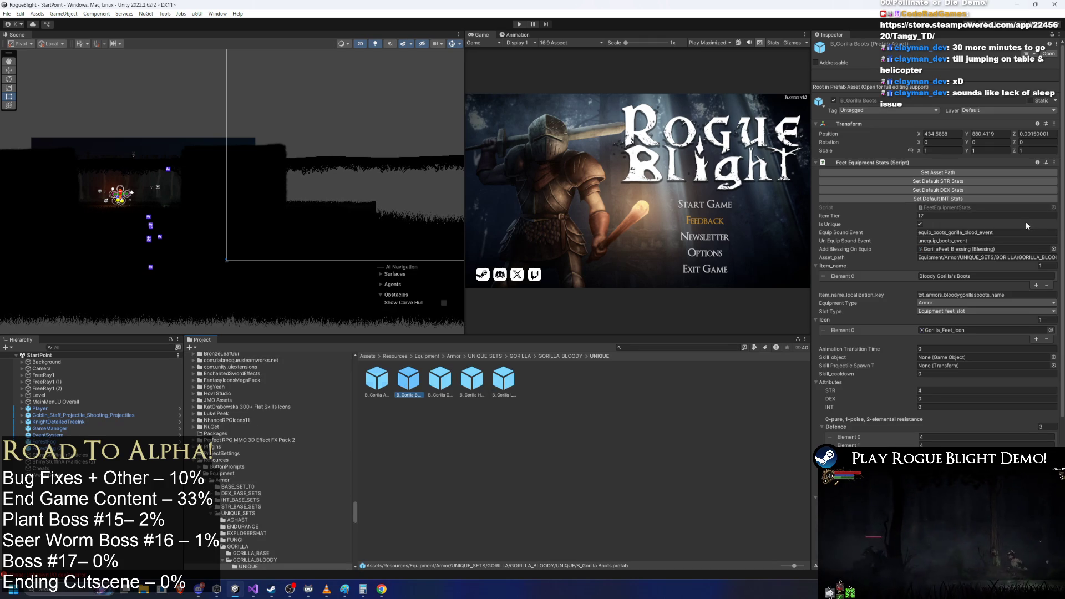
- Select B_Gorilla Armor and ping its Gorilla_Armor_Icon sprite in the Gorilla_Set sheet
key("Left")
left_click(951, 328)
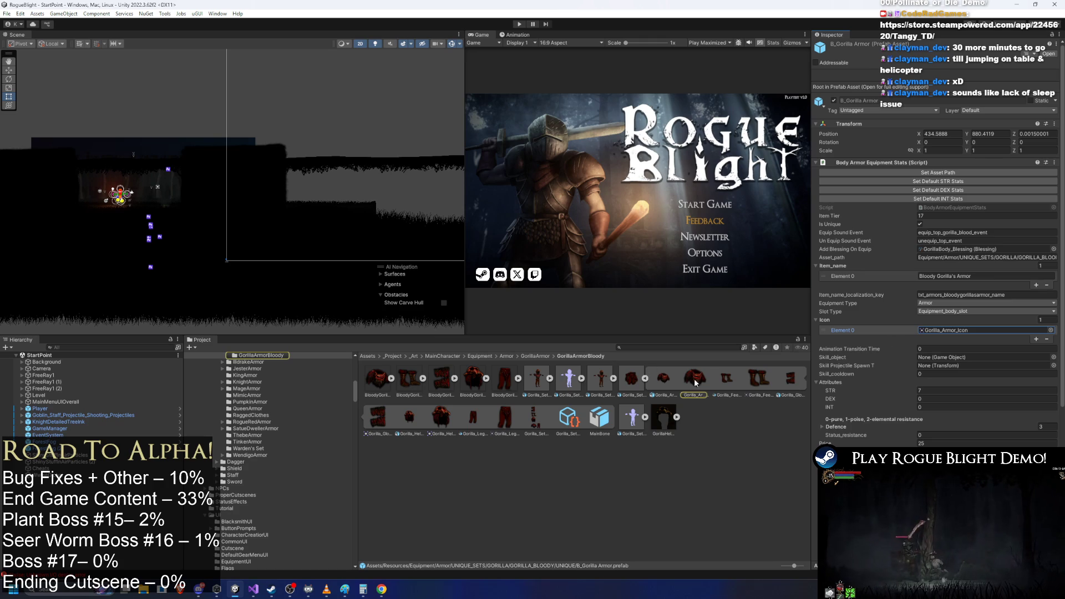
left_click(645, 379)
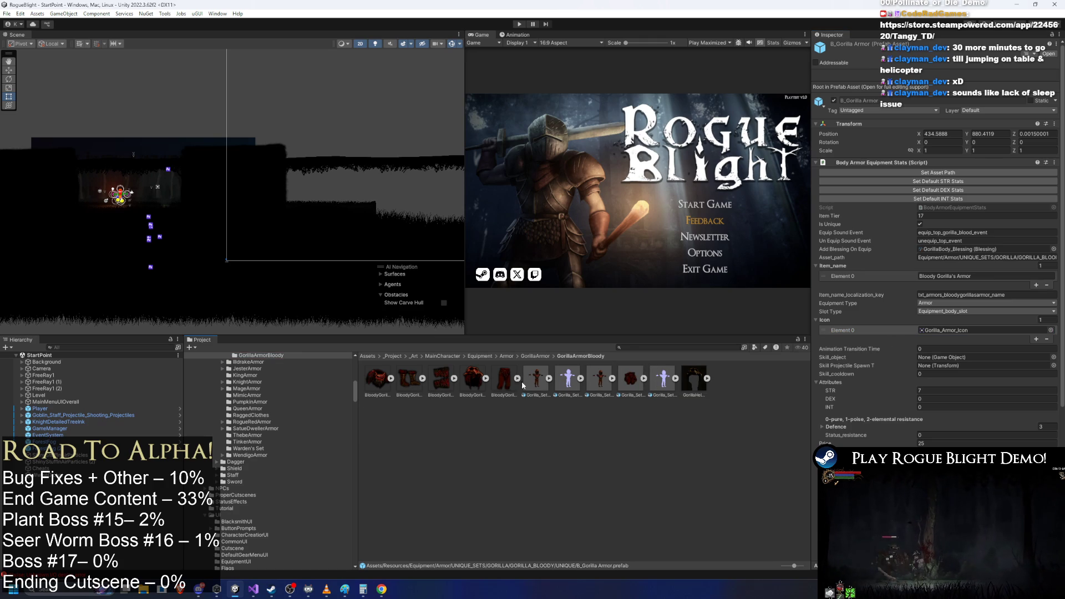
left_click(646, 379)
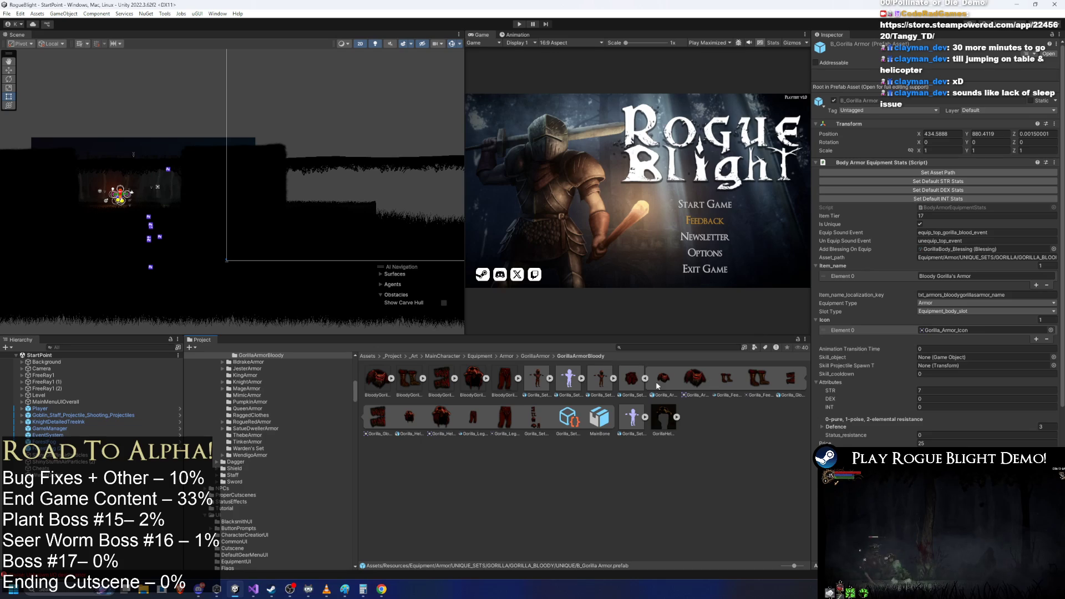
left_click(382, 380)
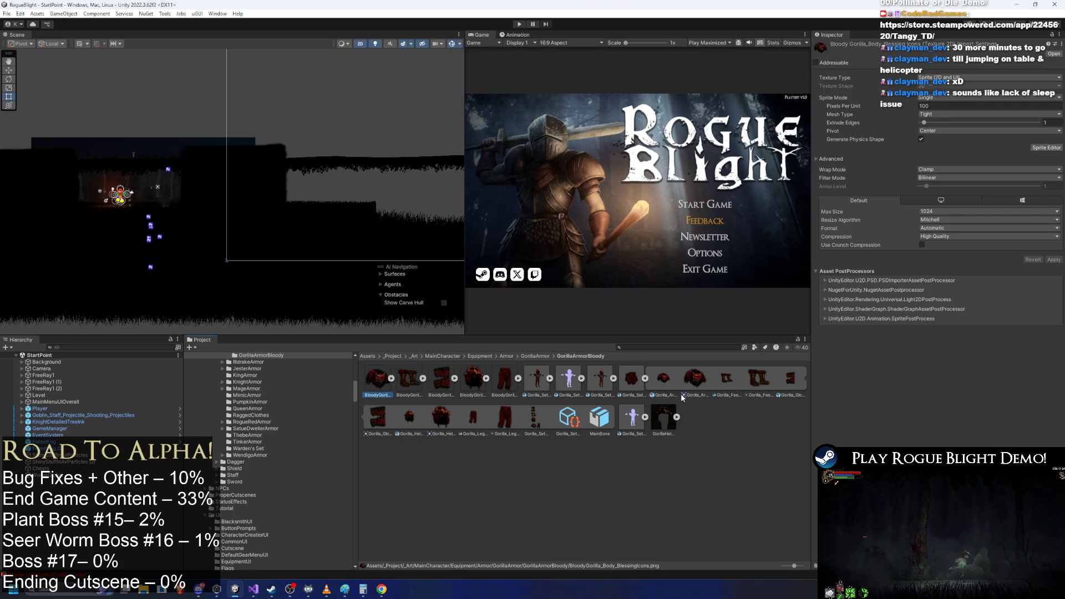
- Compare the Gorilla_Set icon sheet against the first BloodyGorilla sprite
left_click(644, 379)
left_click(631, 379)
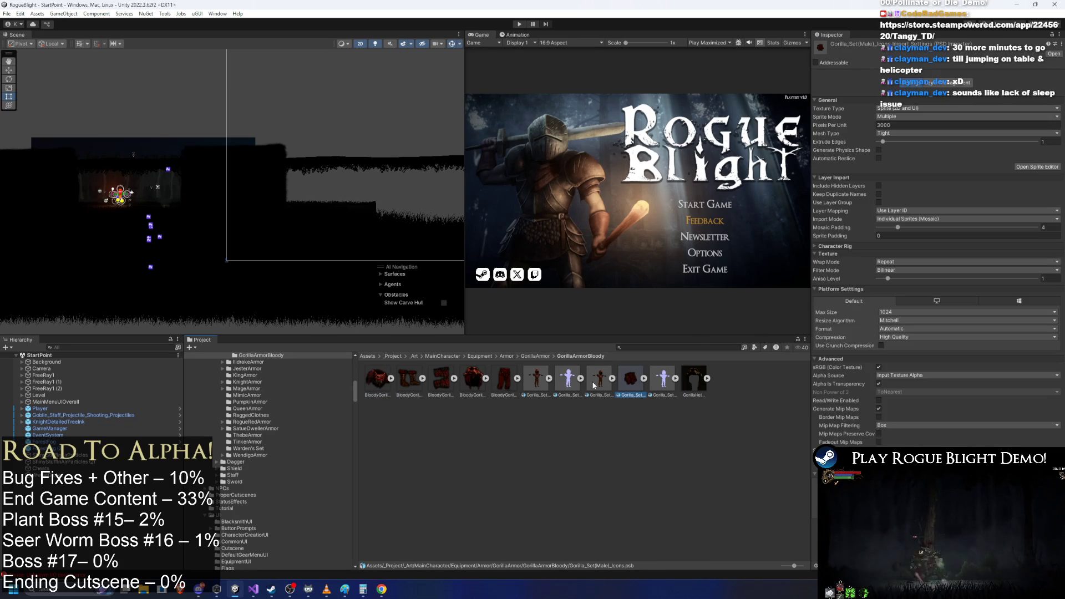
left_click(379, 382)
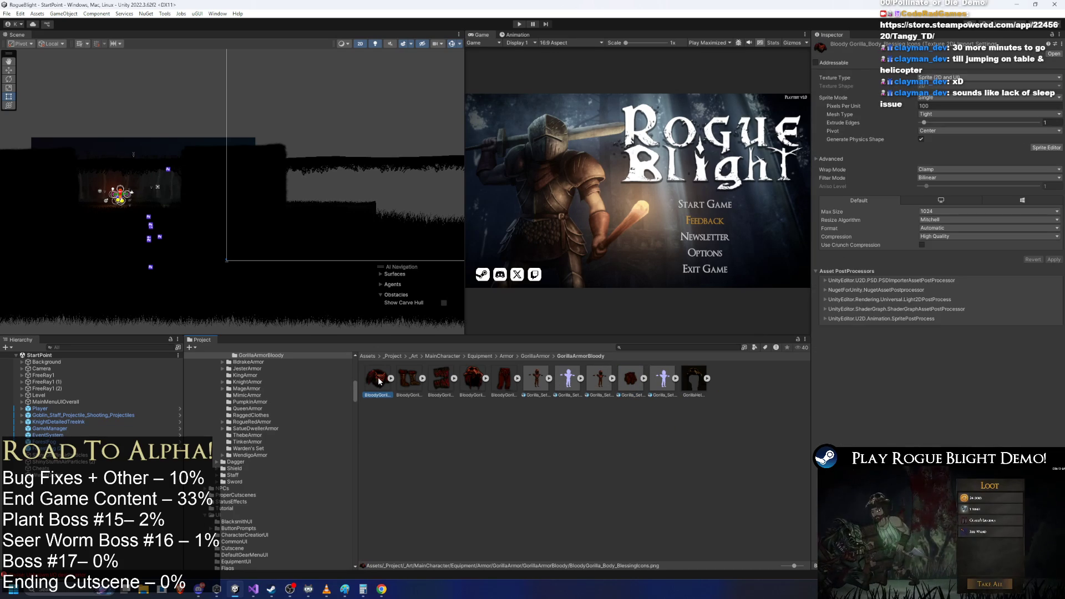
left_click(630, 372)
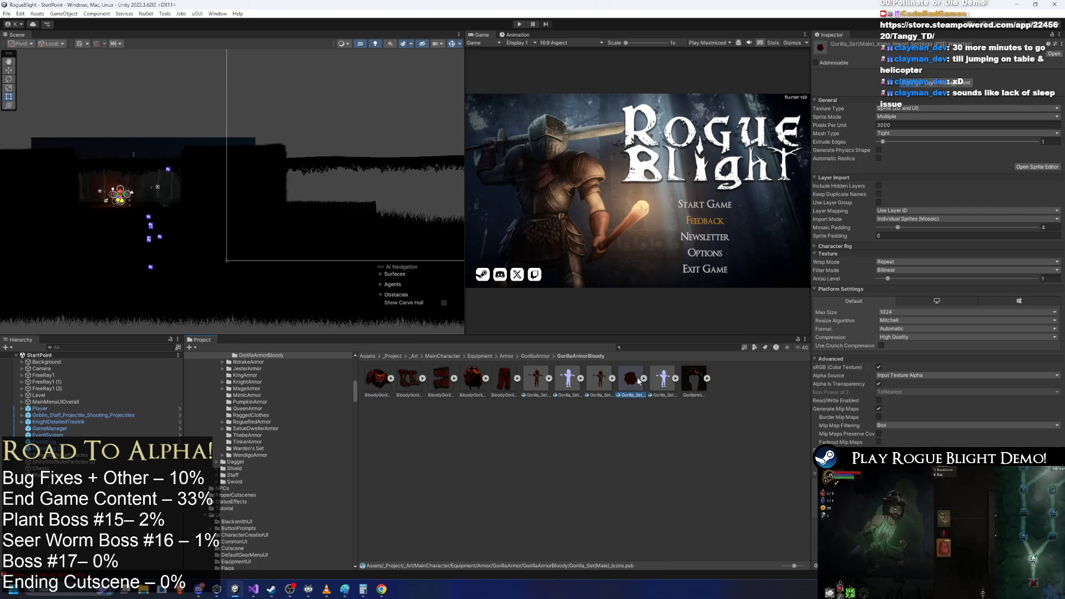
left_click(375, 378)
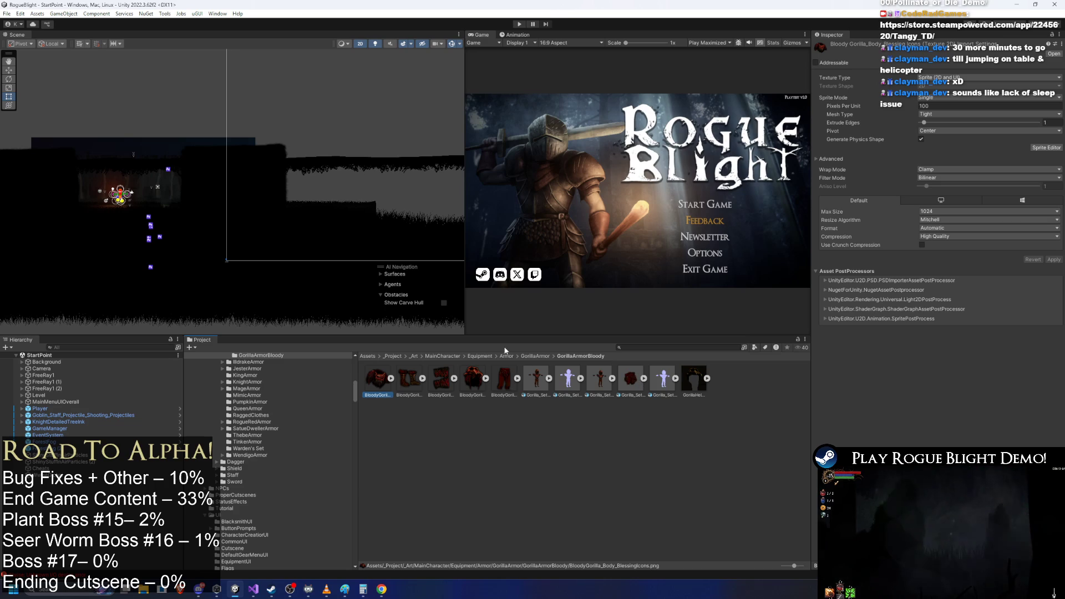
- Open the GorillaArmorBase folder and show Gorilla_Set(Male)_Icons.psb in Explorer
left_click(537, 356)
left_click(401, 381)
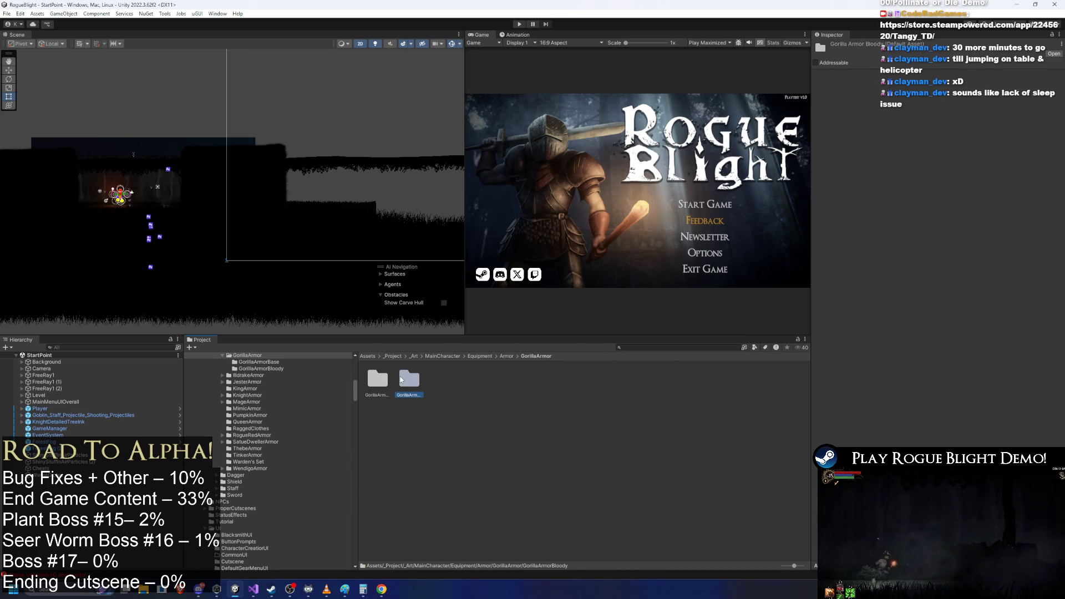
double_click(374, 384)
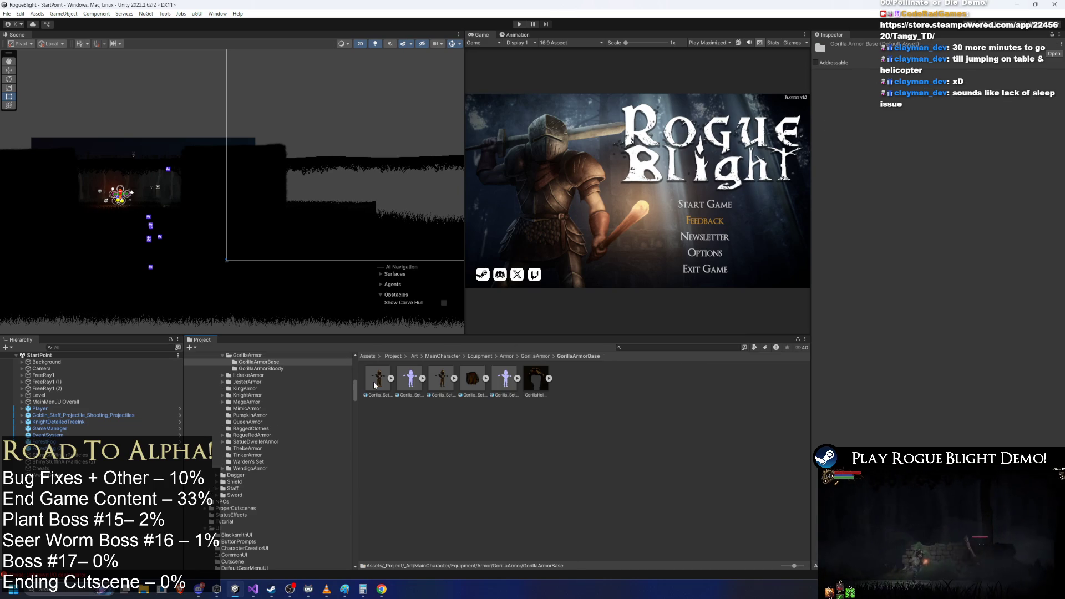
left_click(477, 380)
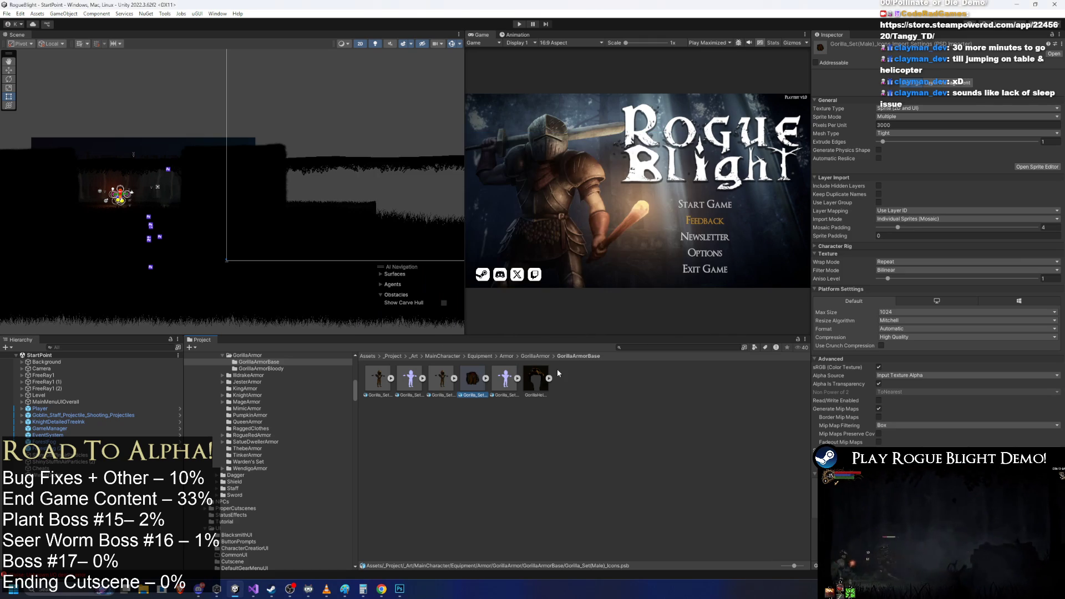
right_click(598, 362)
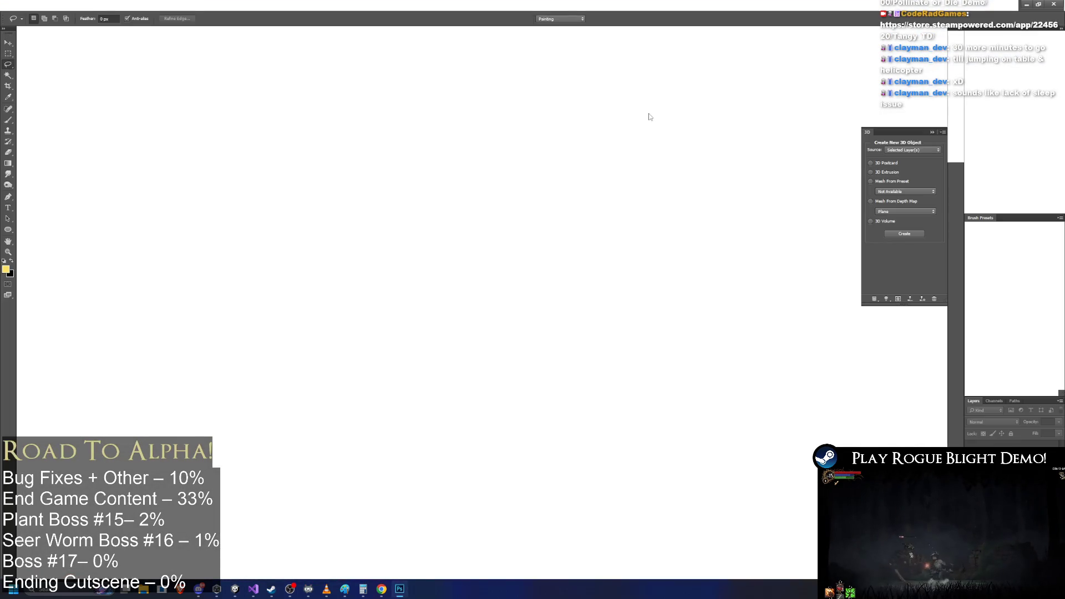
key("alt+Tab")
right_click(475, 379)
left_click(544, 109)
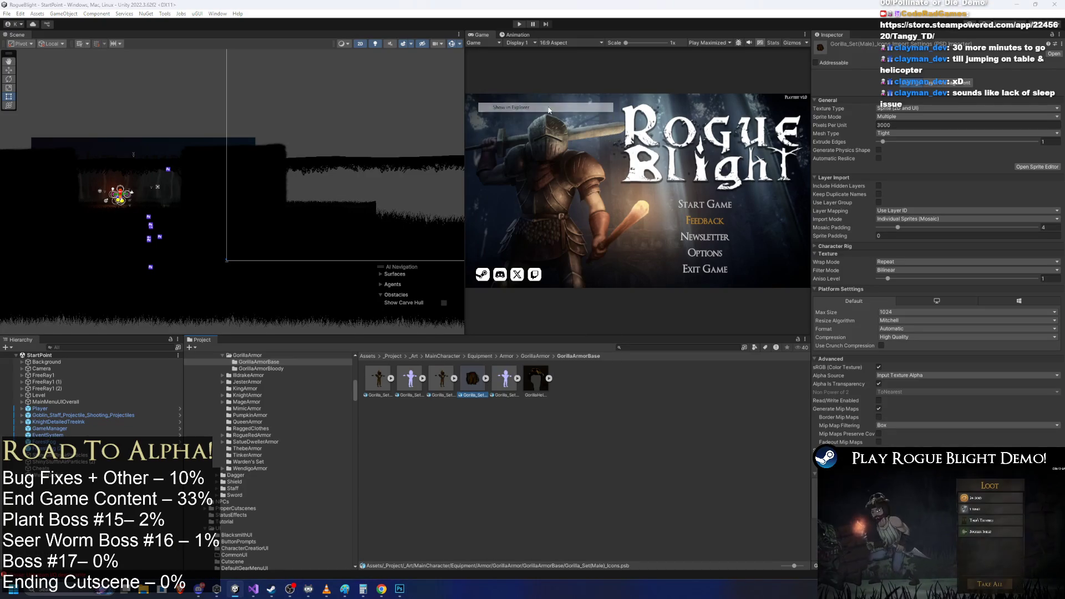
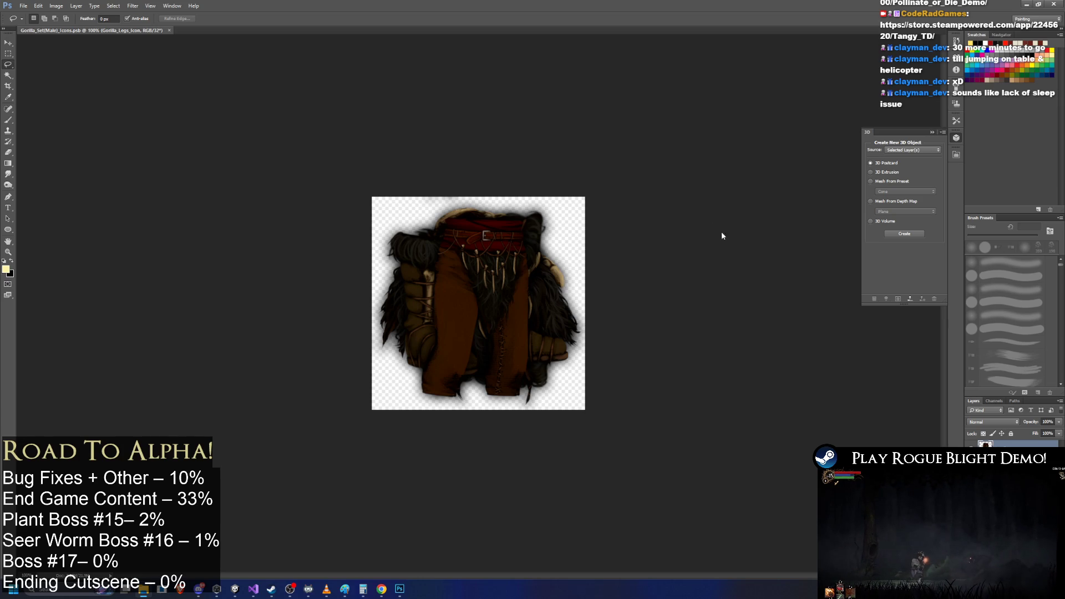
- Rename the first three BloodyGorilla icon sprites to their Gorilla_…_BlessingIcons names
key("alt+Tab")
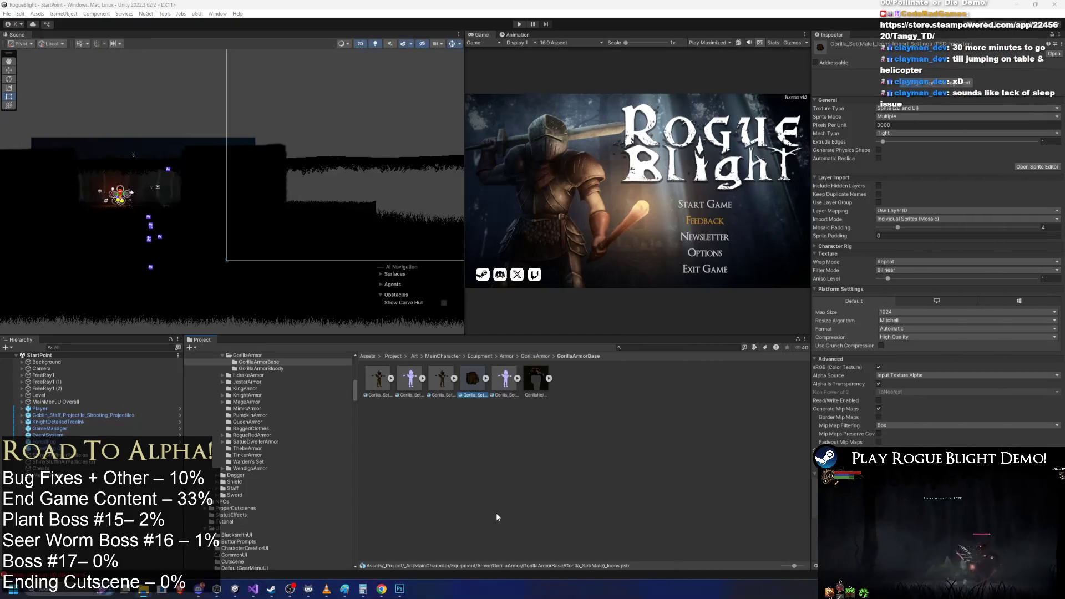
right_click(380, 383)
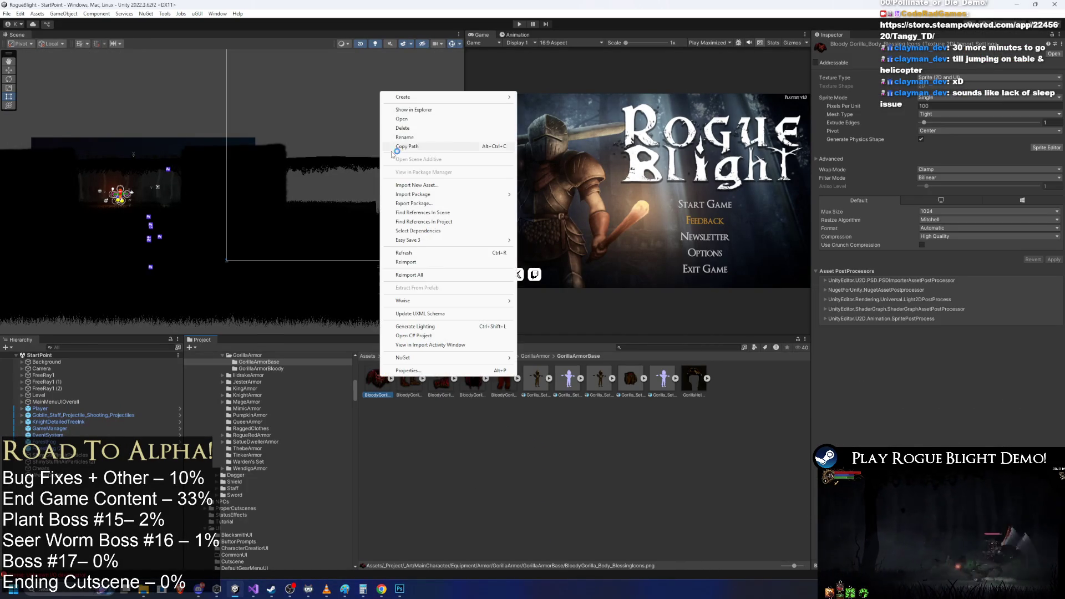
left_click(419, 139)
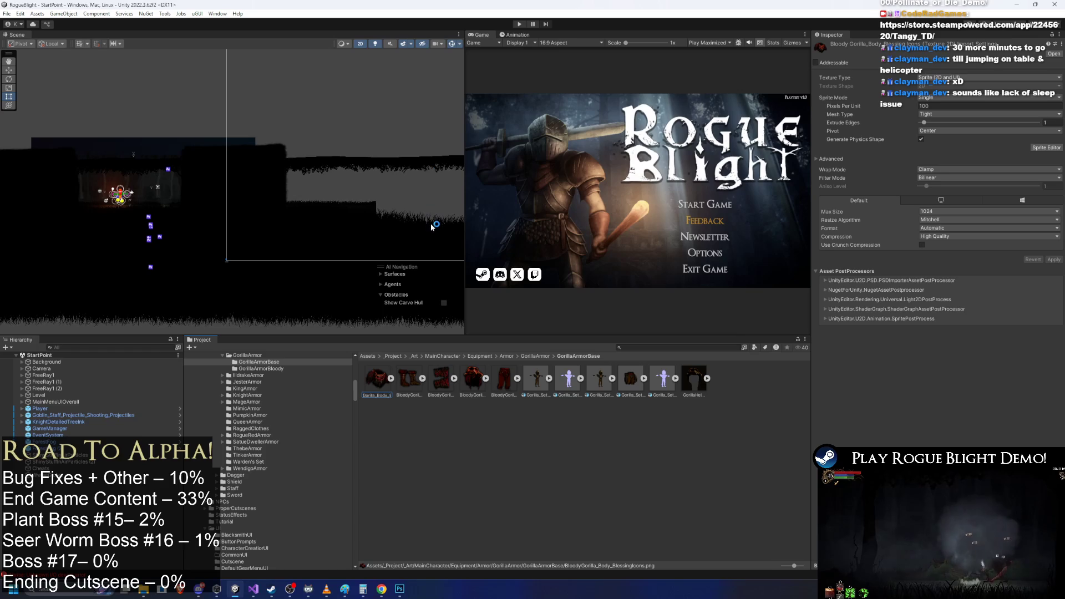
key("Return")
right_click(377, 382)
left_click(412, 138)
key("Return")
right_click(376, 381)
left_click(406, 136)
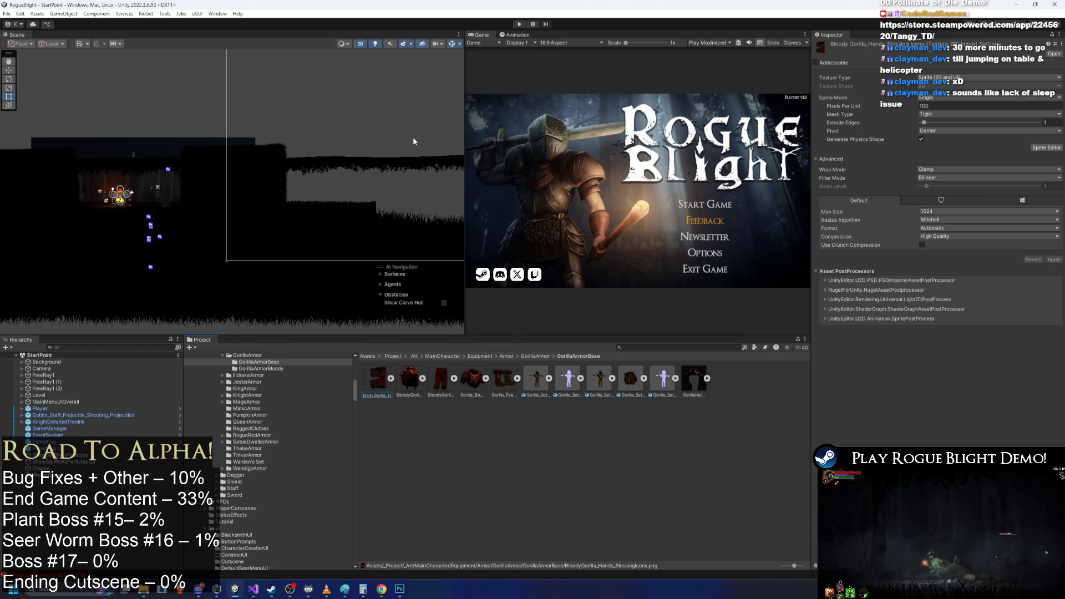
key("Return")
- Rename the last two sprites Gorilla_Head_BlessingIcons and Gorilla_Legs_BlessingIcons, then check the body sprite
right_click(378, 380)
left_click(408, 130)
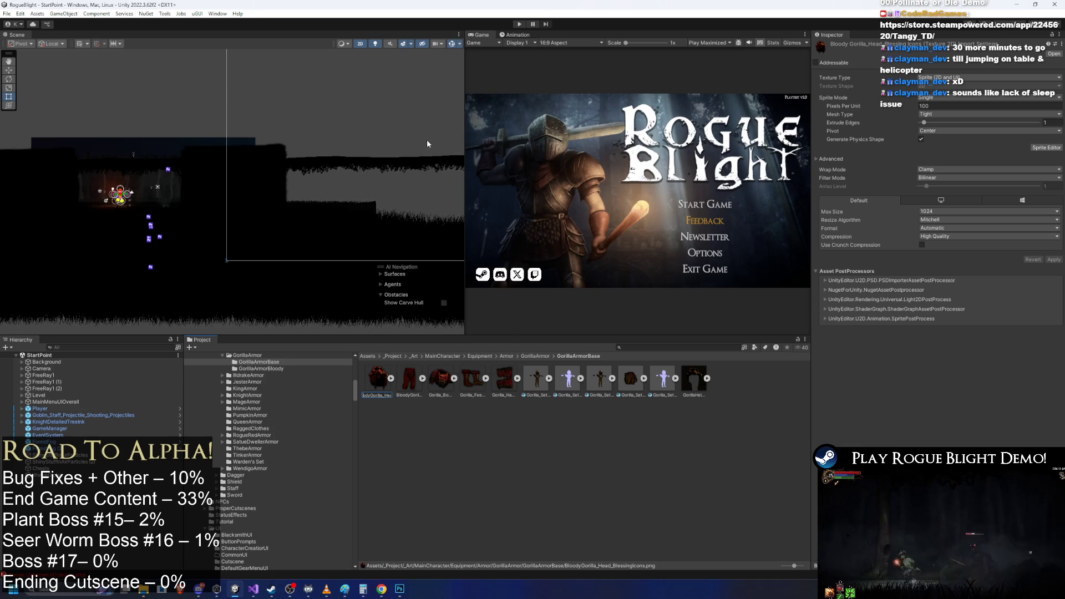
key("Return")
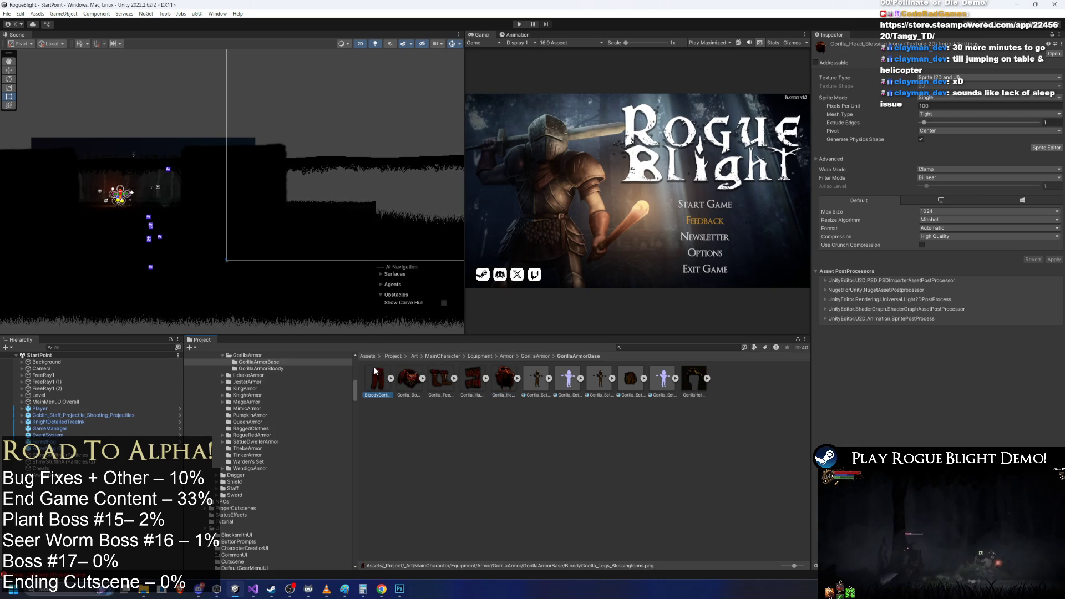
right_click(375, 371)
left_click(422, 129)
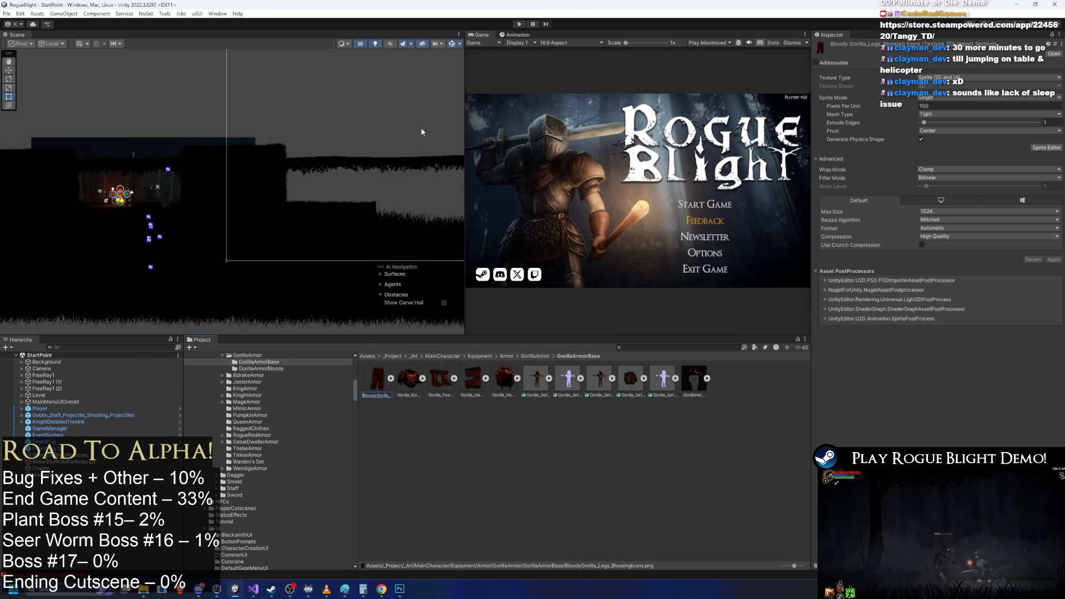
key("Return")
left_click(388, 380)
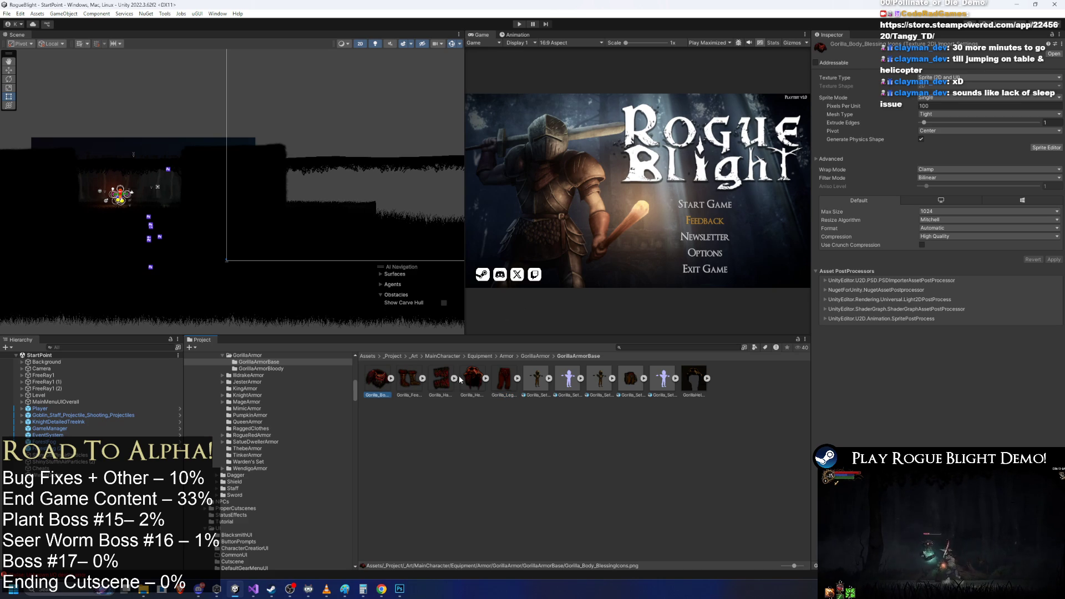
left_click(407, 591)
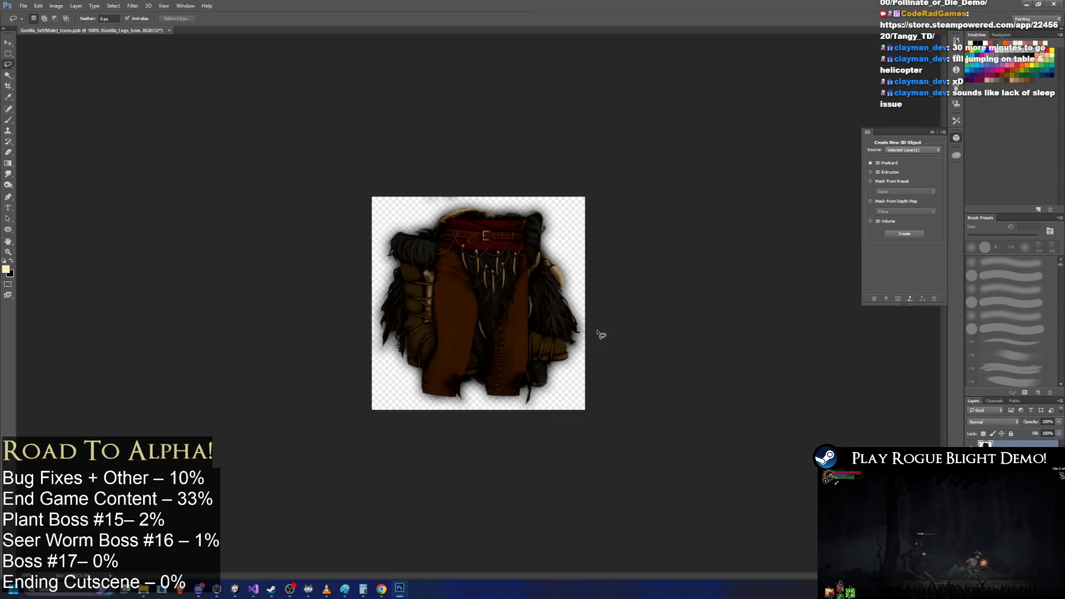
- Show the chest armor icon layer and quick-export it as PNG over Gorilla_Body_BlessingIcons.png
left_click(972, 460)
left_click(972, 471)
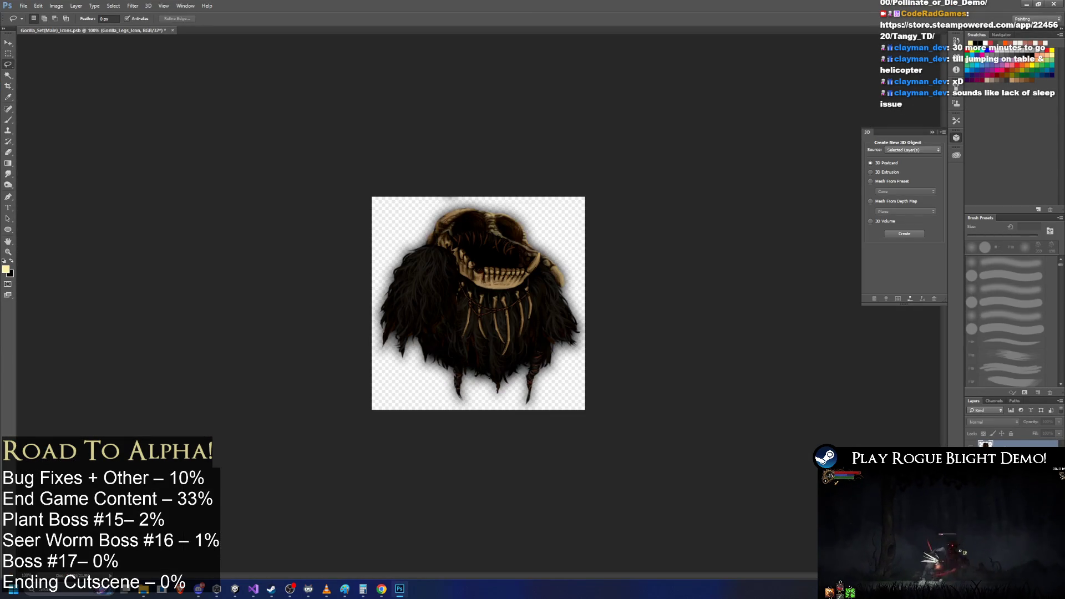
left_click(25, 5)
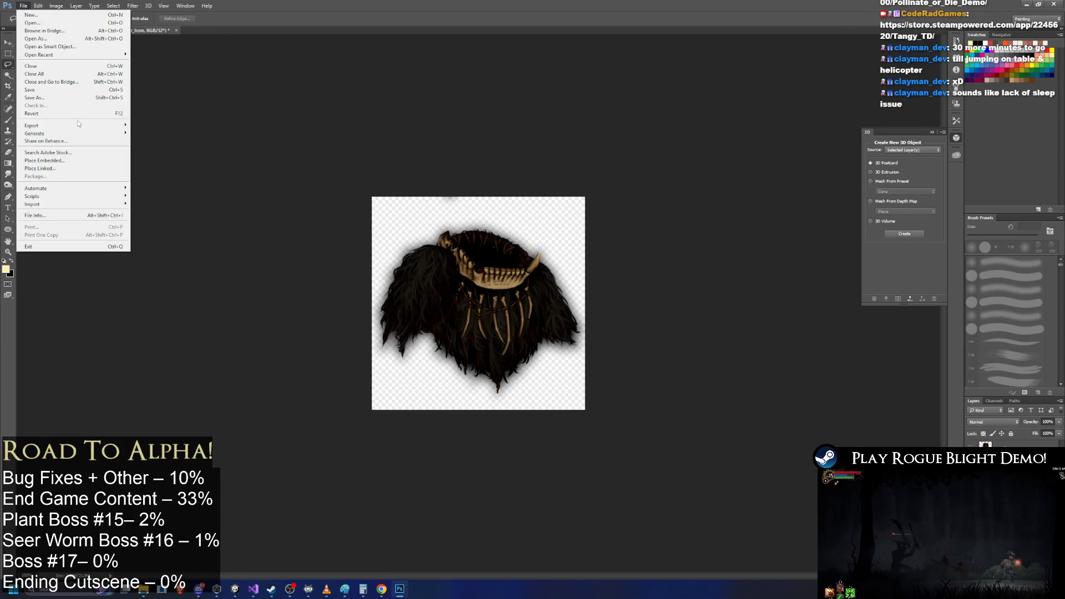
mouse_move(120, 126)
left_click(159, 126)
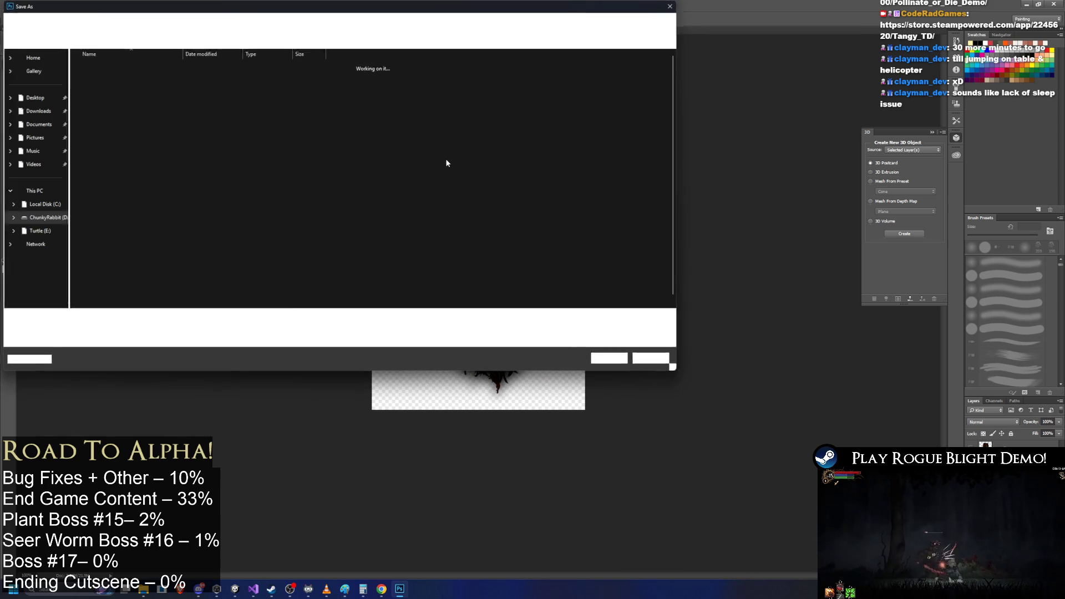
key("Return")
key("alt+Tab")
key("alt+Tab")
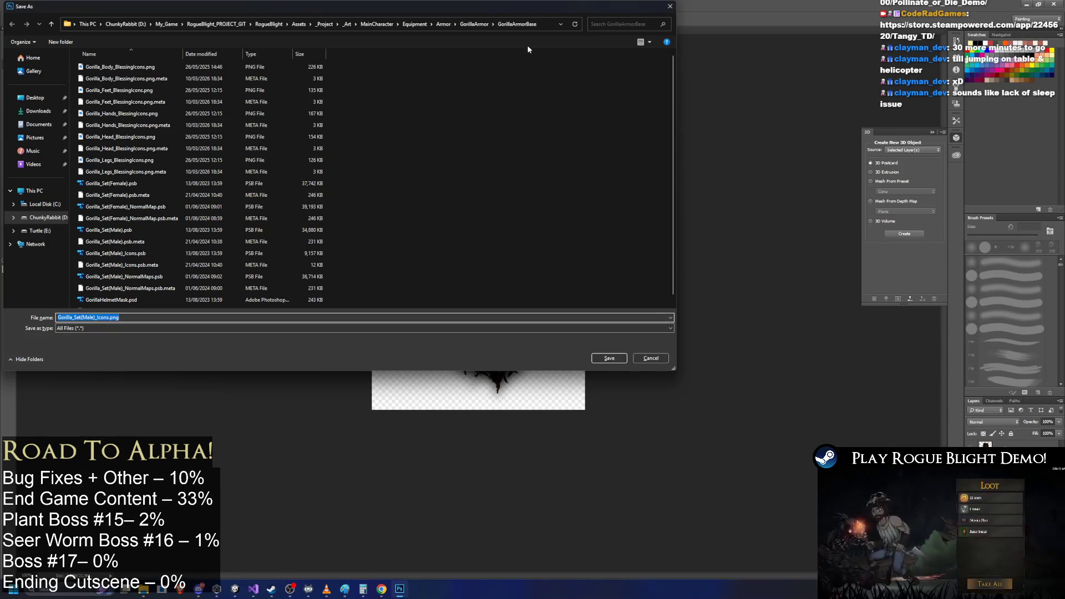
double_click(134, 67)
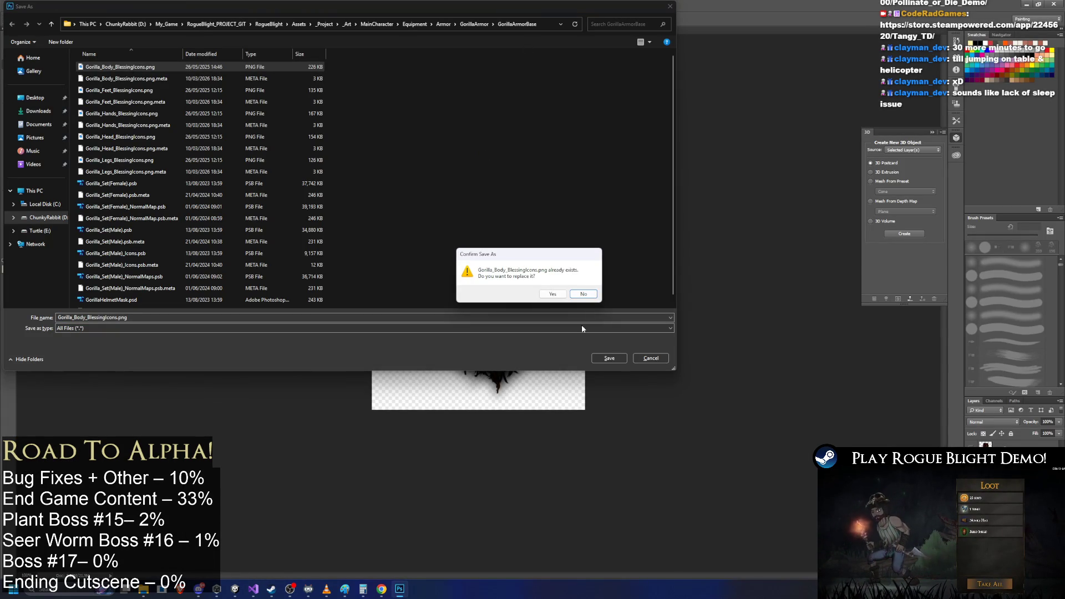
left_click(555, 304)
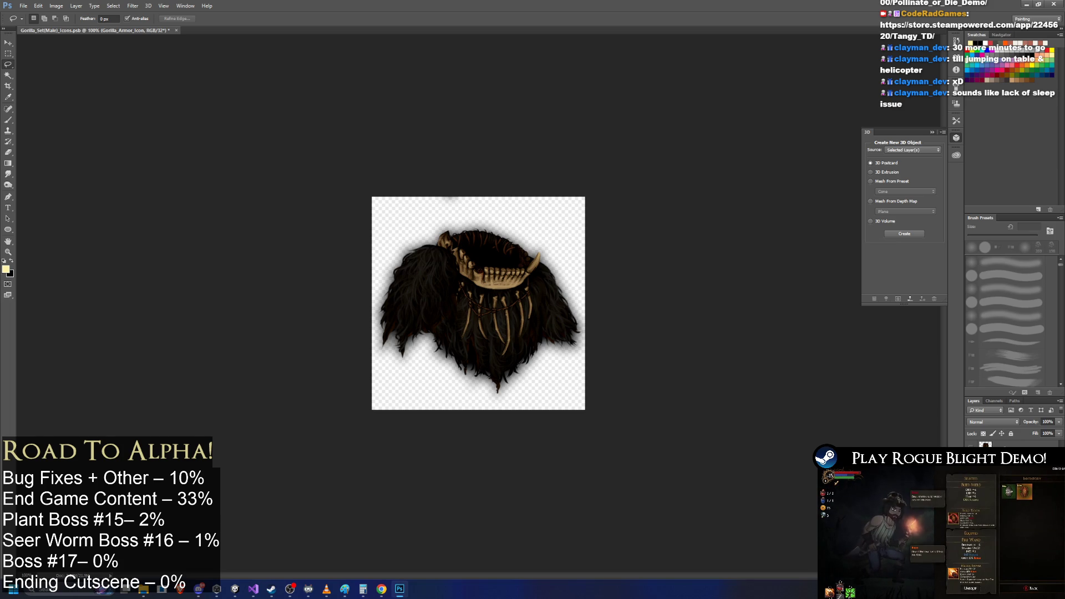
key("Delete")
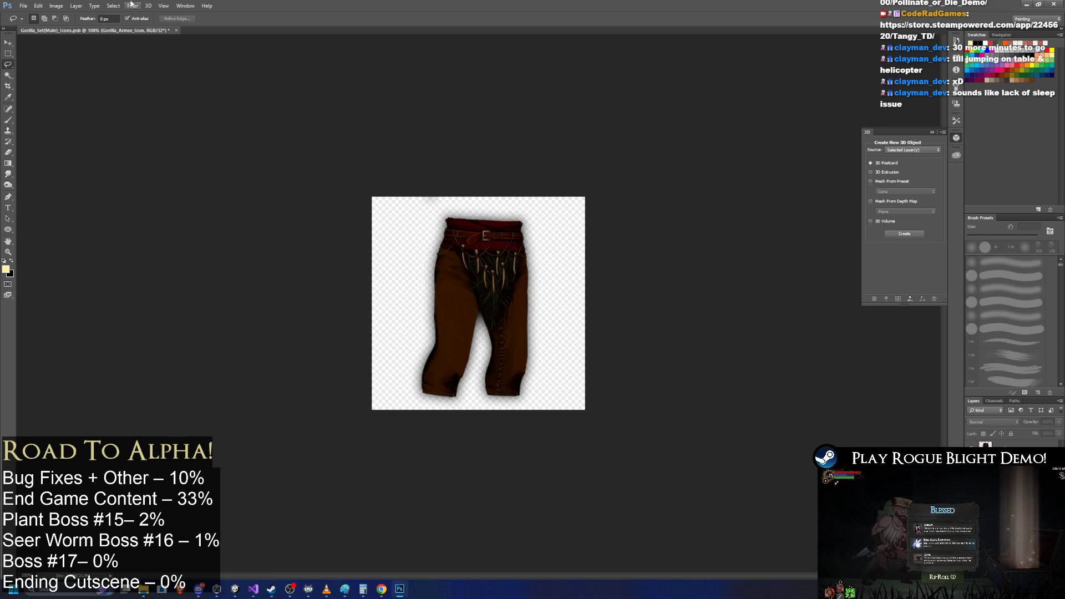
left_click(23, 5)
- Quick-export the legs icon as PNG, replacing Gorilla_Legs_BlessingIcons.png
mouse_move(82, 131)
left_click(191, 125)
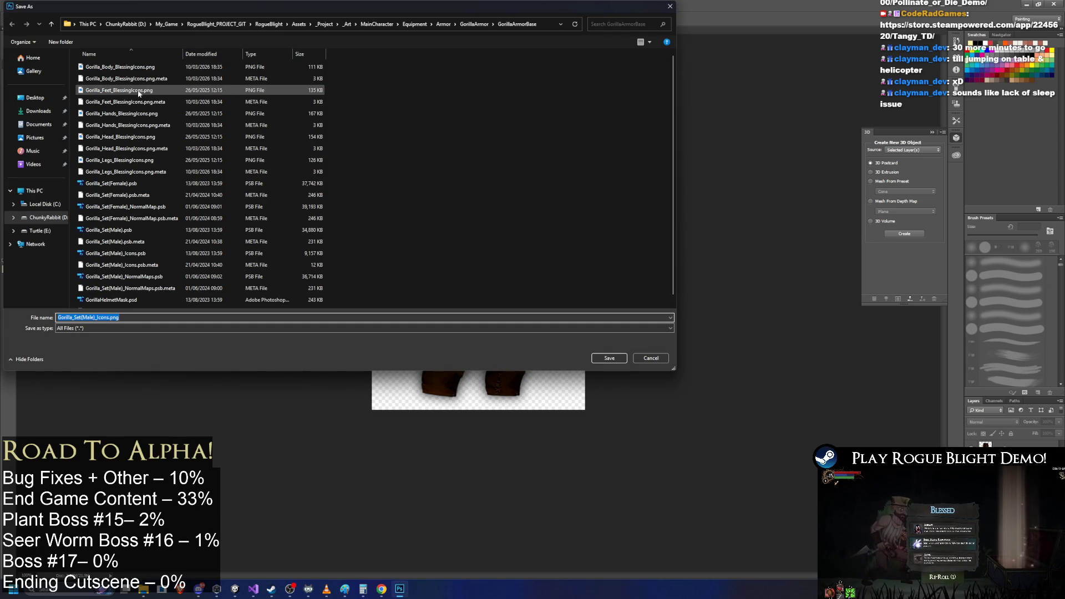
left_click(609, 357)
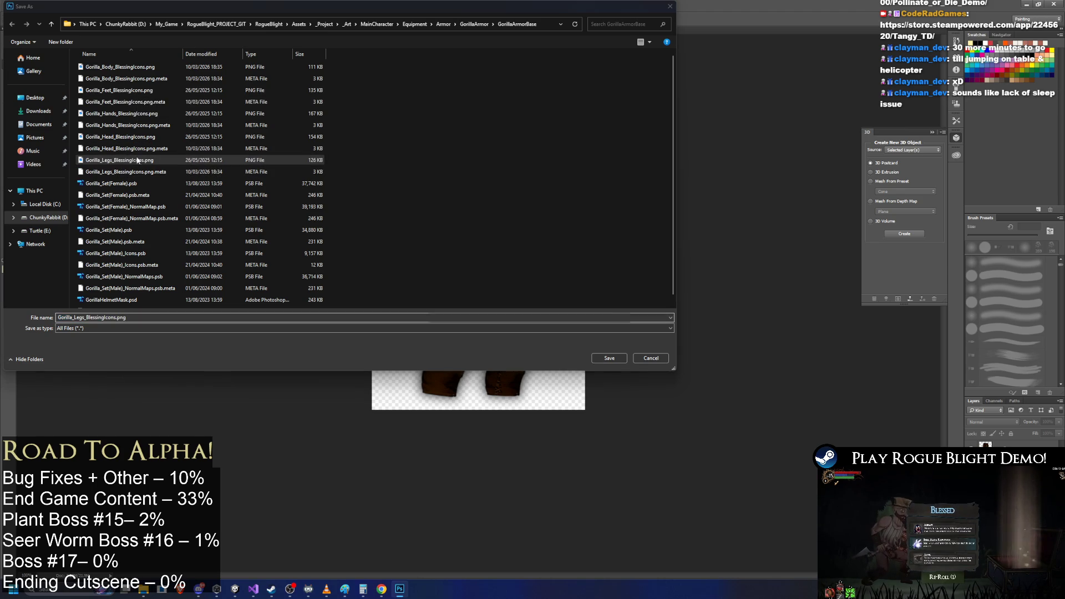
left_click(577, 293)
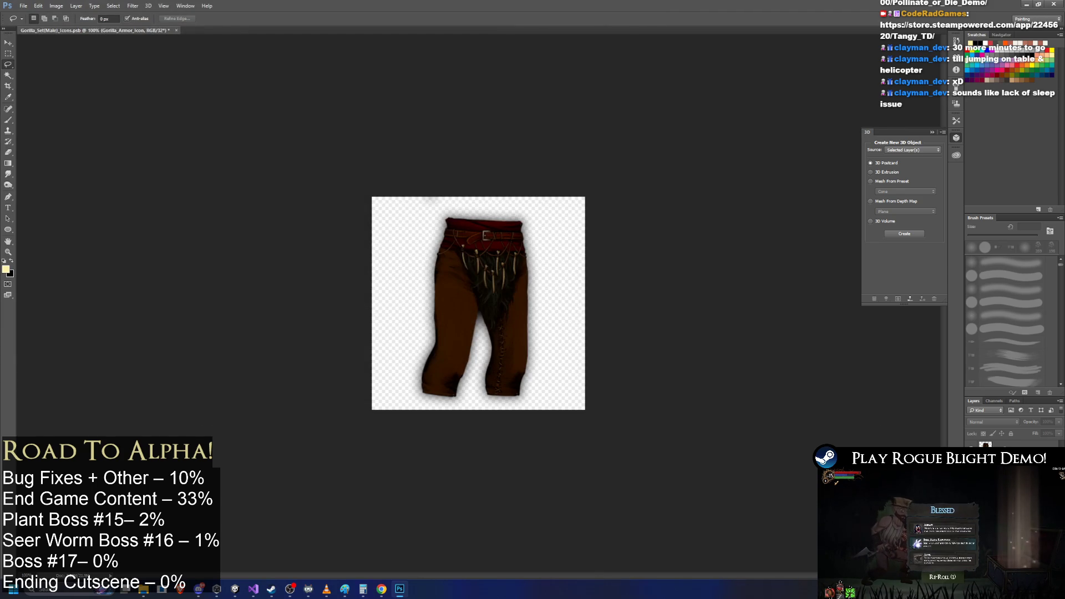
- Show the boots layer and export it as PNG over Gorilla_Feet_BlessingIcons.png
left_click(972, 460)
left_click(972, 477)
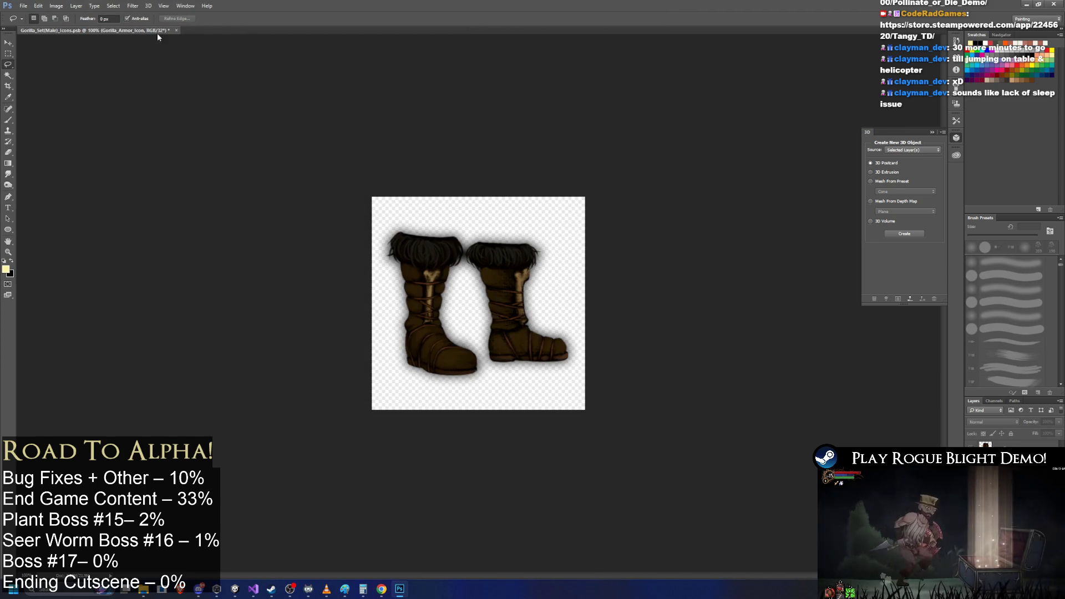
left_click(23, 6)
mouse_move(84, 125)
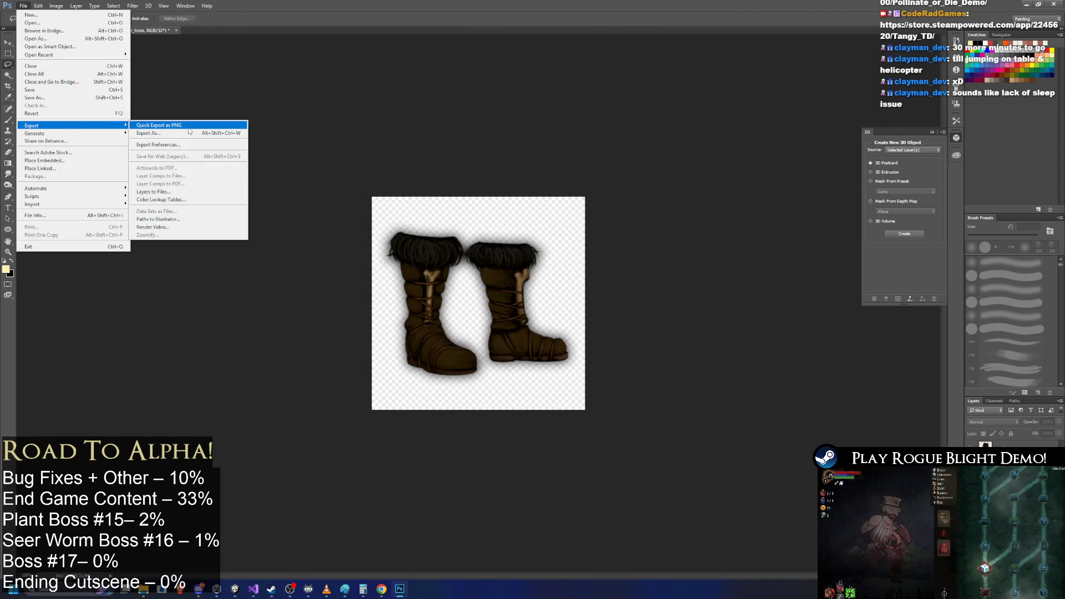
left_click(244, 125)
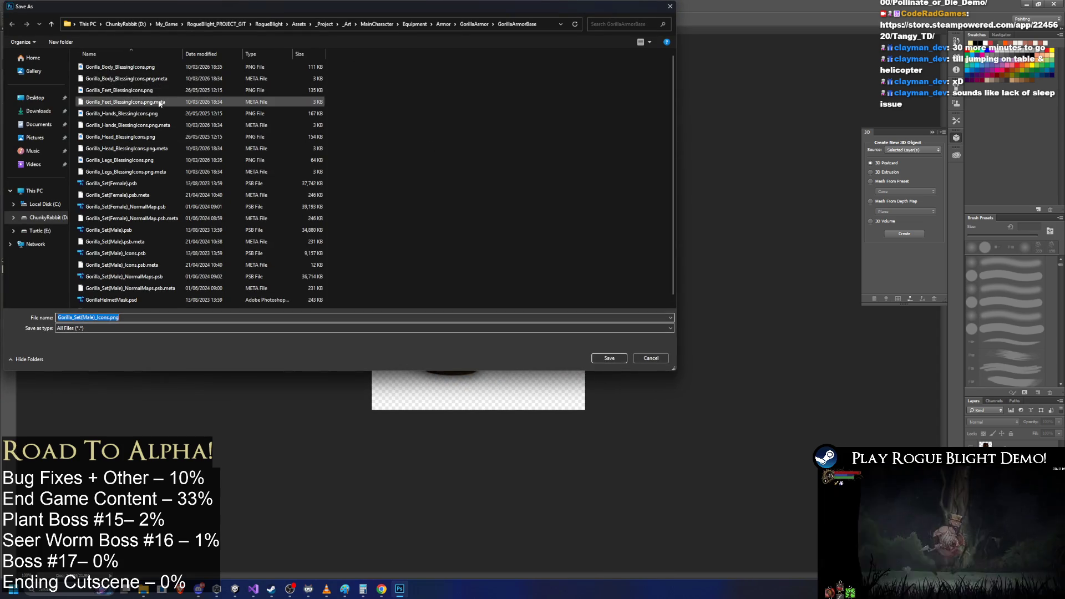
double_click(127, 90)
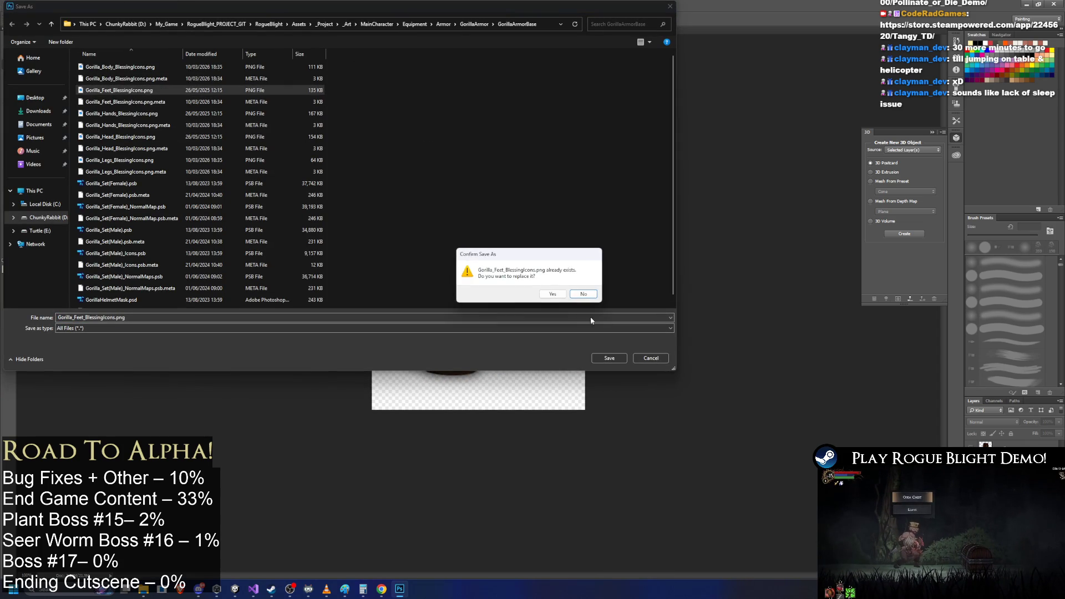
left_click(543, 300)
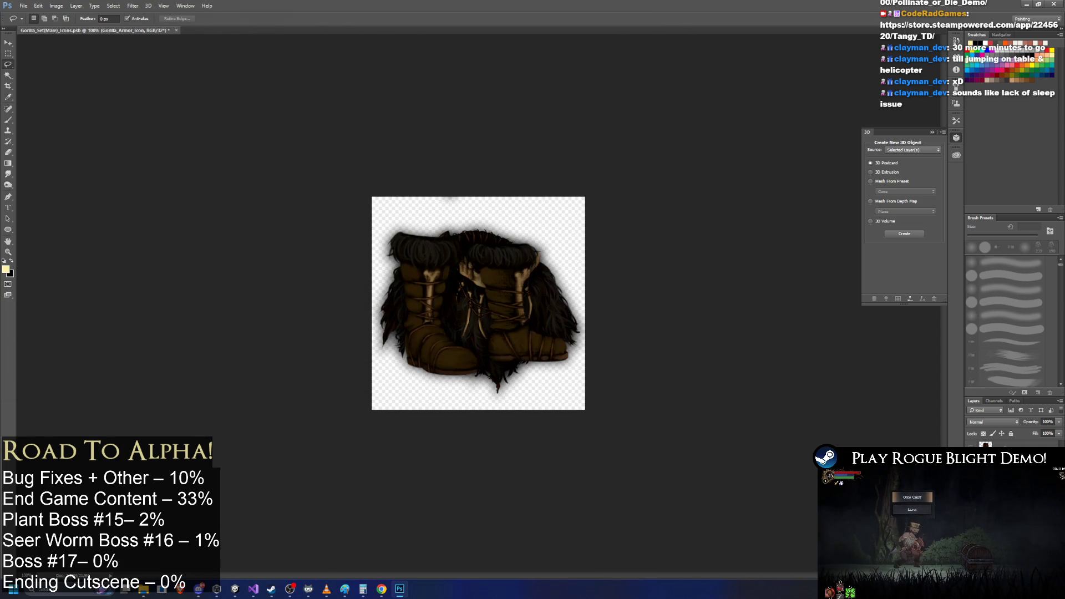
- Export the hand wraps icon as PNG over Gorilla_Hands_BlessingIcons.png
left_click(24, 5)
mouse_move(55, 126)
left_click(145, 126)
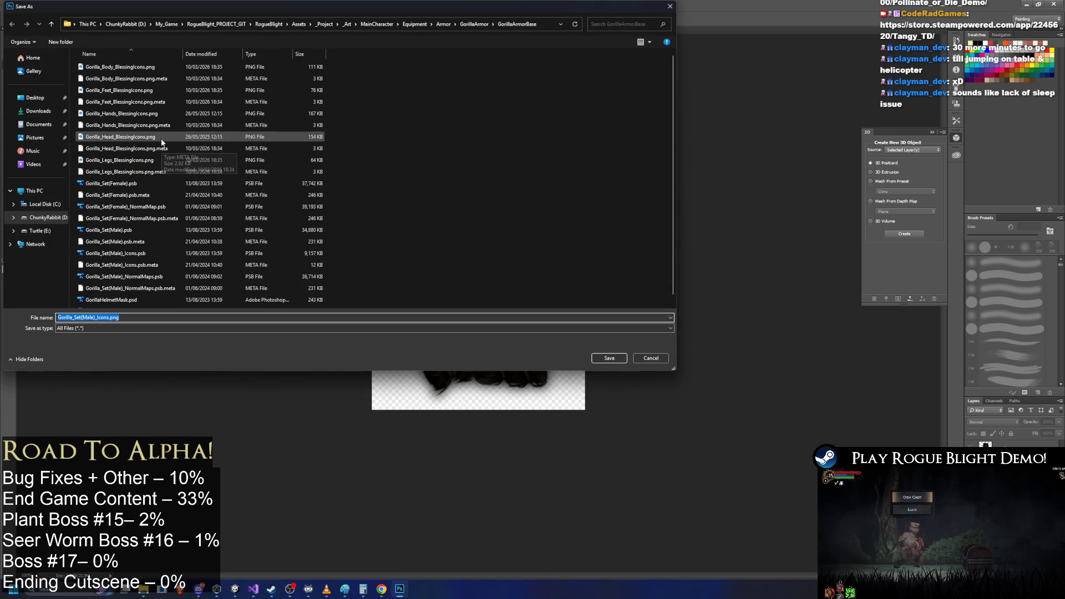
double_click(147, 113)
left_click(552, 294)
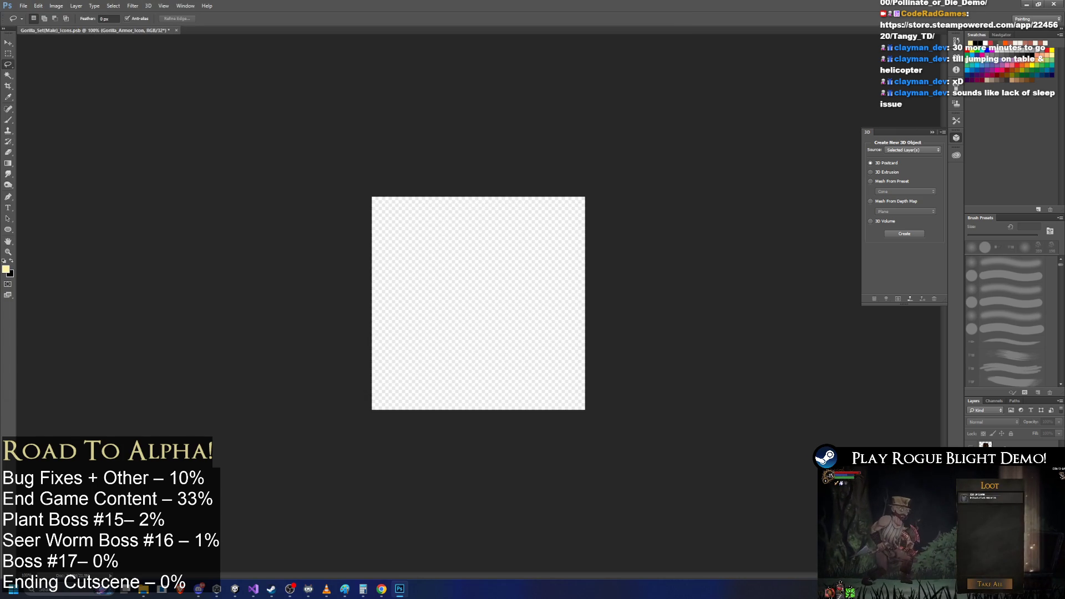
- Export the helmet icon over Gorilla_Head_BlessingIcons.png and quit Photoshop without saving
left_click(23, 6)
mouse_move(67, 126)
left_click(151, 125)
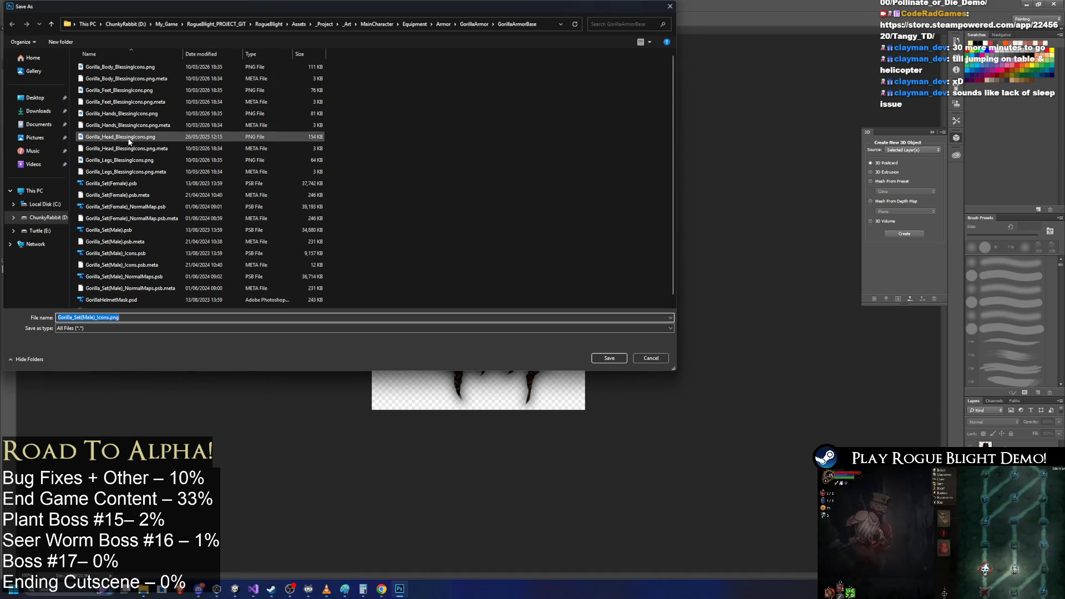
double_click(135, 138)
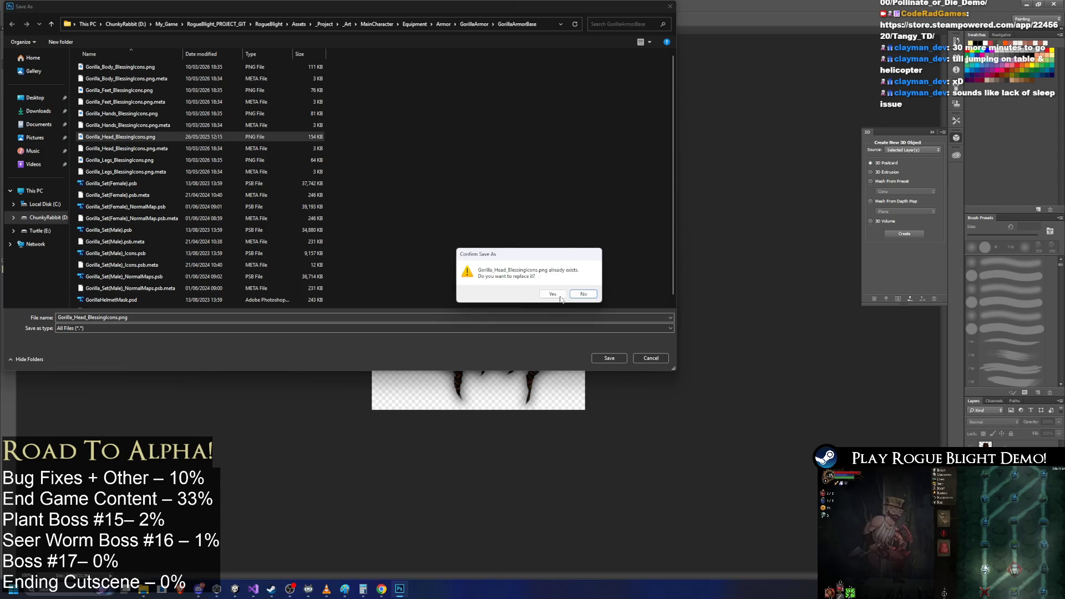
left_click(549, 292)
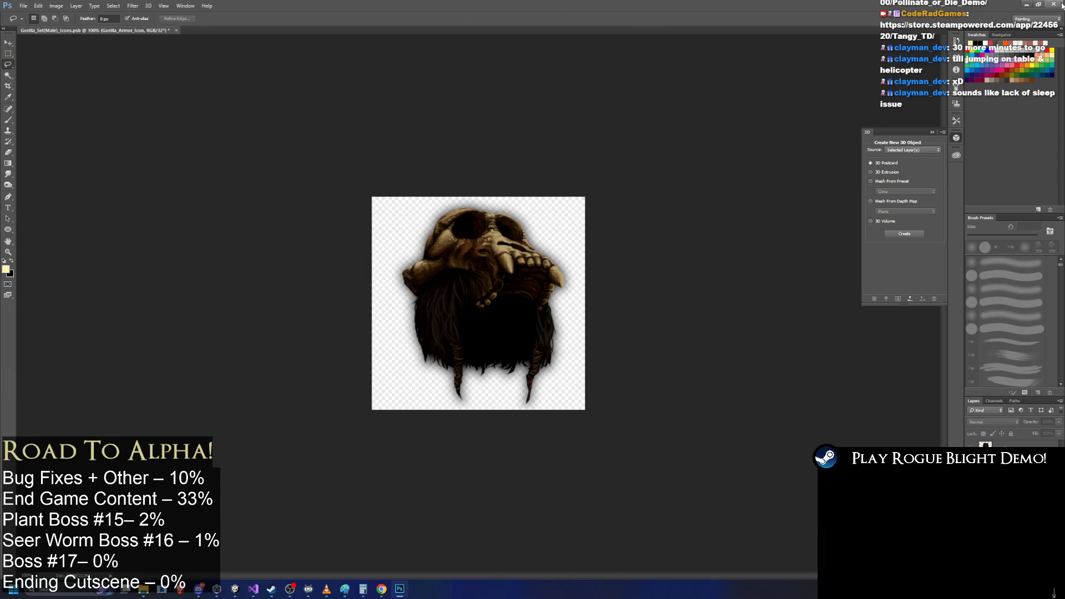
key("ctrl+q")
left_click(530, 216)
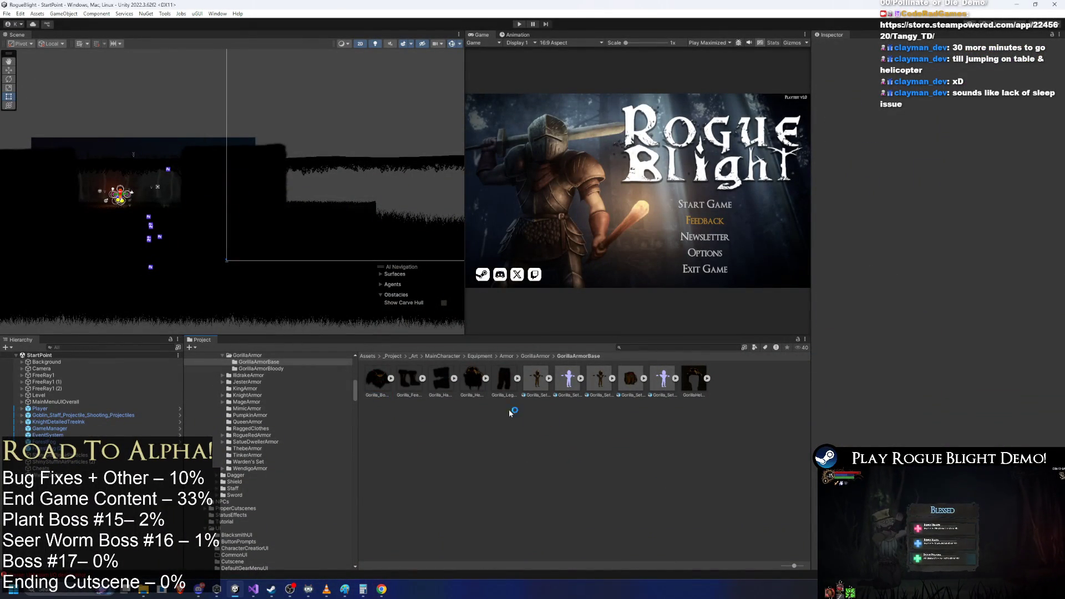
- Close the Gorilla_Body icon preview and open Gorilla_Set(Male)_Icons.psb in Photoshop
left_click(378, 383)
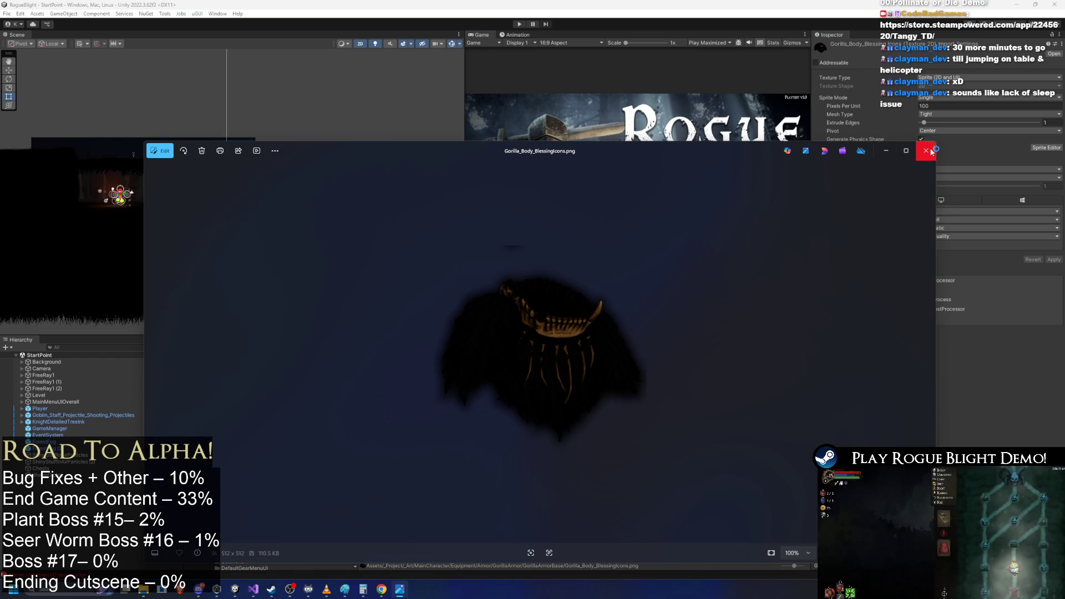
left_click(932, 151)
left_click(633, 377)
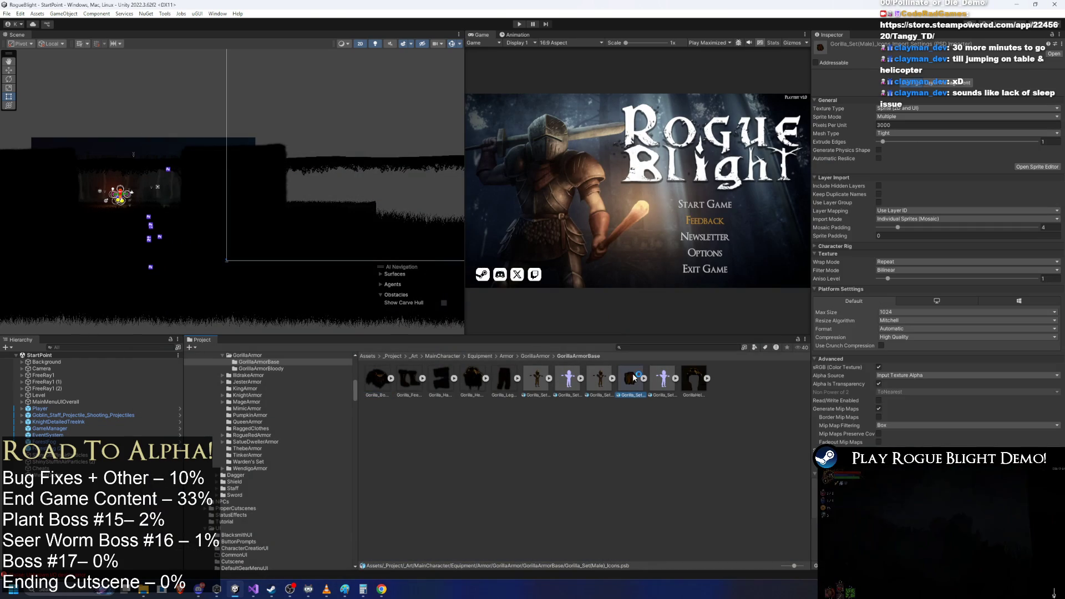
double_click(633, 373)
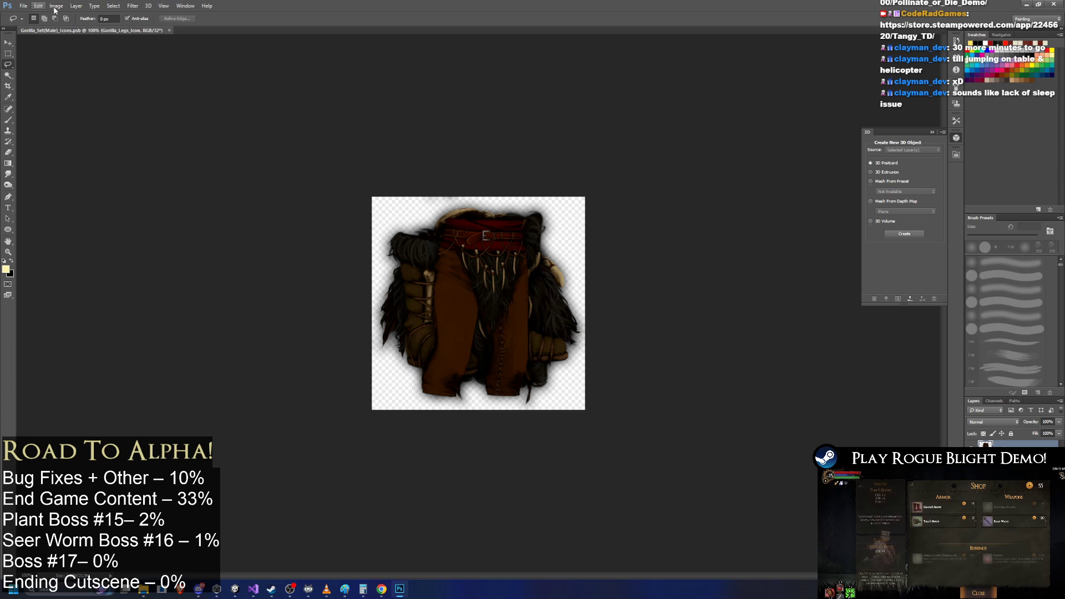
- Convert the icon sheet to 8 Bits/Channel and hide the fur on the legs icon
left_click(56, 6)
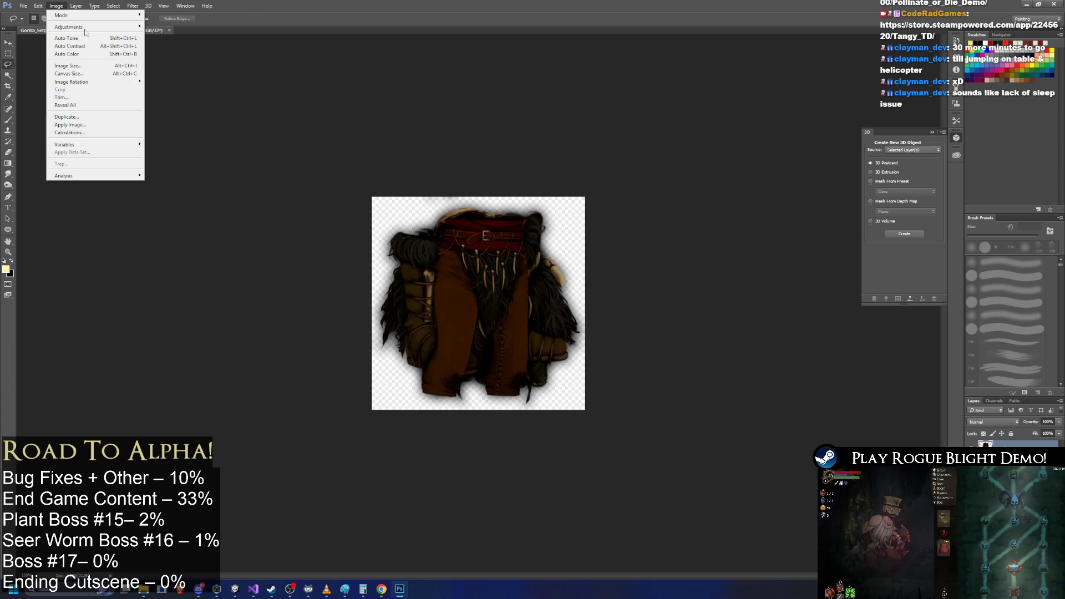
mouse_move(127, 16)
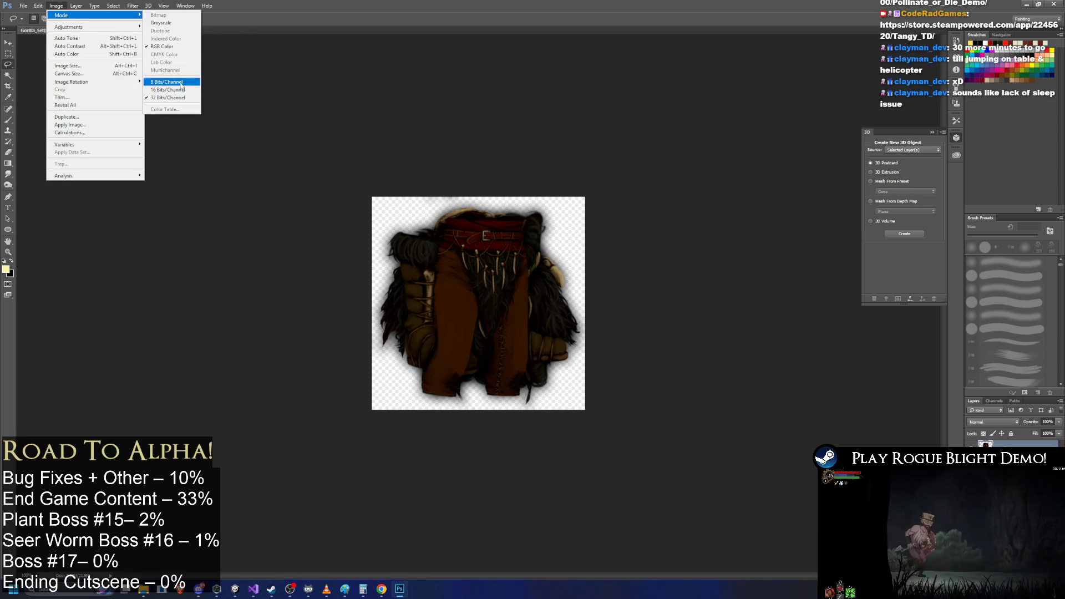
left_click(166, 81)
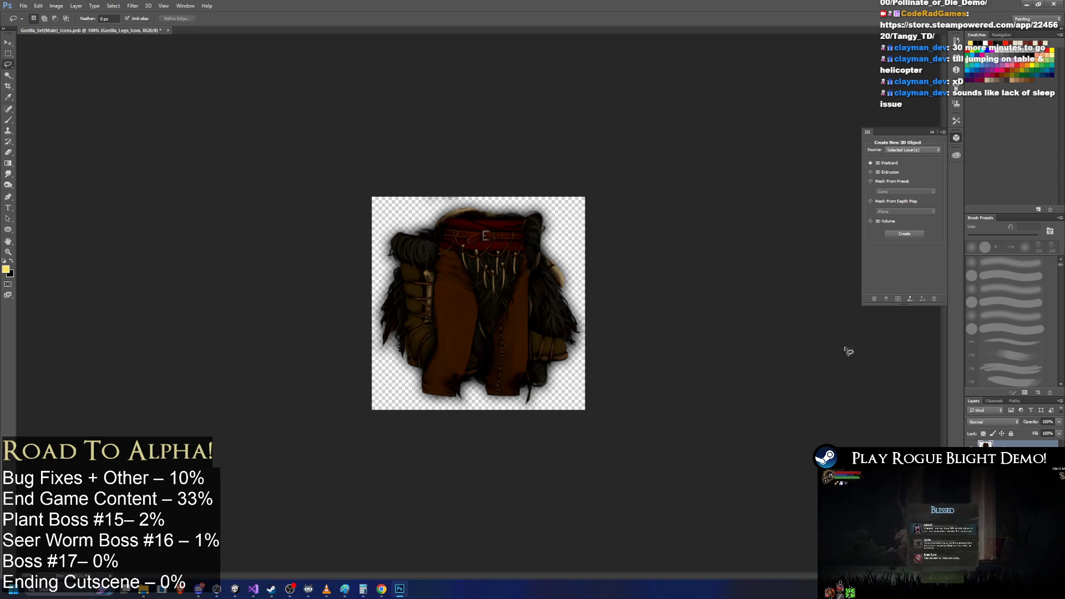
key("ctrl+alt+z")
key("ctrl+alt+z")
key("ctrl+alt+z")
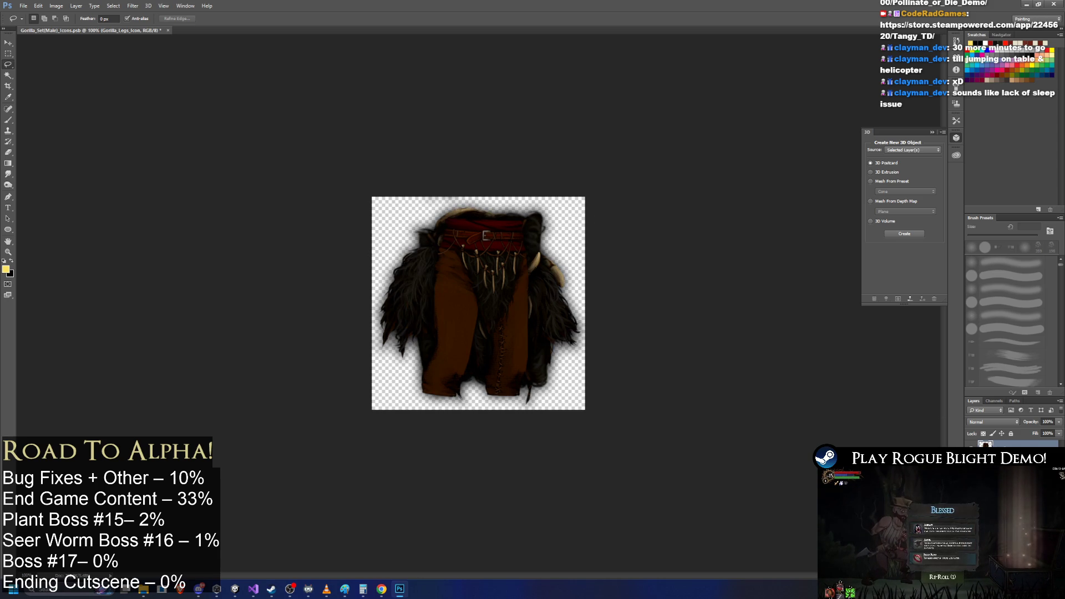
right_click(995, 444)
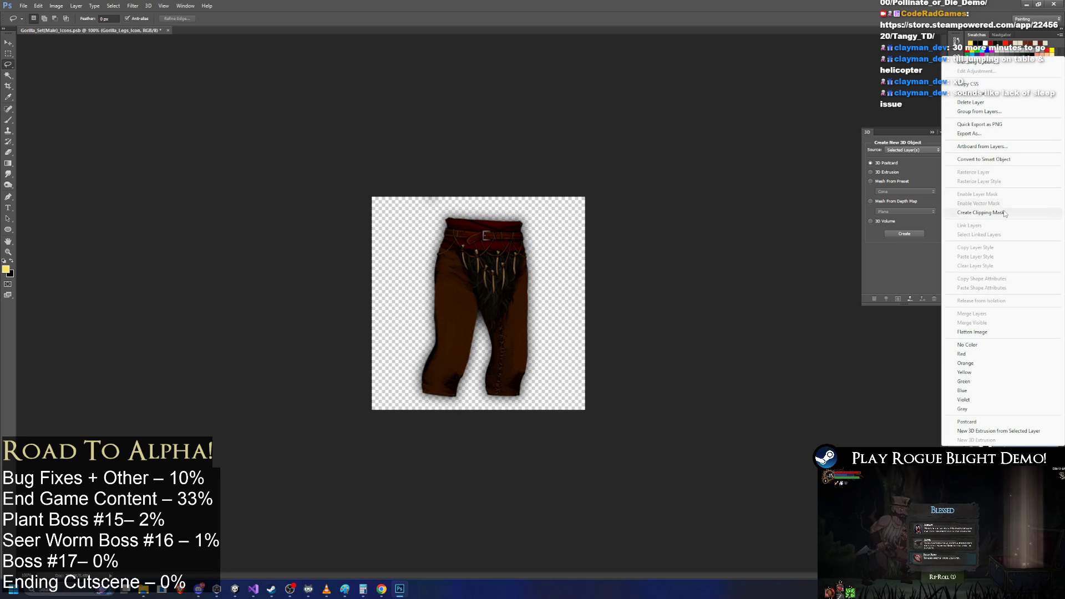
left_click(19, 7)
- Quick-export the legs icon as PNG, replacing Gorilla_Legs_BlessingIcons.png
left_click(23, 6)
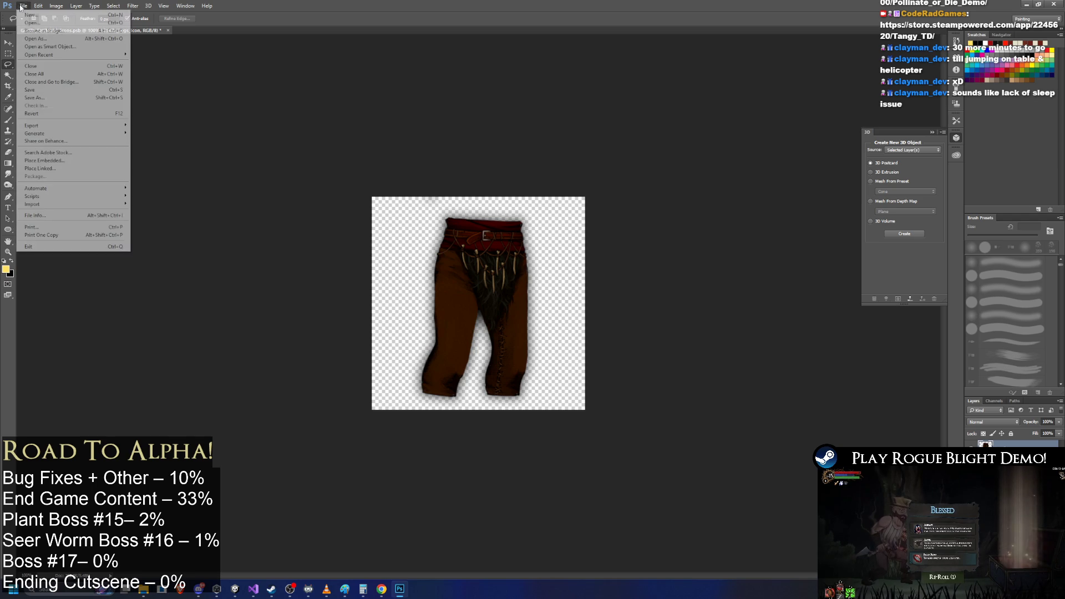
mouse_move(39, 5)
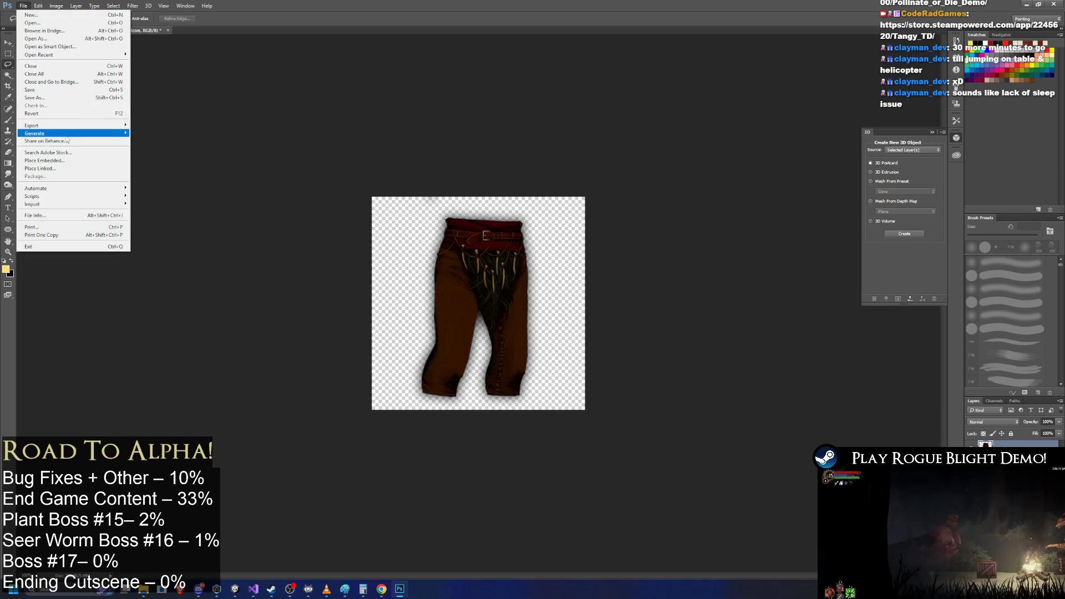
mouse_move(38, 125)
left_click(161, 125)
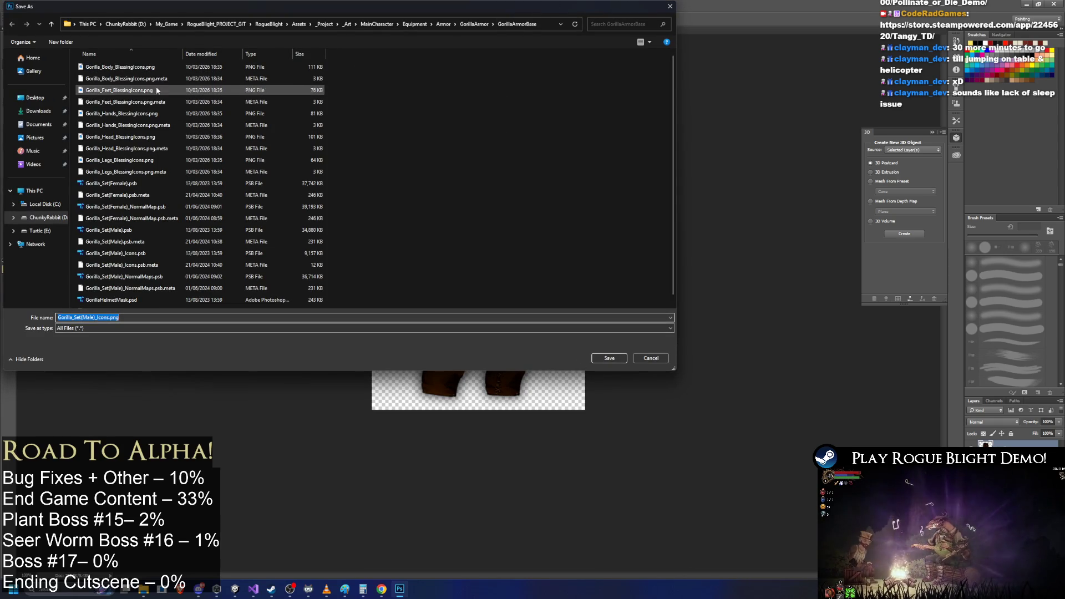
double_click(310, 161)
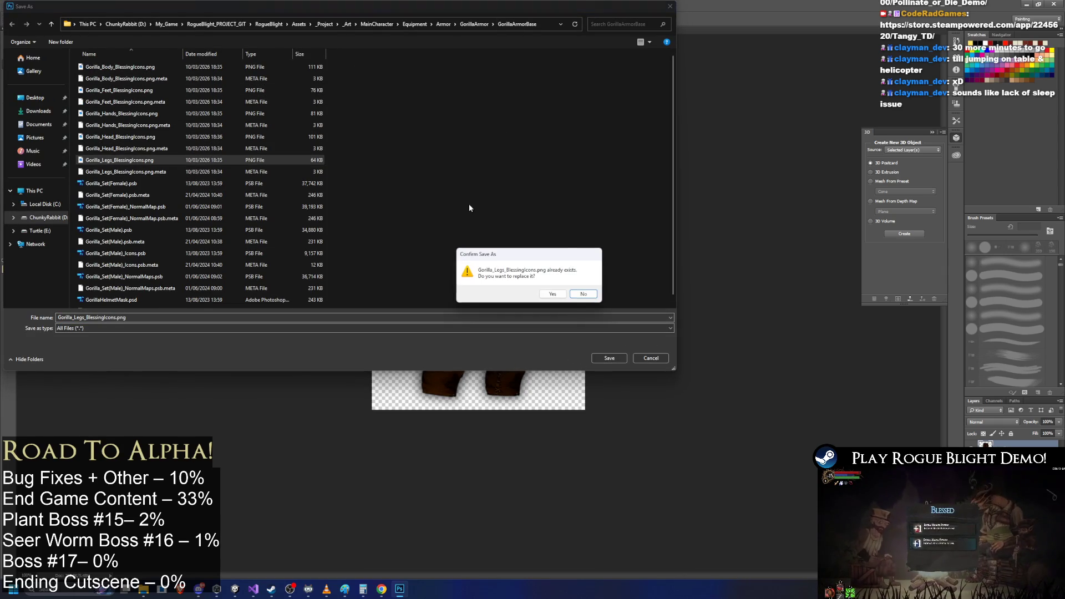
left_click(552, 294)
key("alt+Tab")
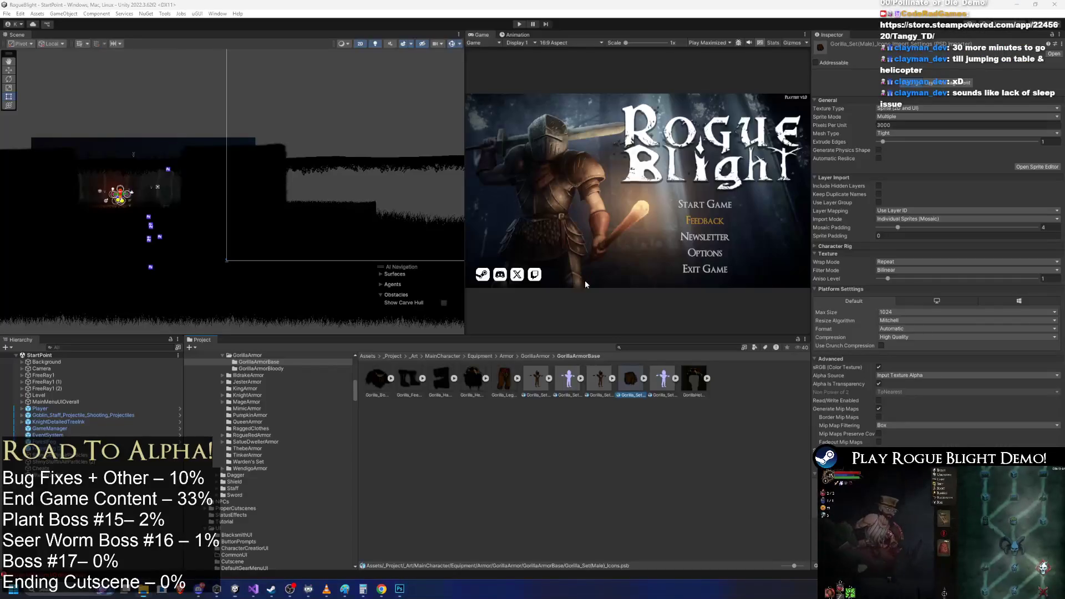
- Export the boots icon as PNG over Gorilla_Feet_BlessingIcons.png
left_click(399, 590)
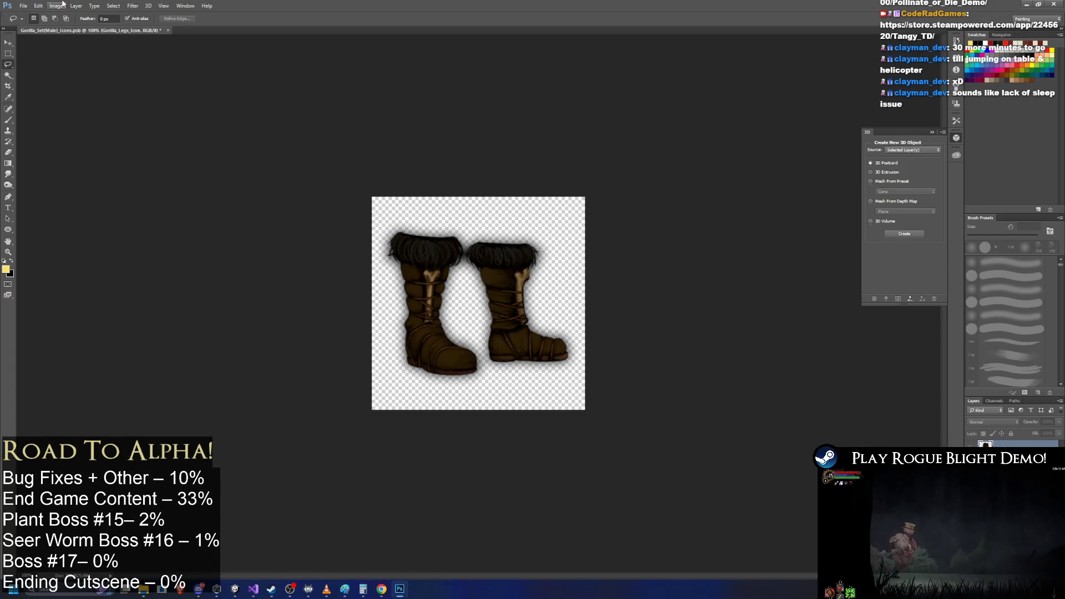
left_click(23, 6)
mouse_move(86, 126)
left_click(201, 125)
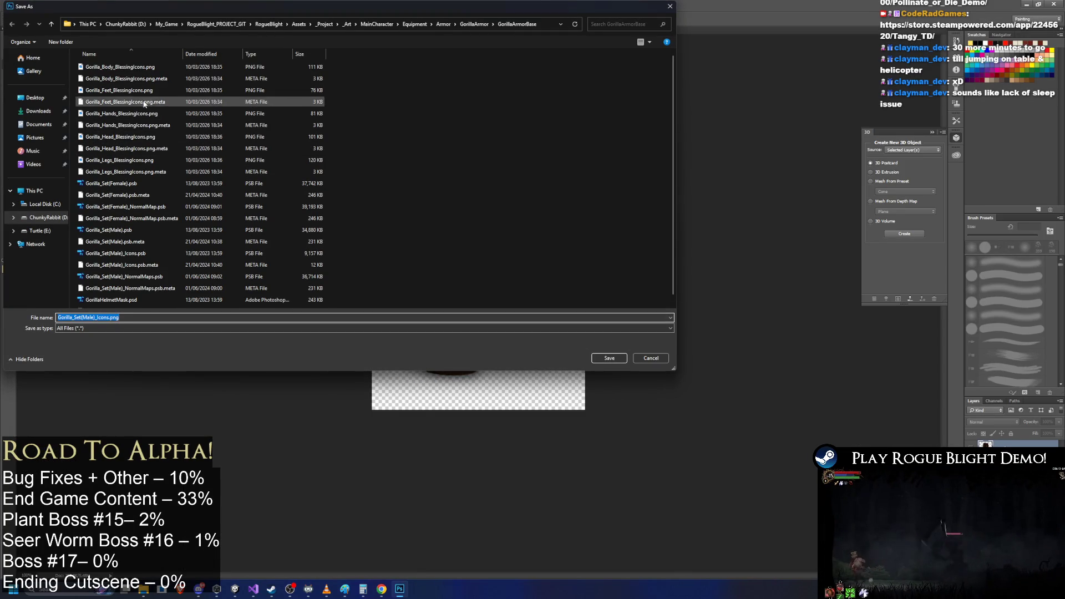
left_click(609, 358)
left_click(557, 292)
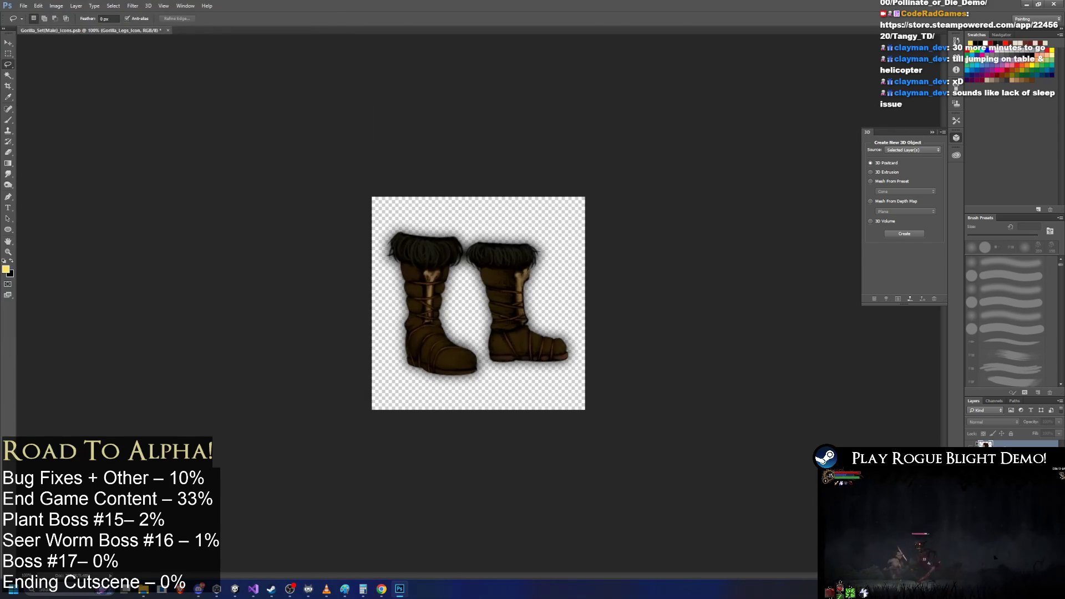
- Export the fur chest icon as PNG over Gorilla_Body_BlessingIcons.png
left_click(23, 5)
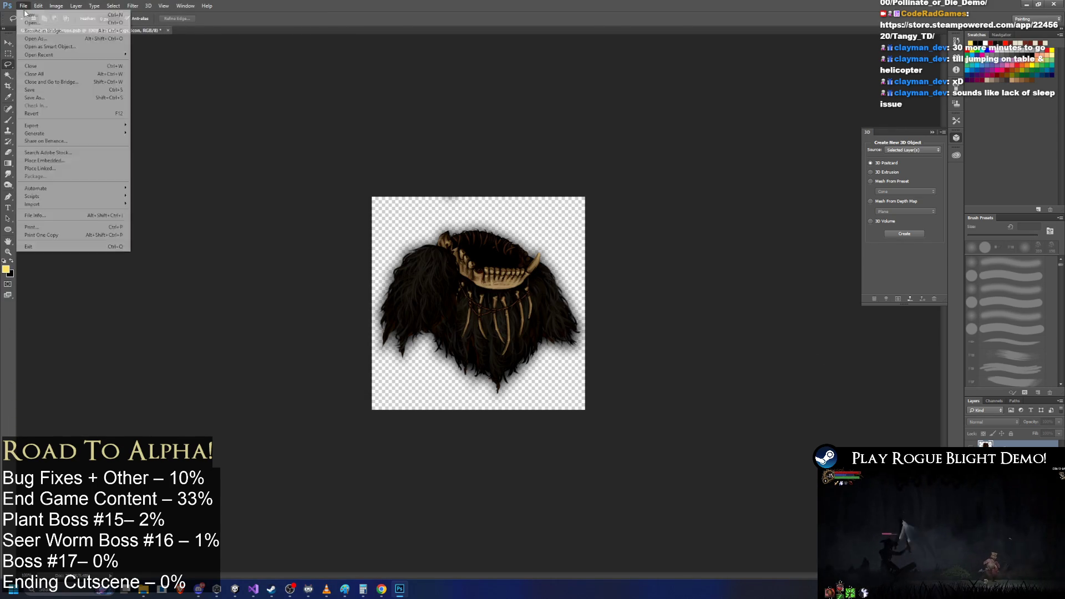
mouse_move(61, 124)
left_click(191, 127)
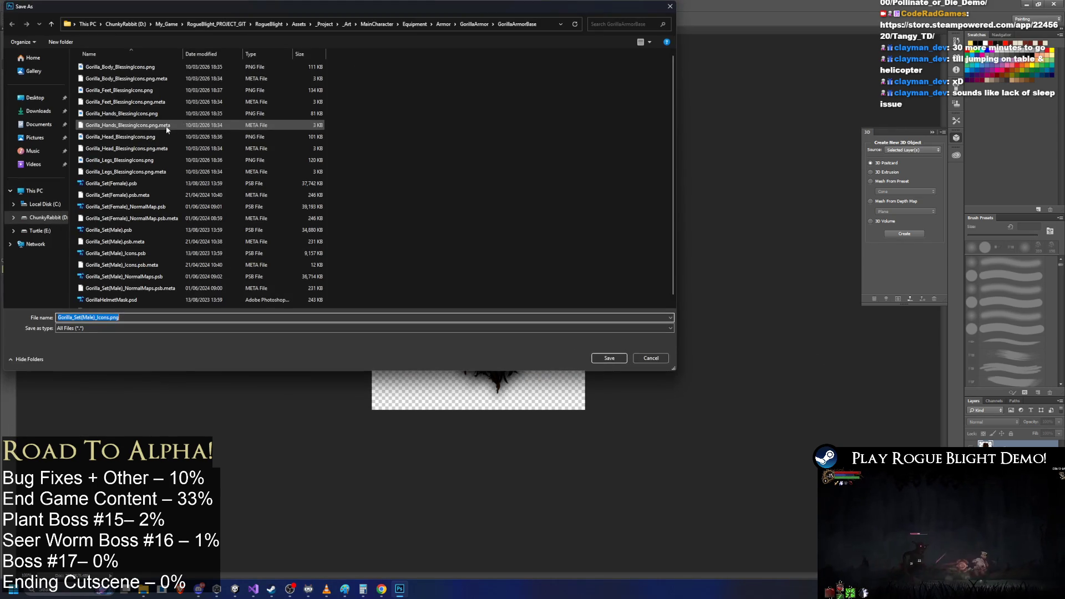
key("Return")
left_click(555, 294)
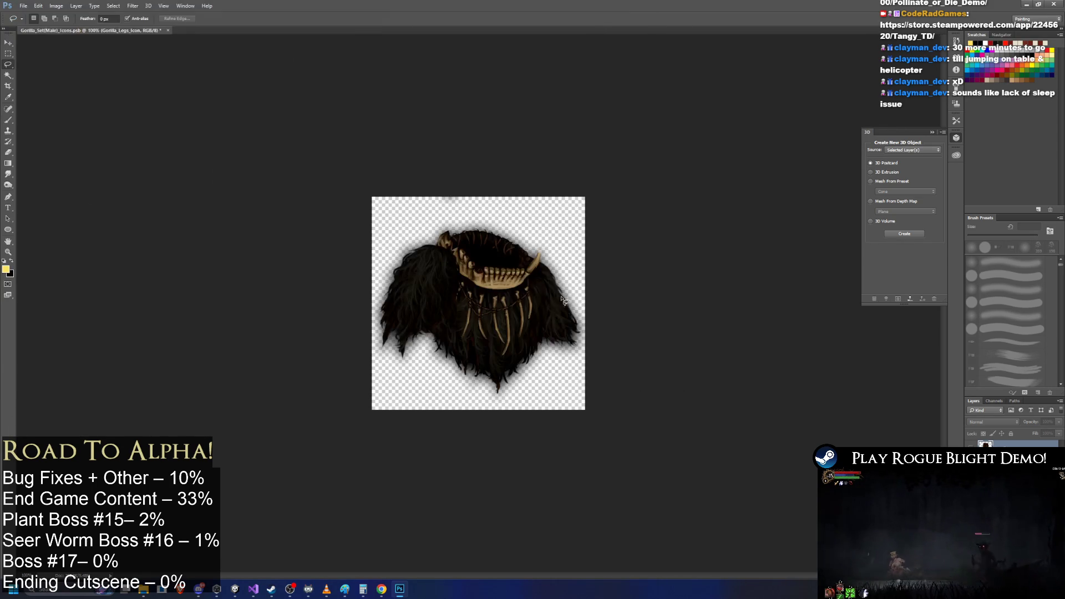
- Export the hand wraps icon as PNG over Gorilla_Hands_BlessingIcons.png
left_click(23, 5)
mouse_move(61, 125)
left_click(167, 126)
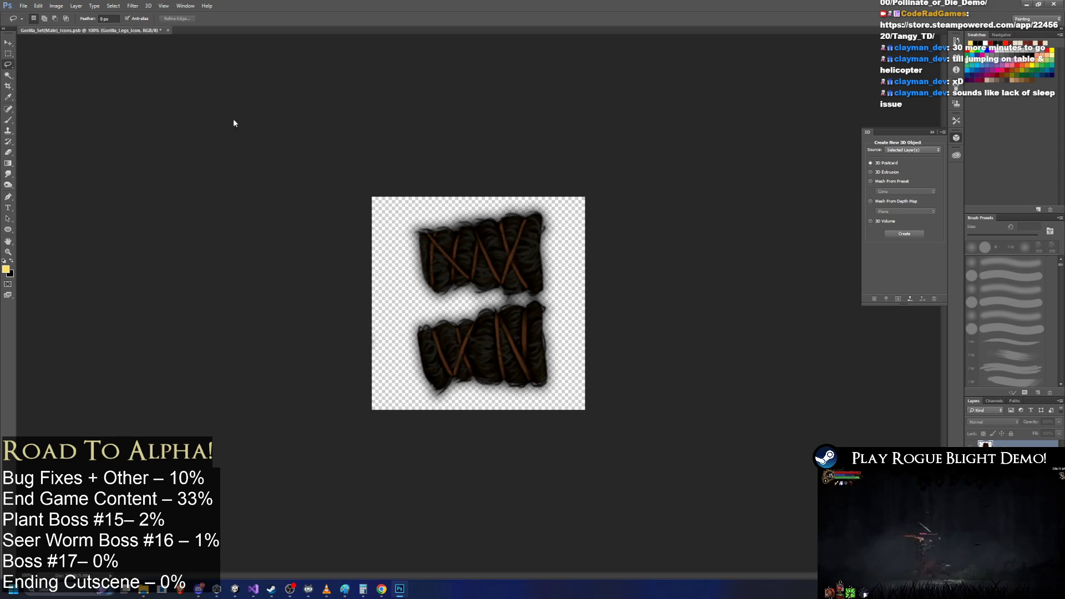
left_click(153, 115)
key("Return")
left_click(577, 300)
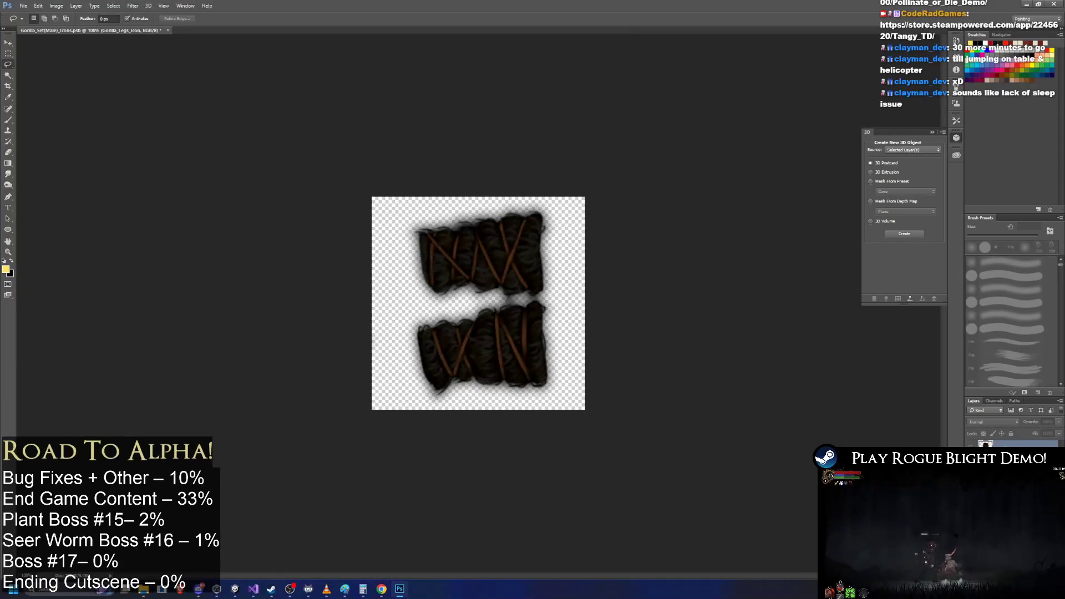
- Export the skull head icon over Gorilla_Head_BlessingIcons.png, then quit Photoshop
left_click(38, 6)
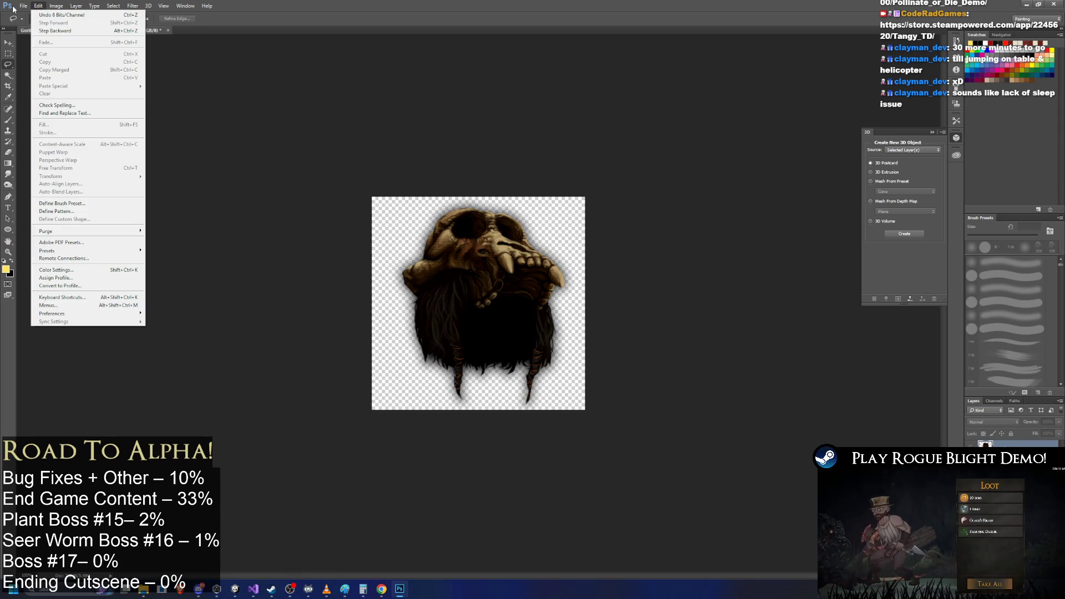
mouse_move(66, 127)
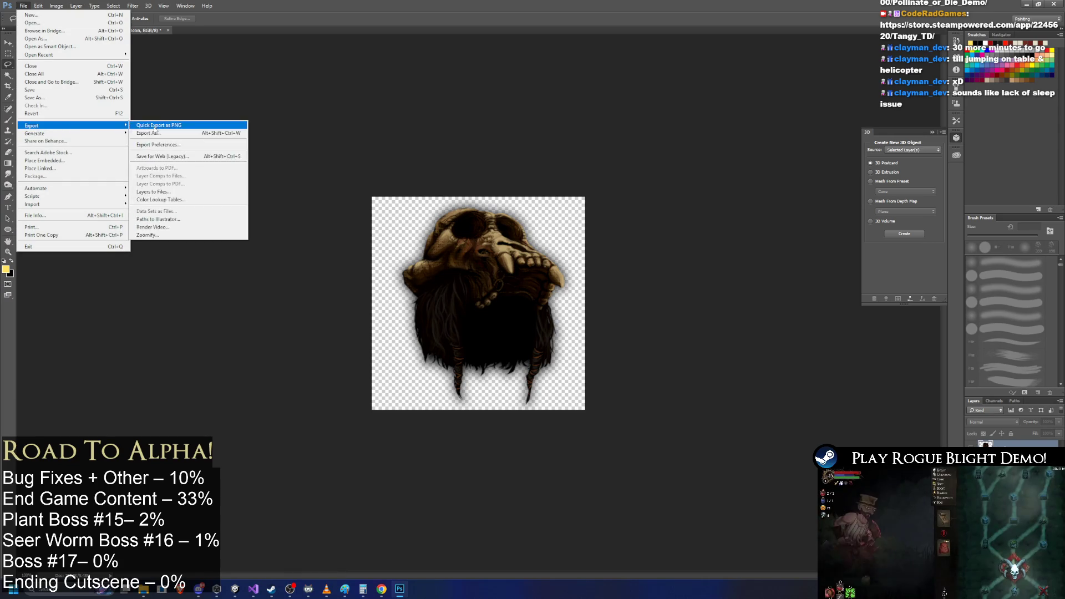
left_click(192, 127)
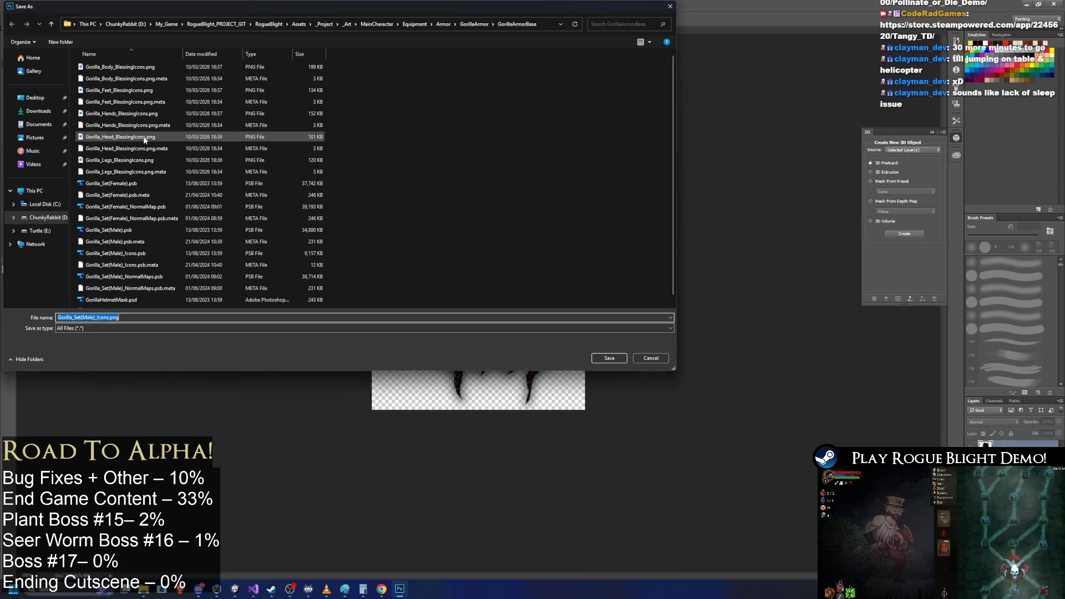
double_click(144, 139)
left_click(552, 294)
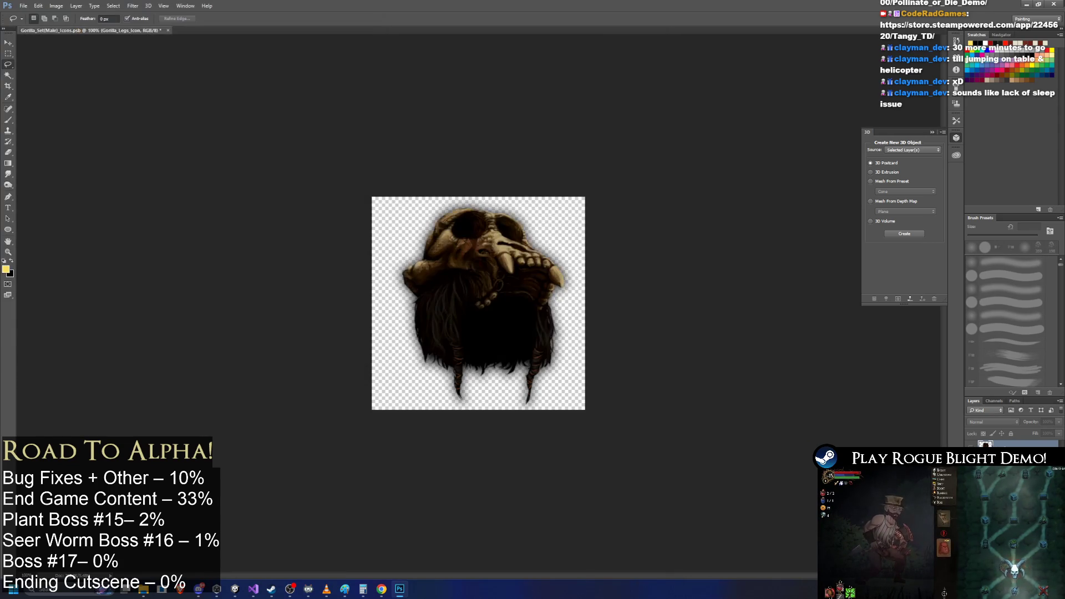
key("ctrl+q")
left_click(484, 215)
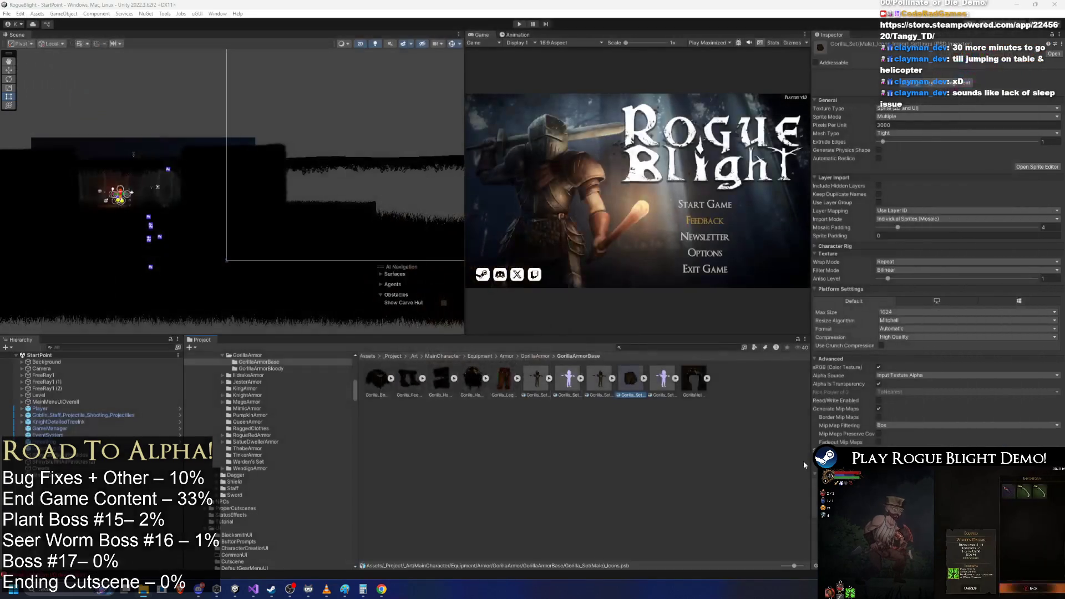
- Search the project for 'orilla starting' and inspect the Starting Bloody Gorilla body blessing
left_click(535, 356)
left_click(658, 348)
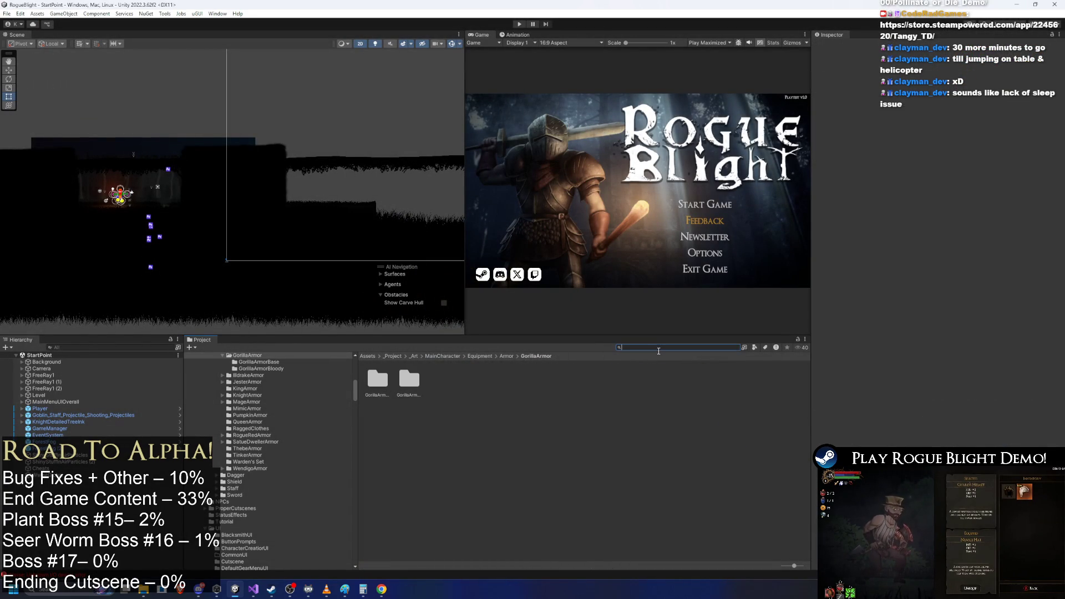
type("gorilla")
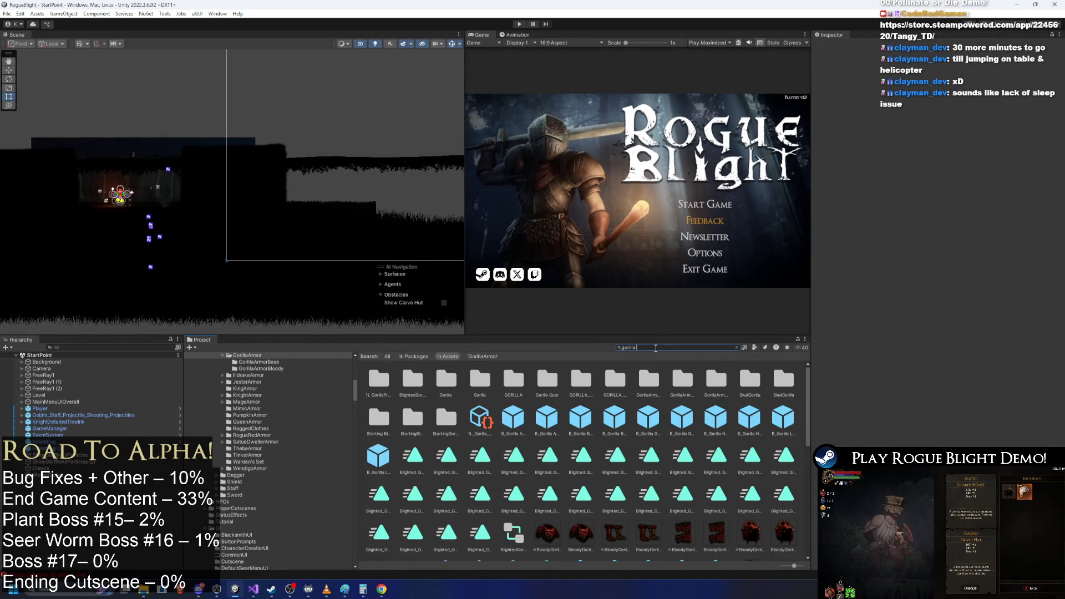
type(" starting")
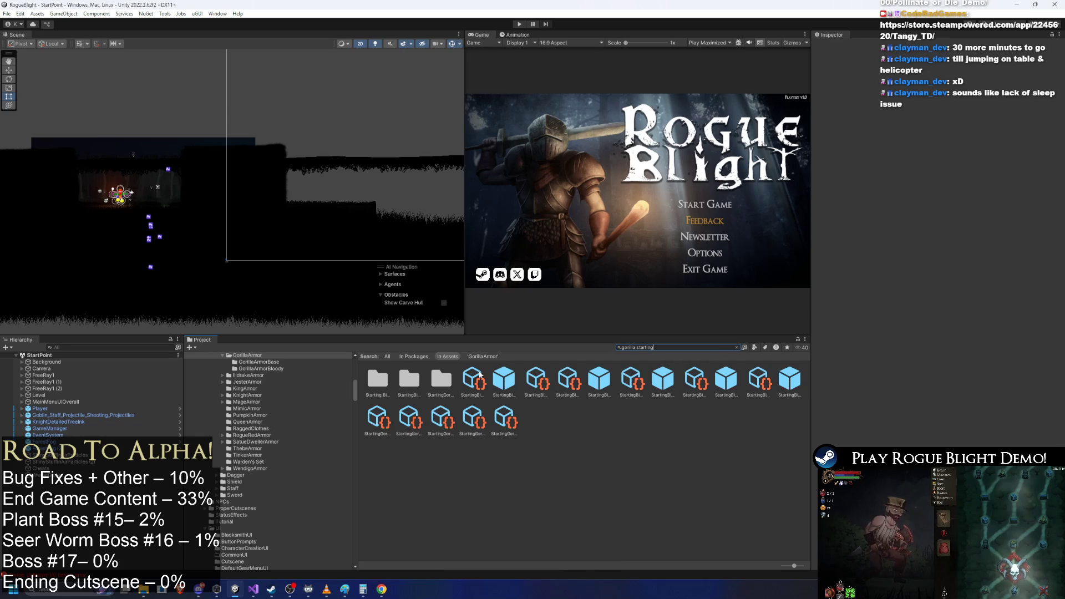
left_click(473, 379)
left_click(673, 348)
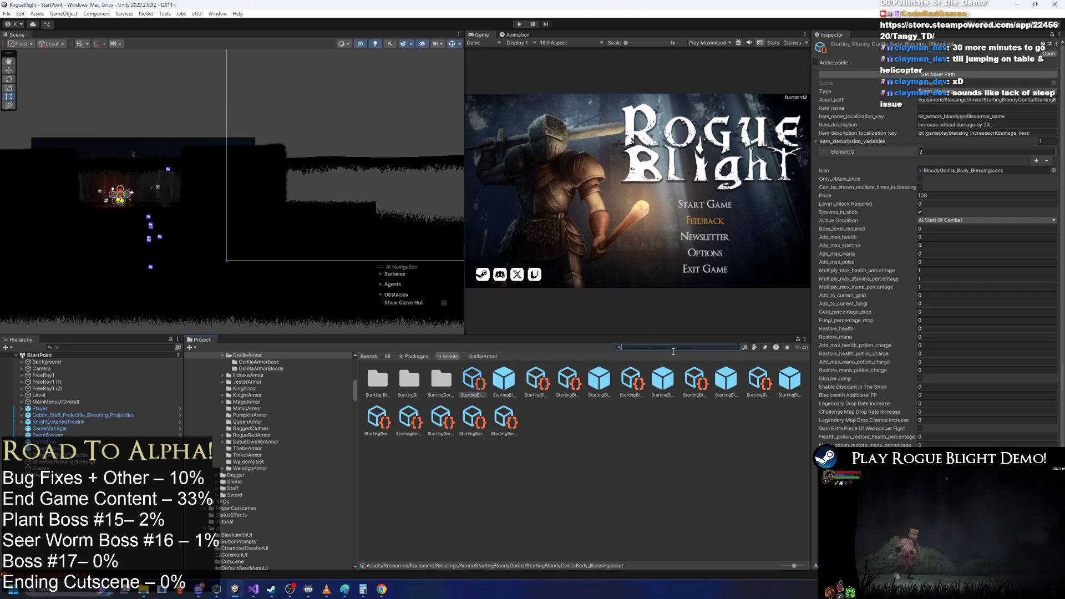
- Open the StartingGorilla blessings folder and step from the Body blessing to Head and back
left_click(481, 357)
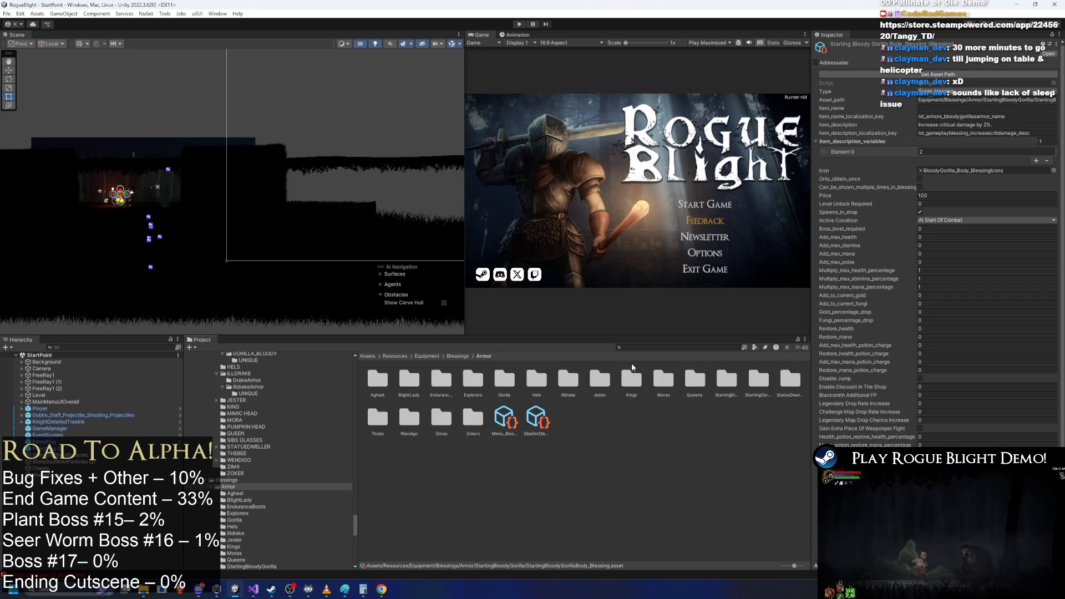
left_click(765, 390)
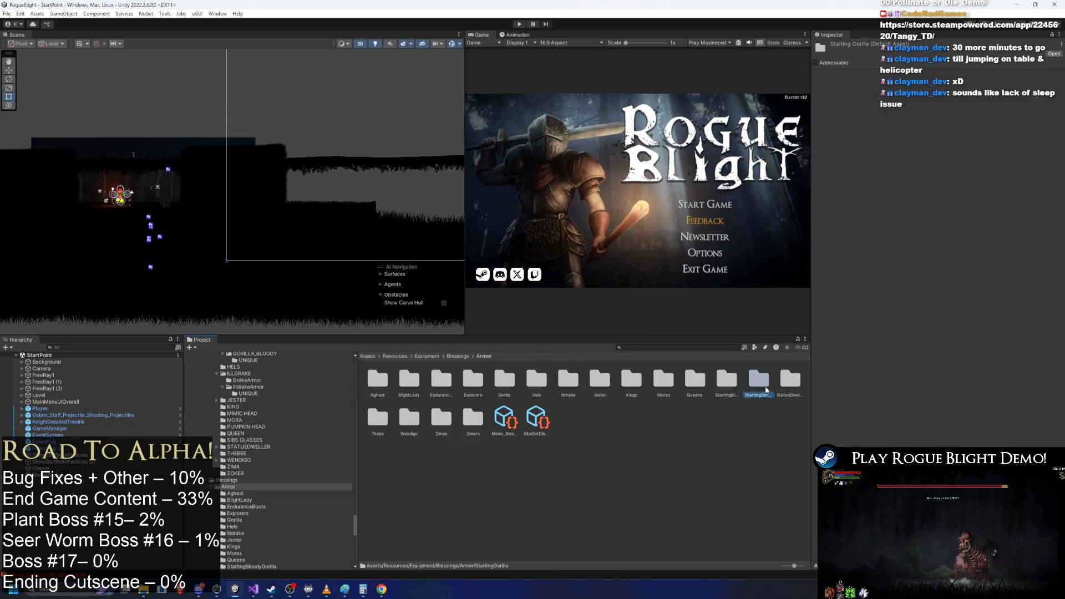
double_click(759, 379)
left_click(377, 380)
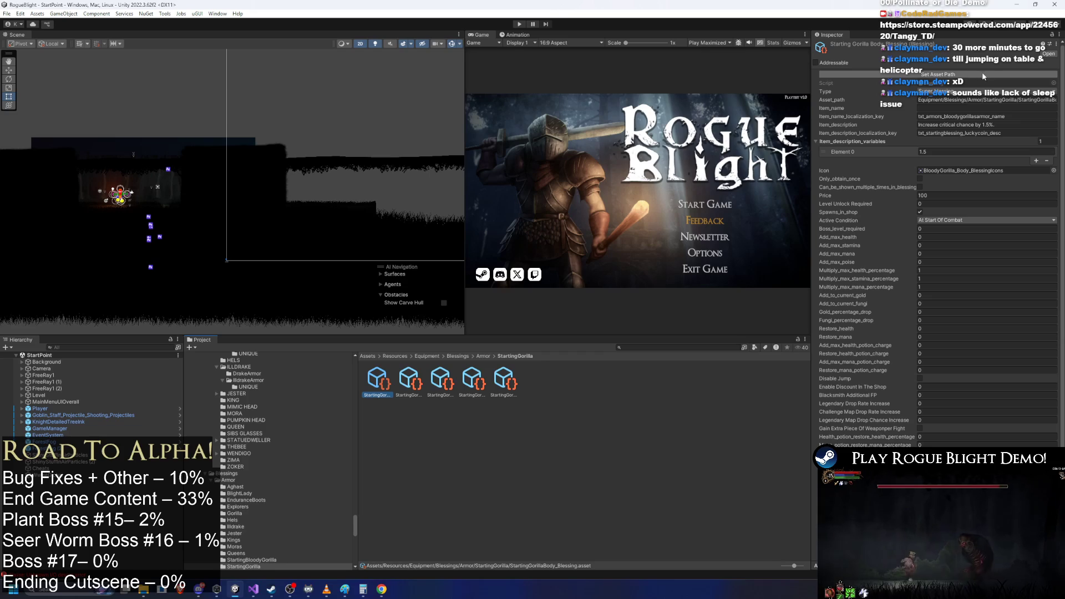
key("Right")
key("Right")
key("Right")
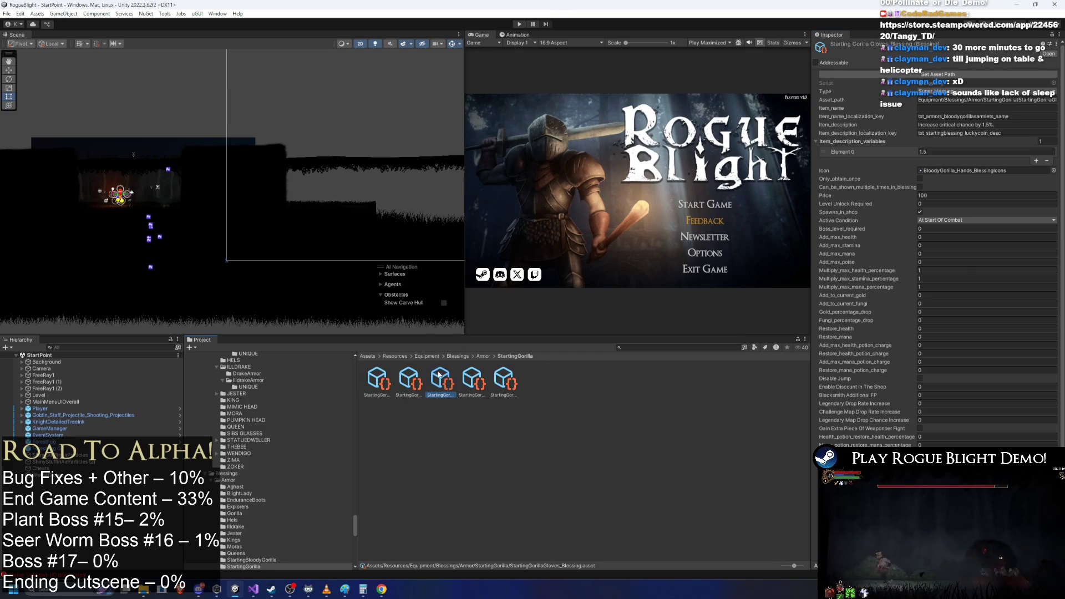
key("Left")
key("Left")
key("Left")
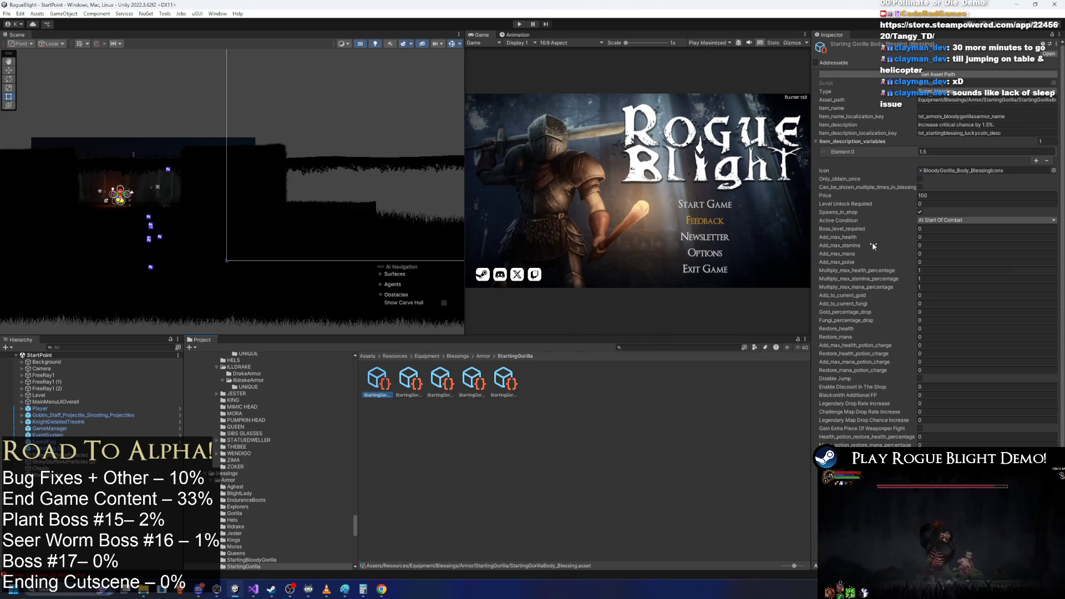
- Set the Body blessing's icon to the Gorilla_Body_BlessingIcons sprite
left_click(1053, 171)
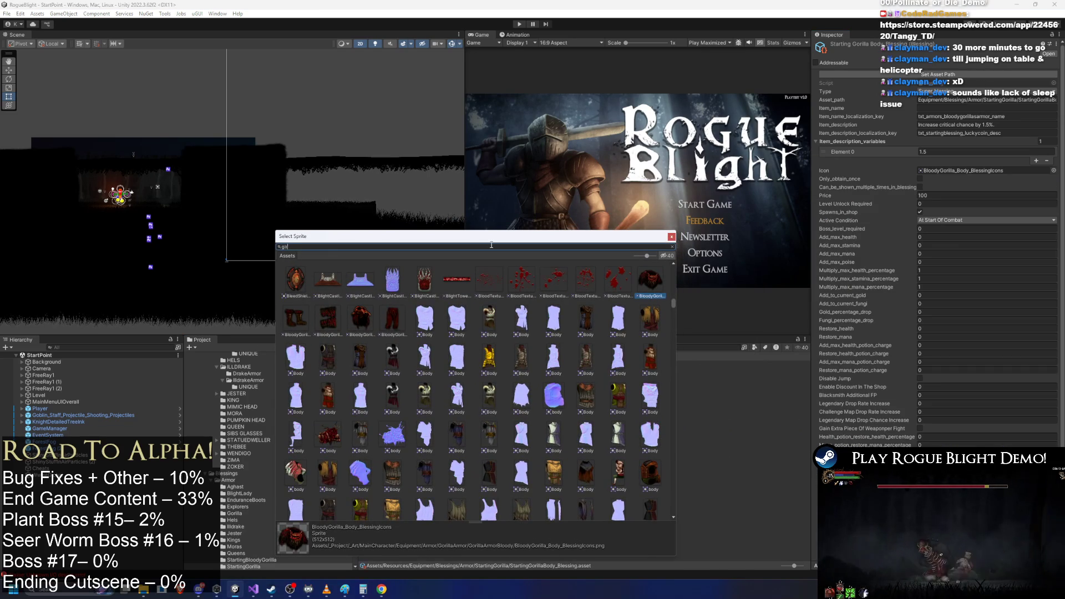
key("BackSpace")
key("BackSpace")
key("BackSpace")
type("rilla body bless")
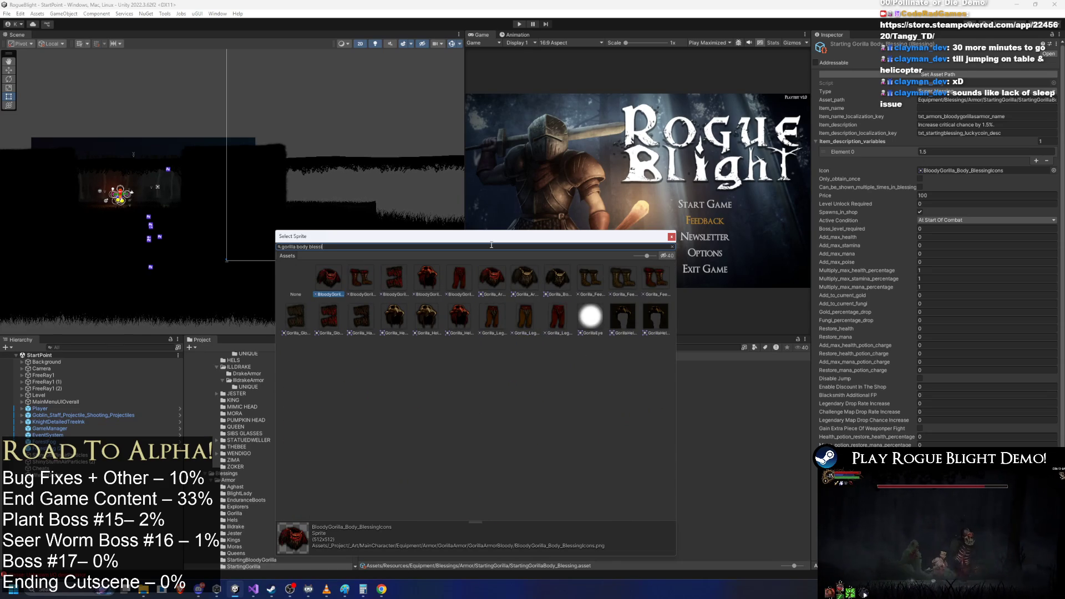
type("ng")
double_click(327, 281)
- Set the Feet blessing's icon to the Gorilla_Feet_BlessingIcons sprite
left_click(409, 381)
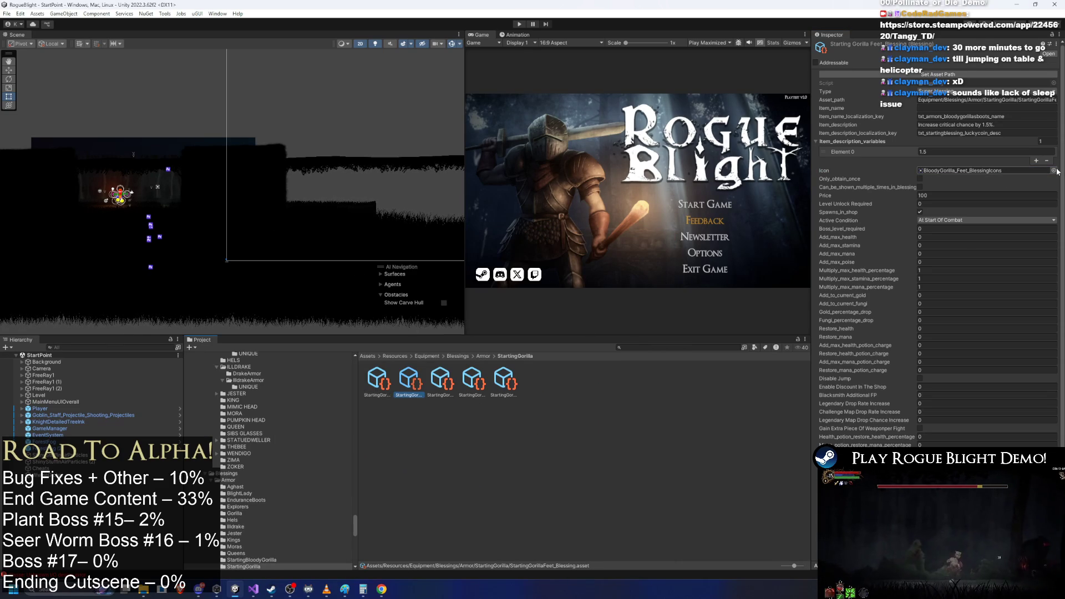
left_click(1053, 170)
type("gorilla blessing")
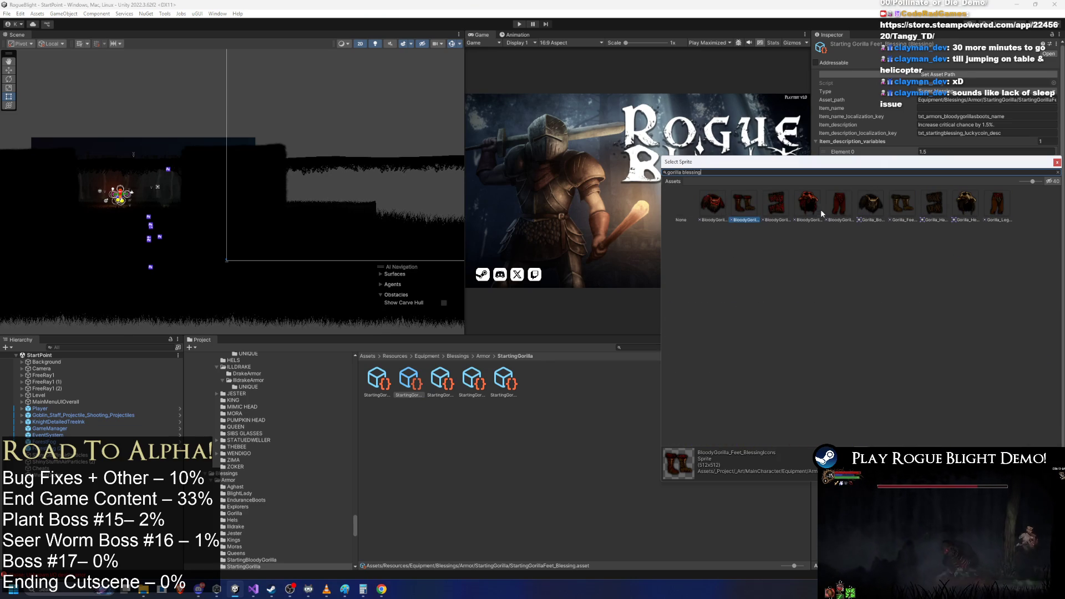
key("ctrl+a")
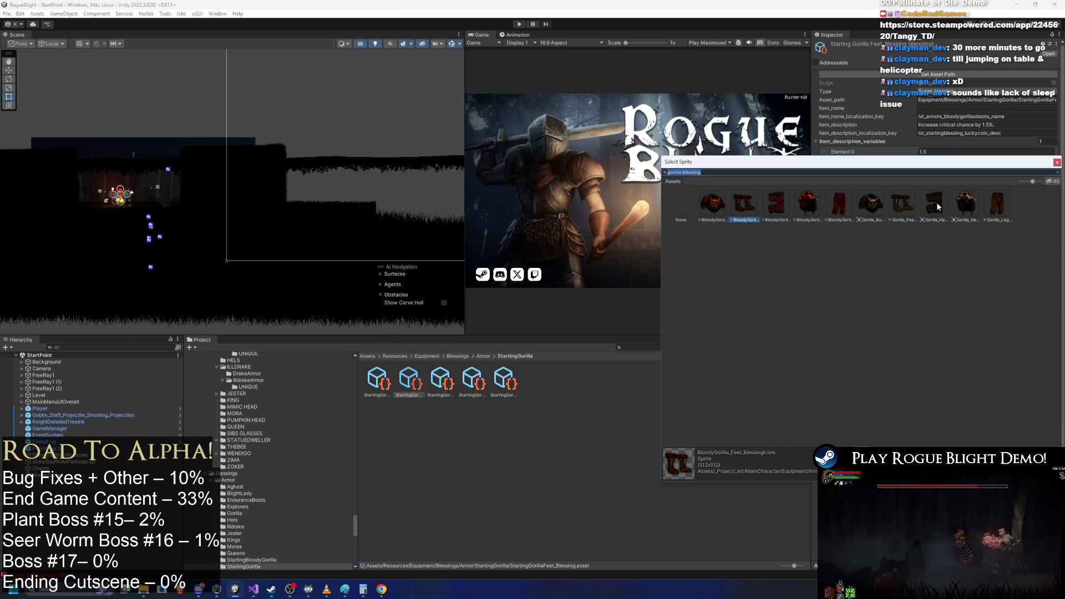
left_click(901, 208)
key("Return")
- Give the Gloves and Head blessings the Gorilla hands and head icon sprites
key("Right")
left_click(1054, 171)
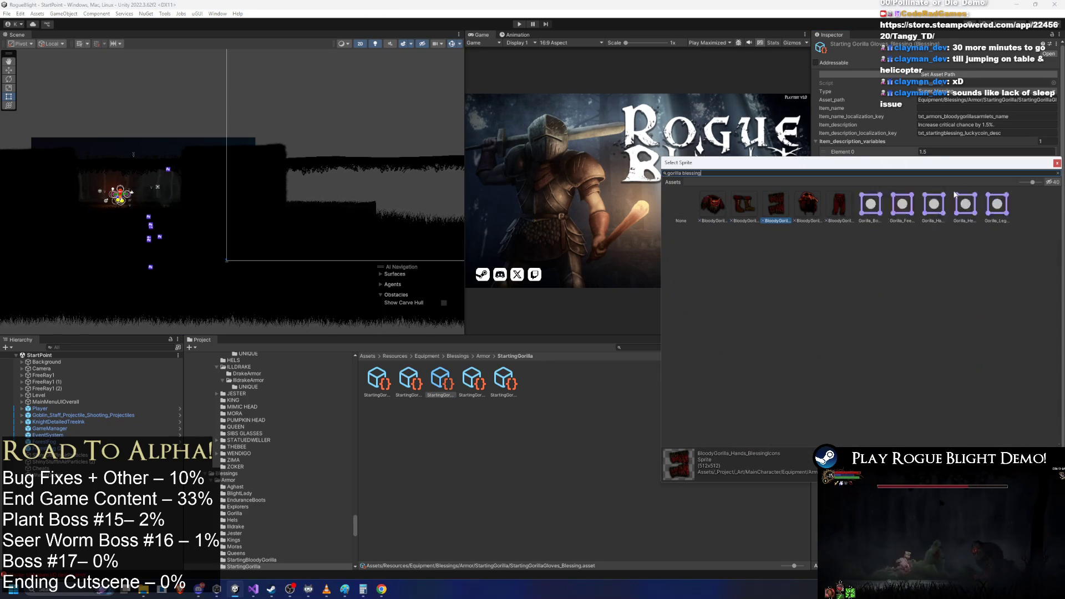
double_click(932, 204)
key("Right")
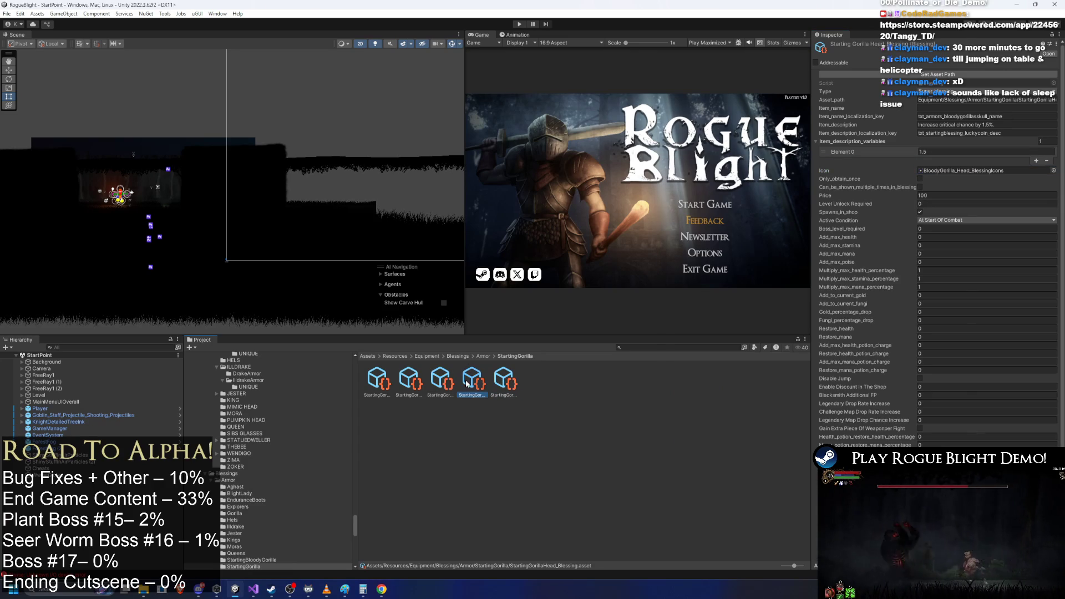
left_click(1054, 170)
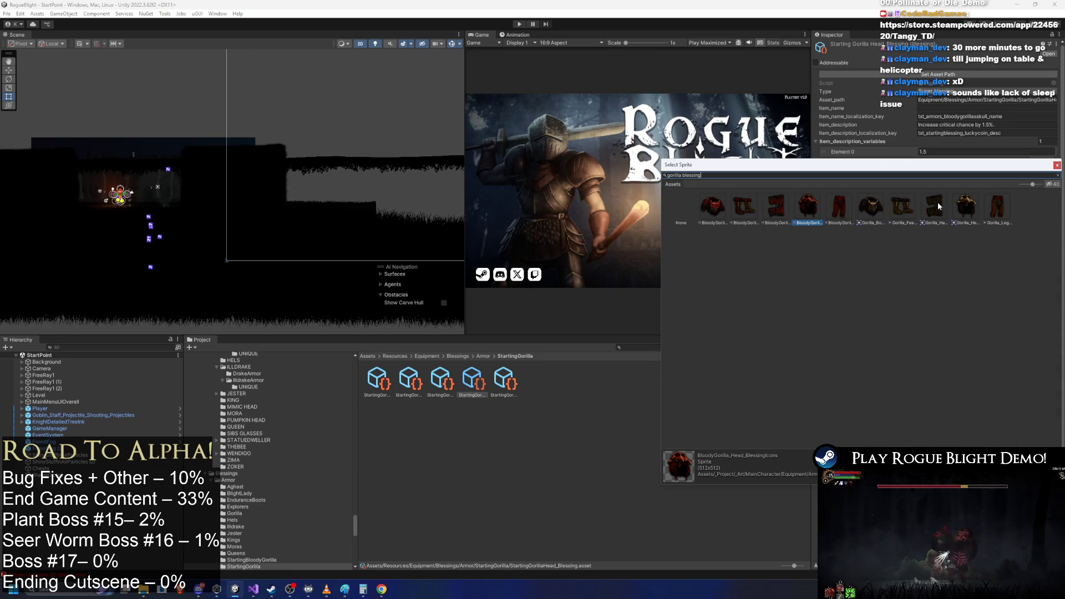
double_click(912, 206)
- Set the Legs blessing's icon to Gorilla_Legs_BlessingIcons and recheck the Body blessing
key("Right")
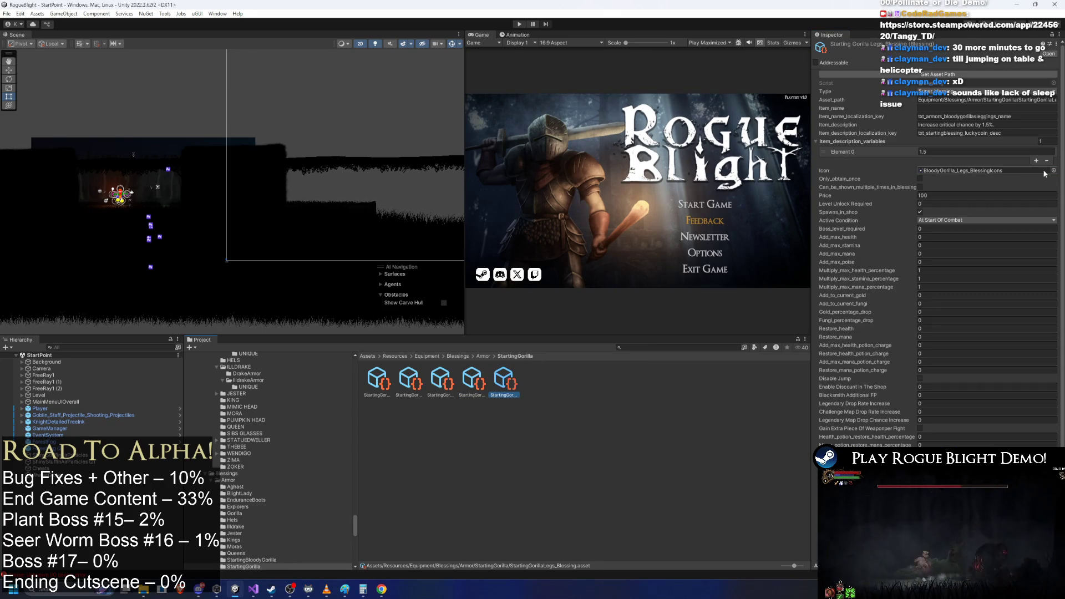
left_click(1054, 171)
double_click(952, 207)
key("Left")
key("Left")
key("Left")
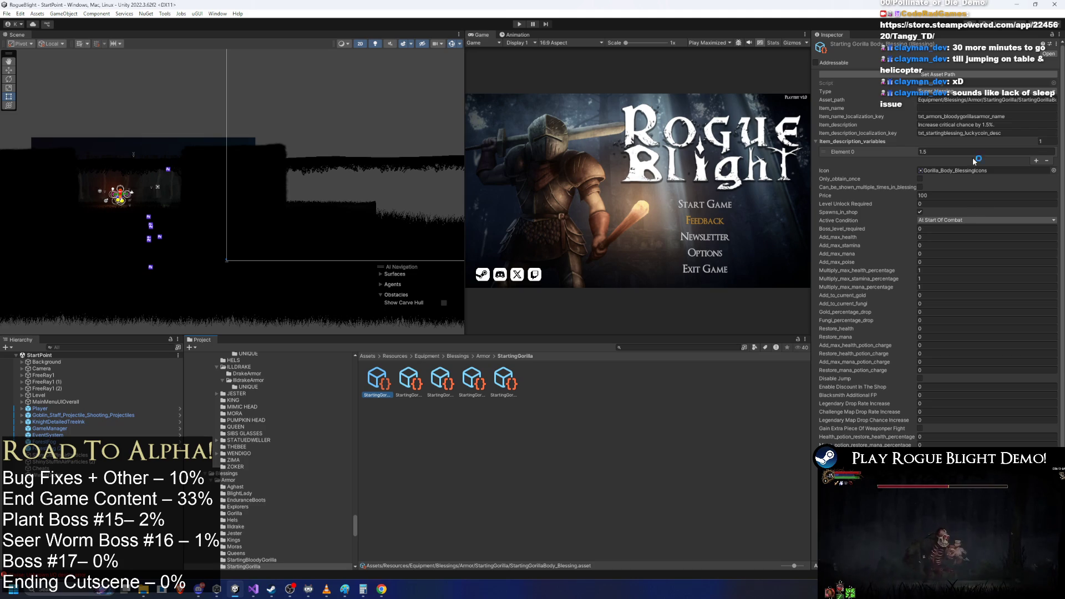
scroll(1015, 128, "down", 1)
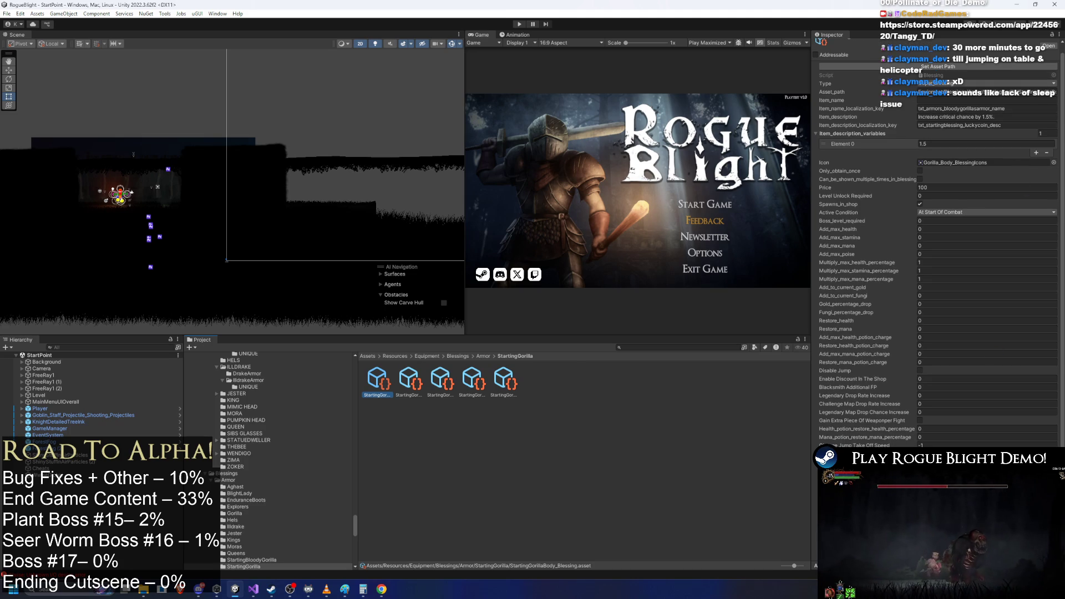
- Rename the Starting Bloody Gorilla Gear 1 folder in BlessingParticles to Starting Gorilla Gear
left_click(491, 357)
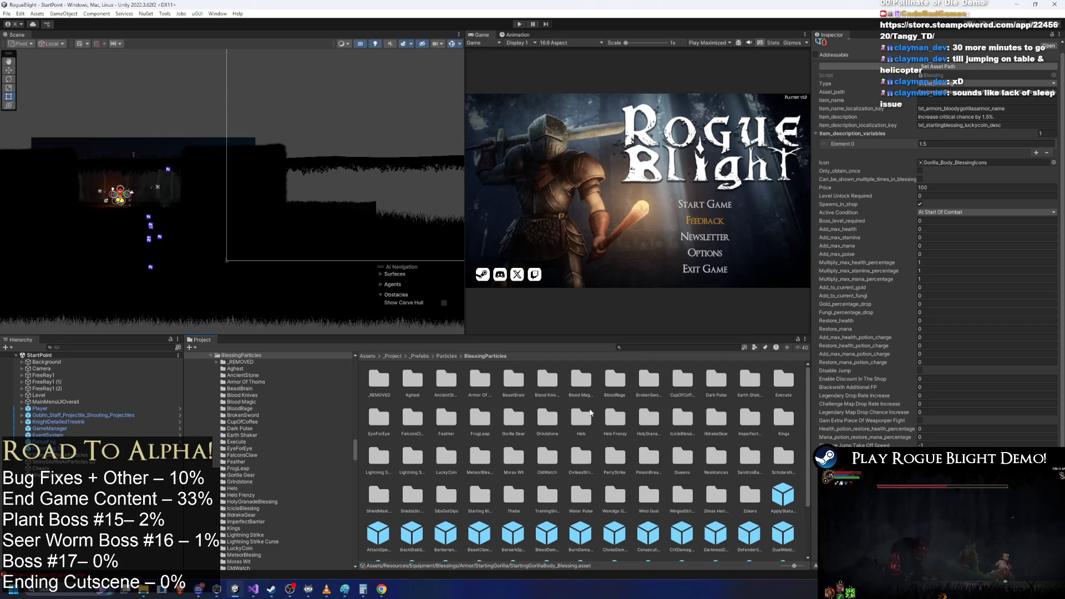
left_click(643, 348)
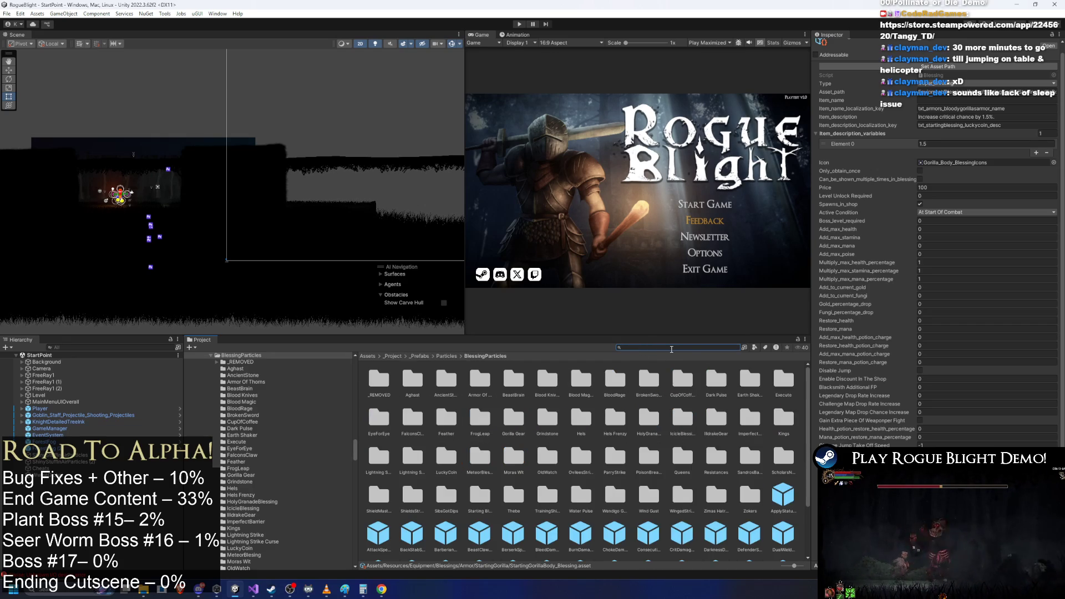
left_click(521, 425)
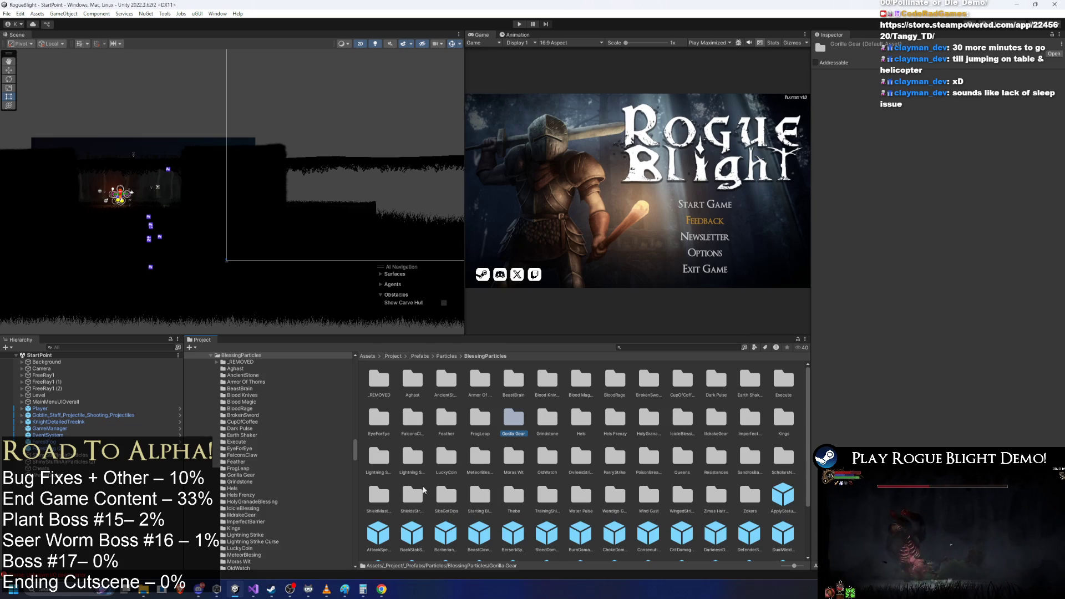
left_click(484, 497)
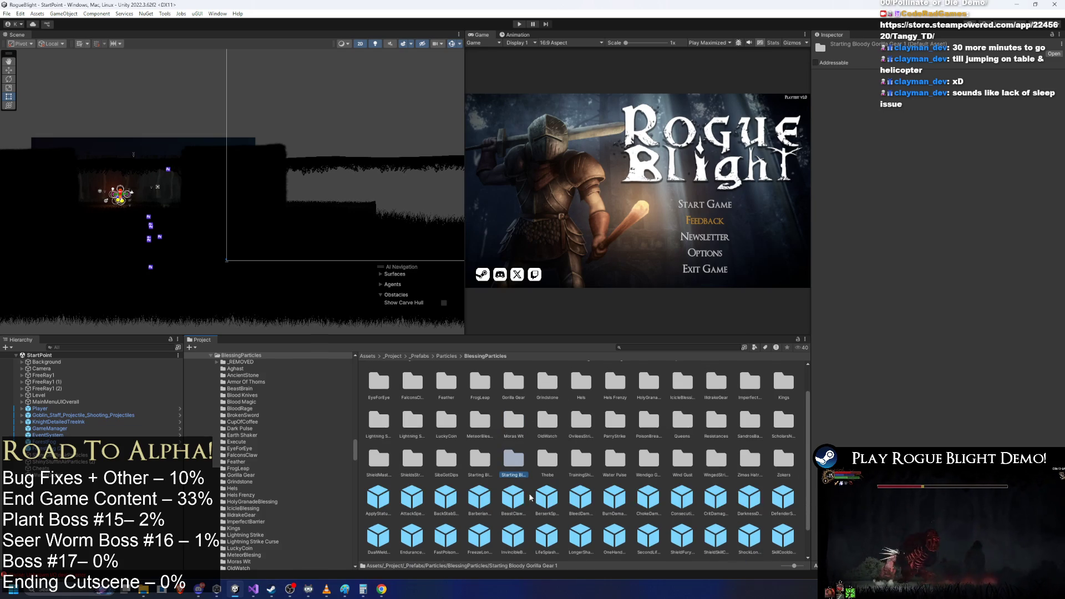
right_click(523, 458)
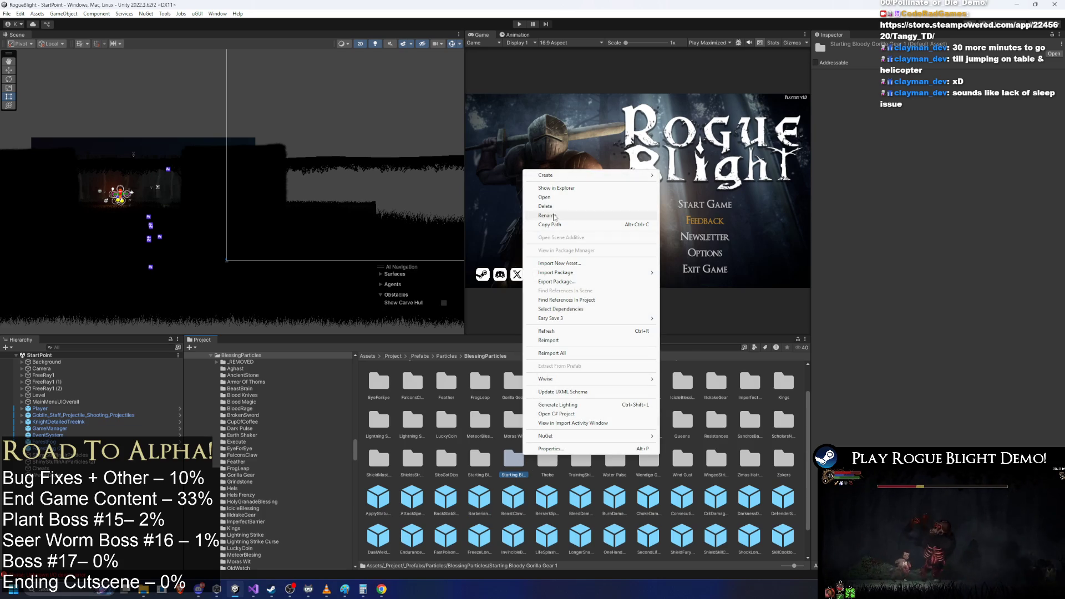
left_click(562, 218)
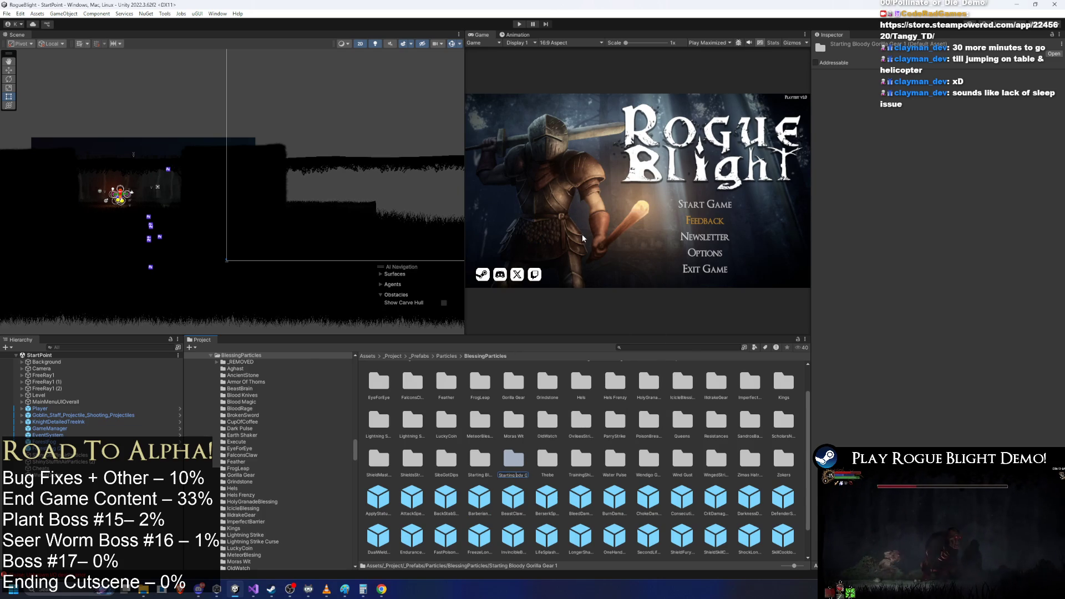
key("BackSpace")
key("BackSpace")
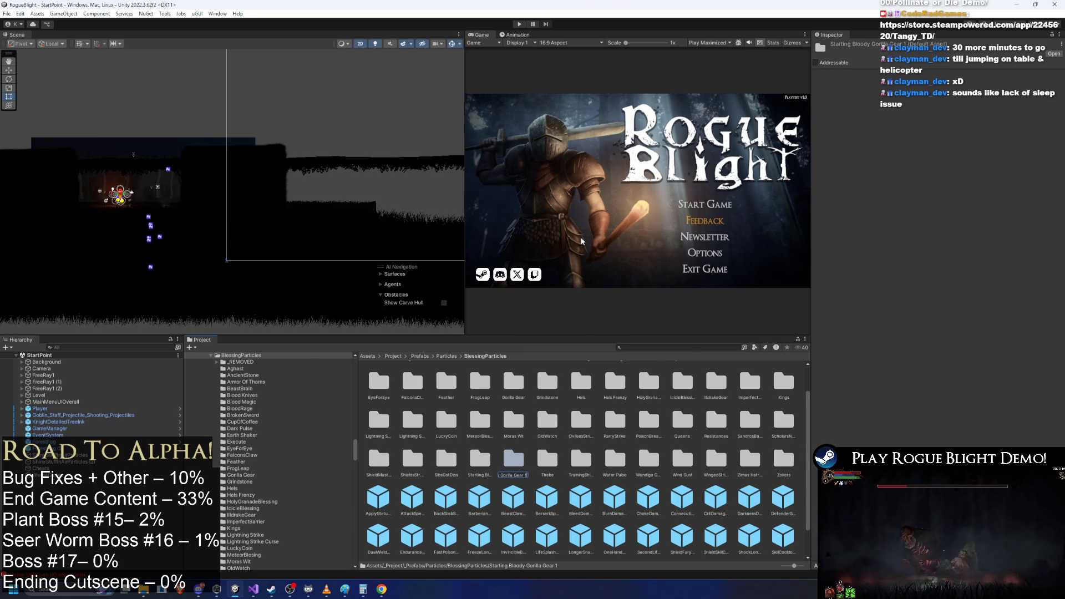
- Open Starting Gorilla Gear and begin renaming the body spawner prefab, widening the Inspector
left_click(525, 460)
double_click(521, 460)
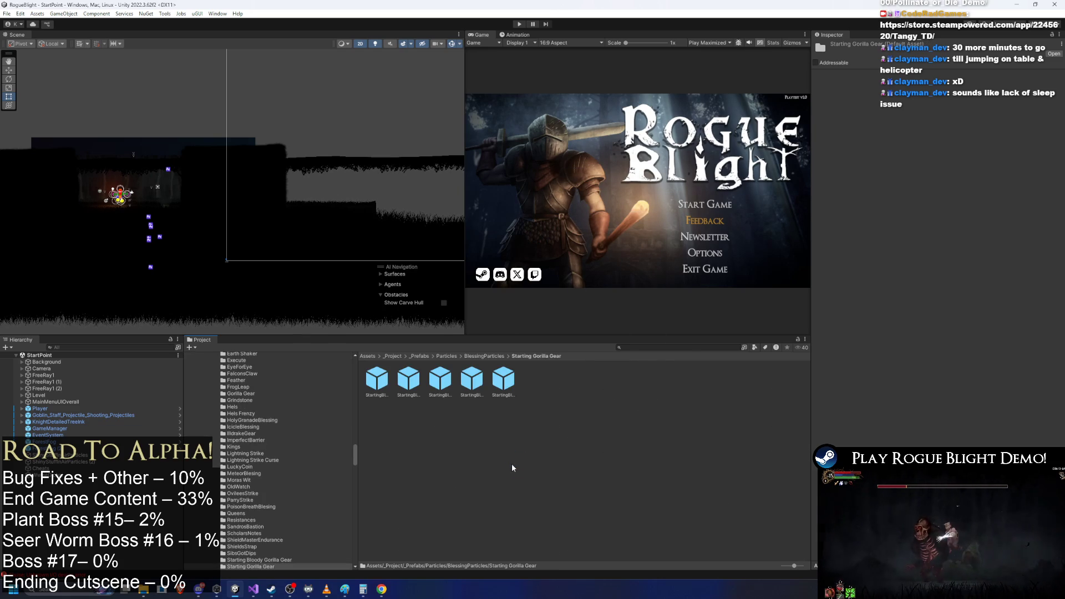
left_click(376, 377)
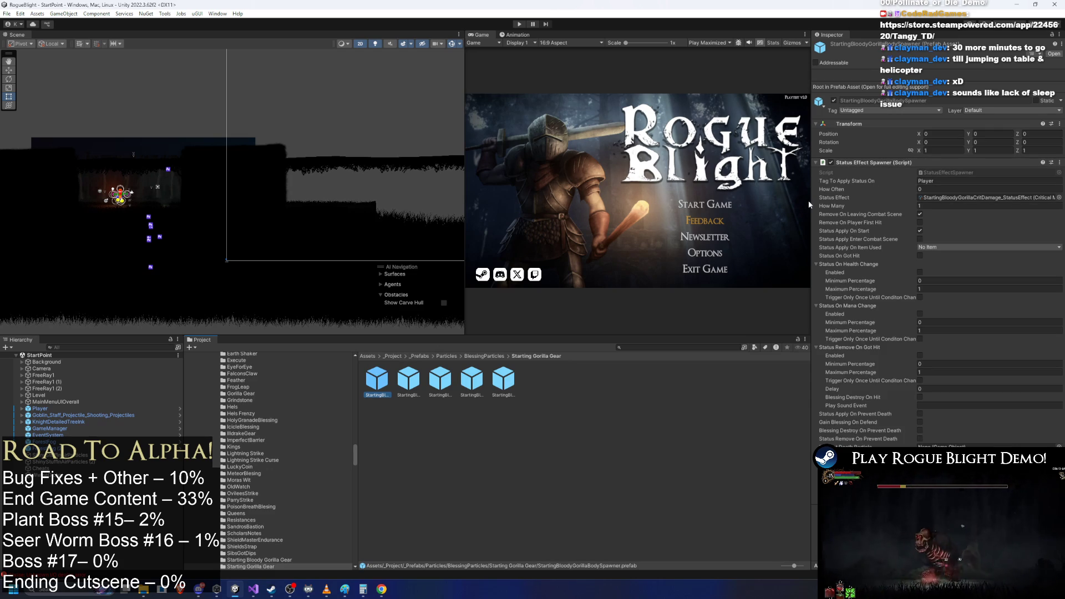
left_click_drag(810, 203, 757, 200)
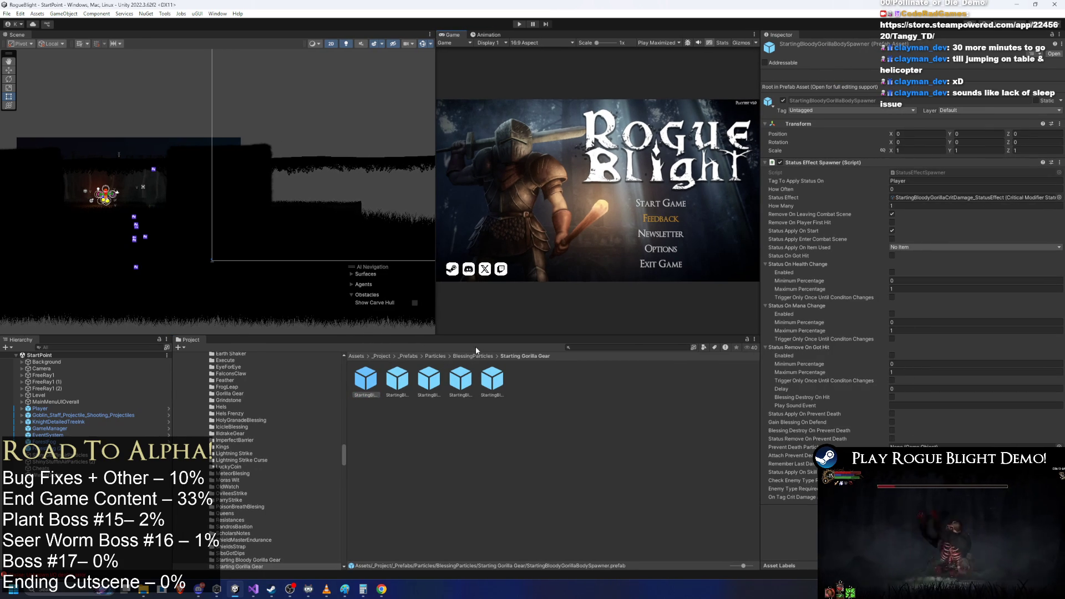
right_click(366, 382)
left_click(405, 152)
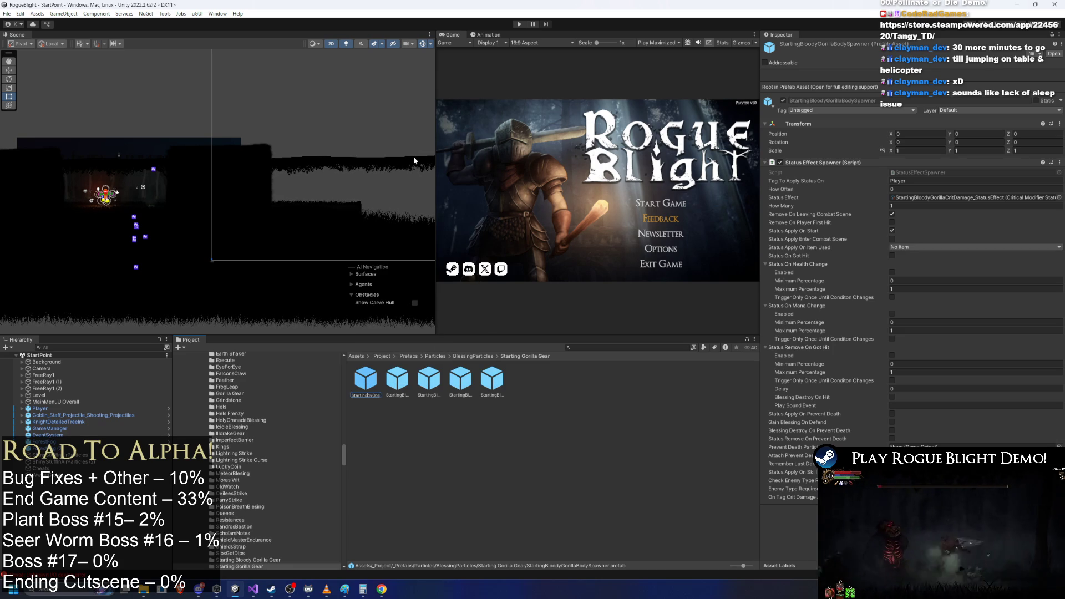
- Rename the feet spawner prefab to StartingGorillaFeetSpawner
left_click(397, 381)
right_click(397, 382)
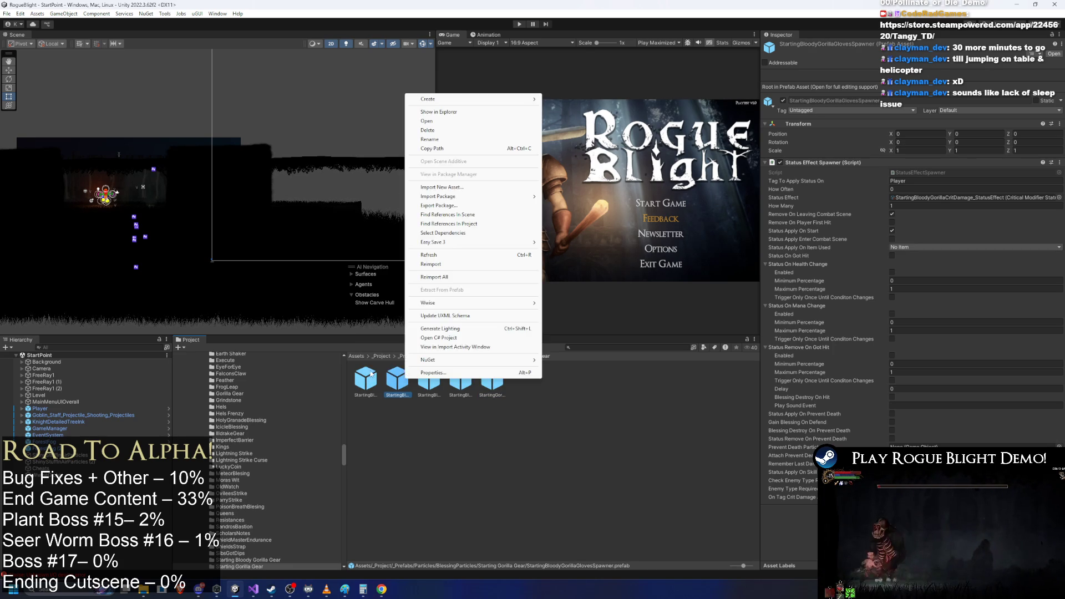
right_click(371, 369)
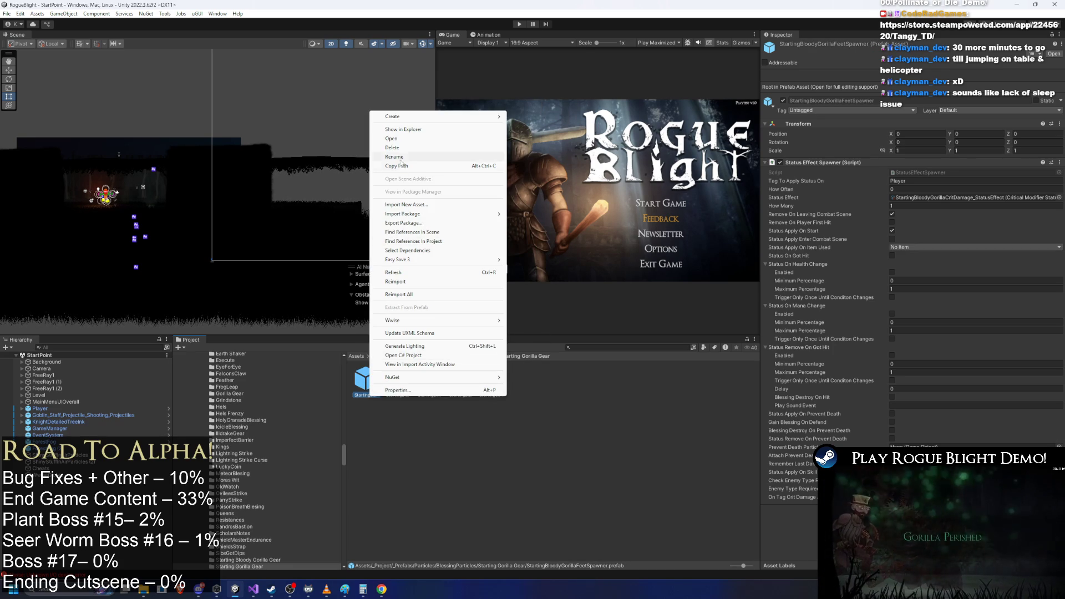
key("Escape")
key("Left")
key("F2")
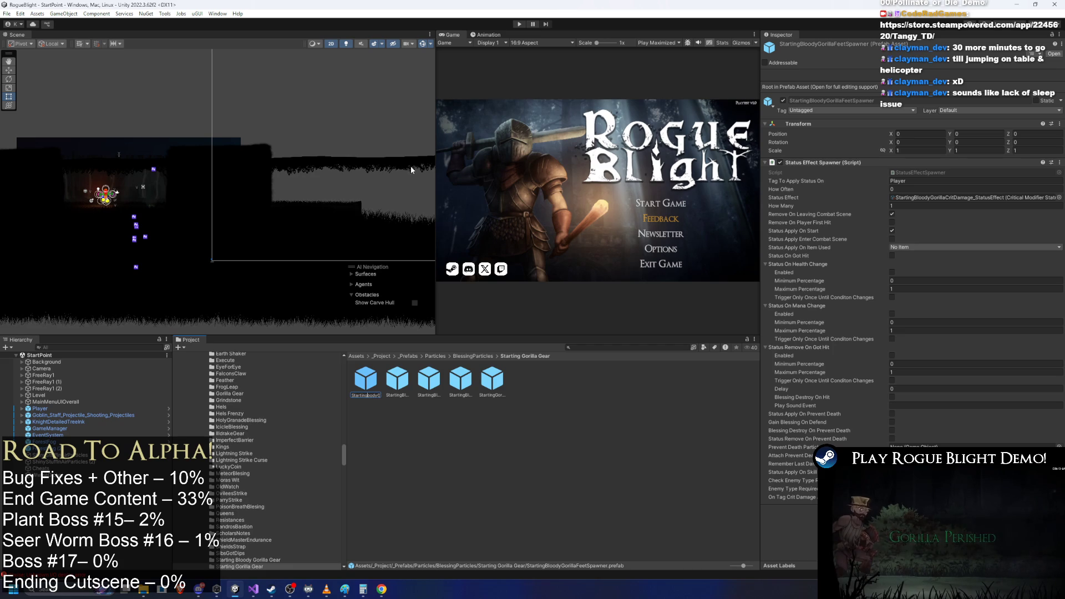
key("Delete")
key("Delete")
key("Delete")
- Rename the gloves spawner prefab to StartingGorillaGlovesSpawner, then return to _Project
left_click(370, 378)
right_click(369, 377)
left_click(407, 145)
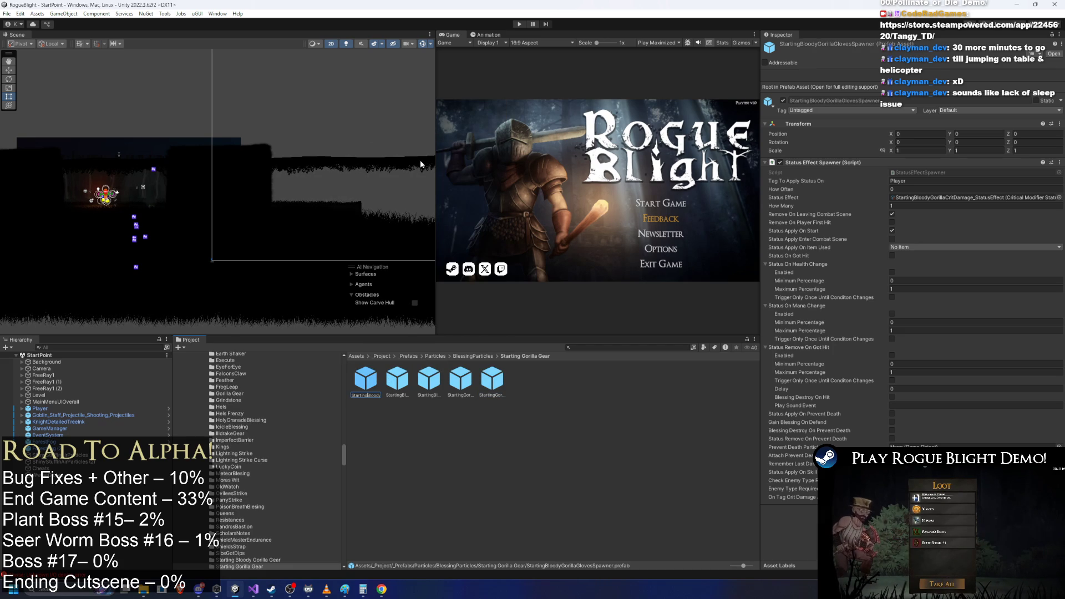
key("Return")
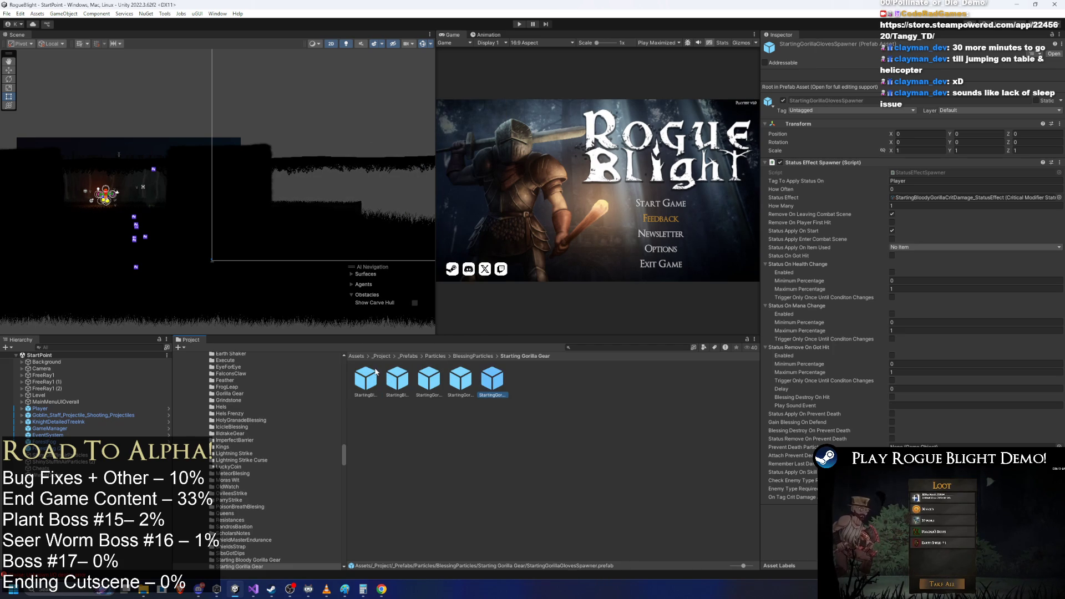
left_click(373, 359)
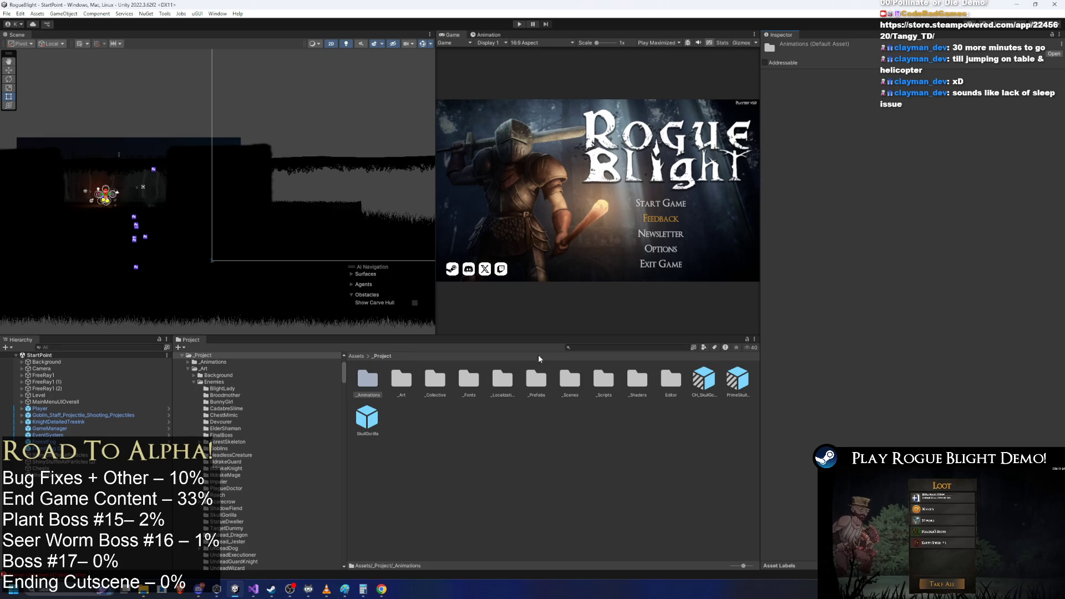
- Search 'STARTING GORIL' to locate and reopen the Starting Gorilla Gear folder
left_click(633, 347)
type("STA")
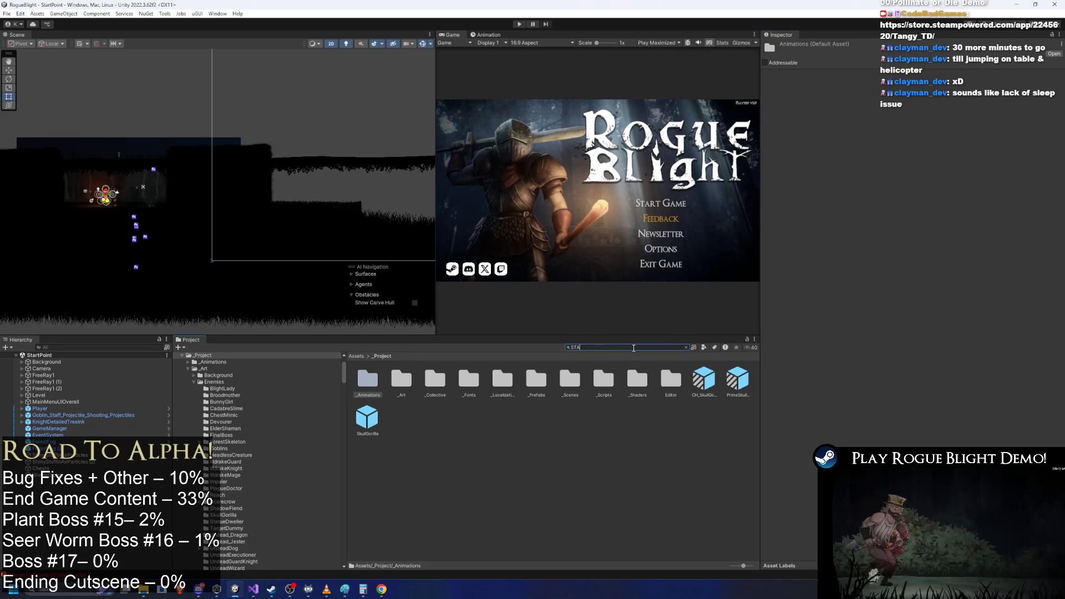
type("RTING GORILL")
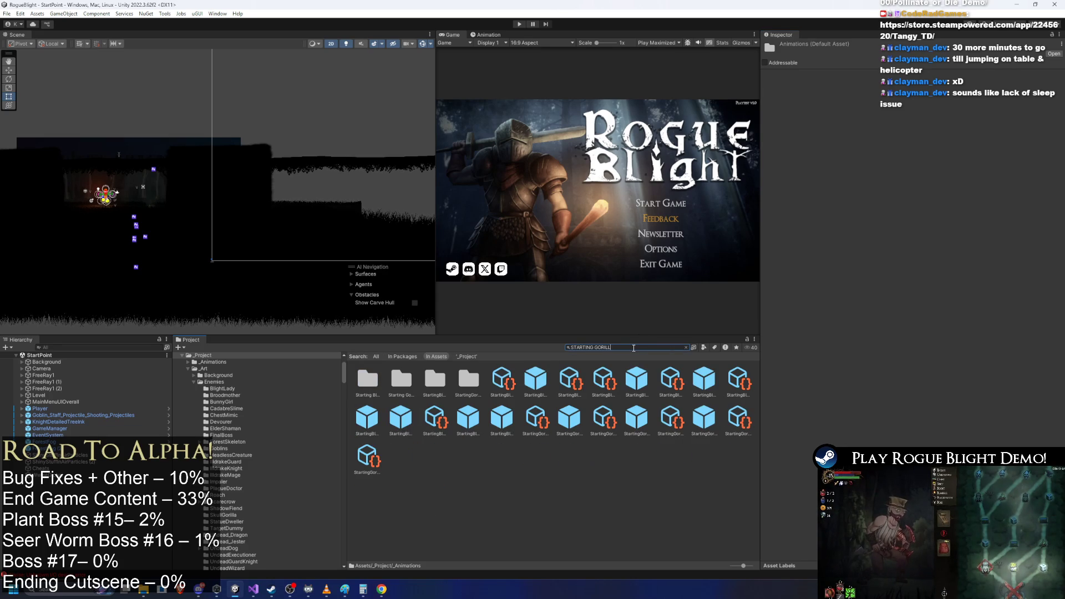
key("Down")
left_click(627, 348)
key("Escape")
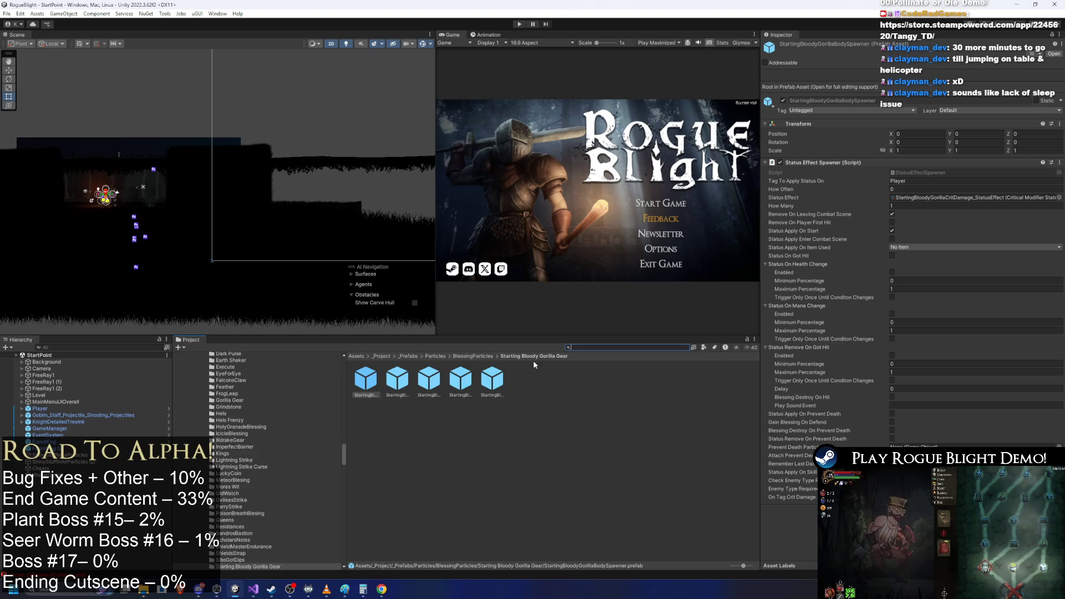
key("BackSpace")
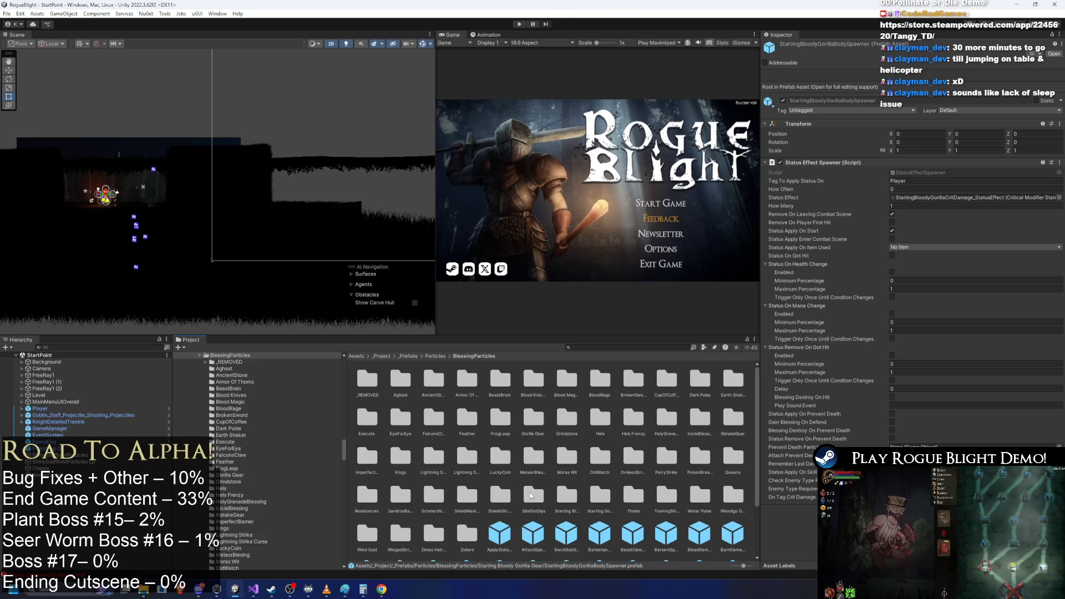
double_click(594, 498)
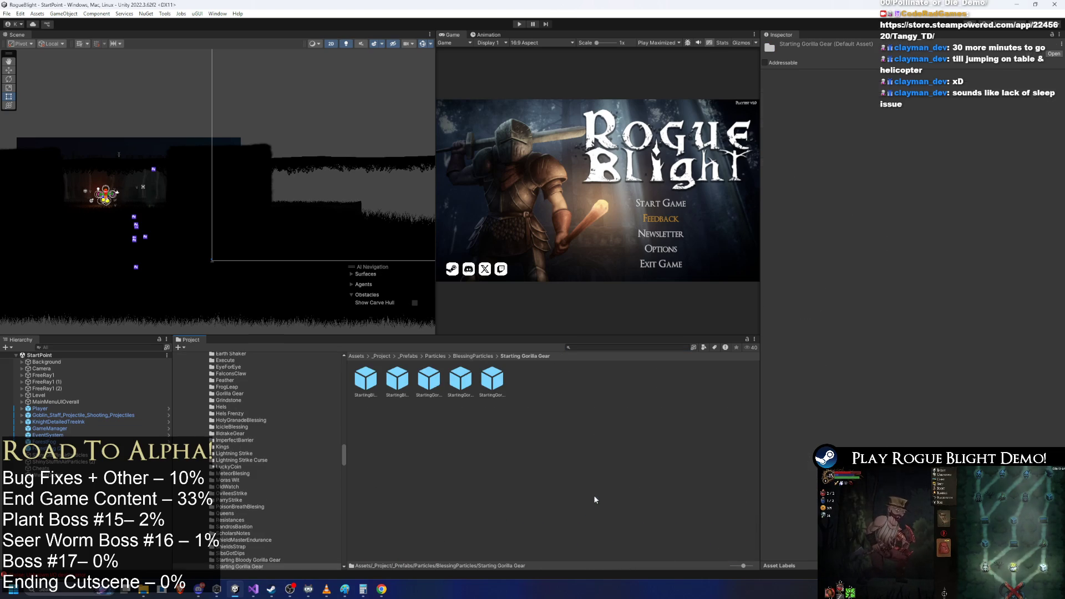
- Rename the head spawner prefab to StartingGorillaHeadSpawner
left_click(406, 387)
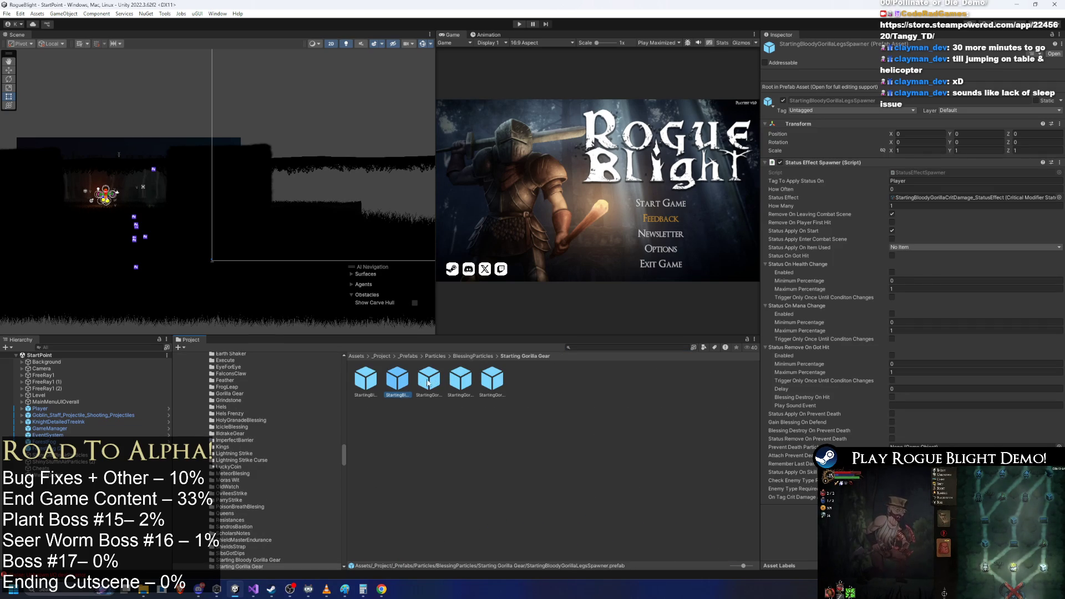
key("Right")
key("Right")
key("Right")
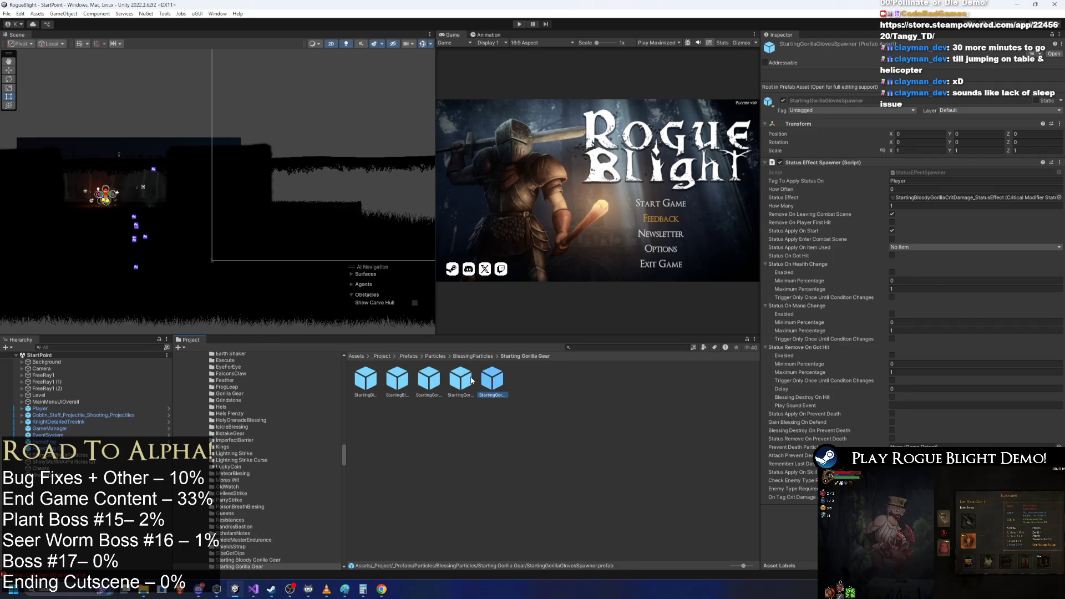
key("Left")
key("Left")
key("Left")
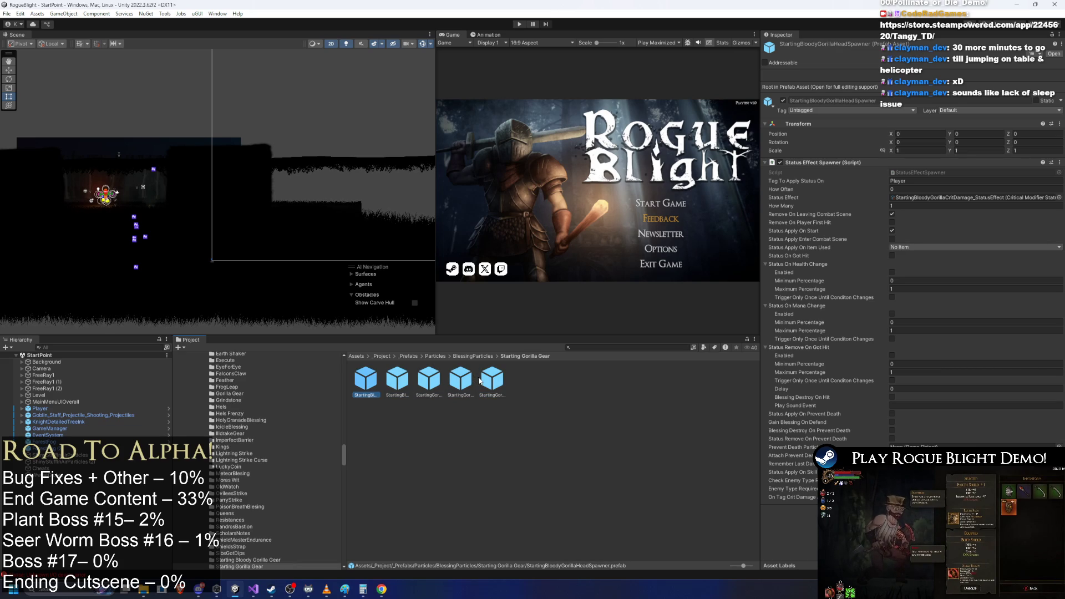
right_click(364, 383)
left_click(405, 142)
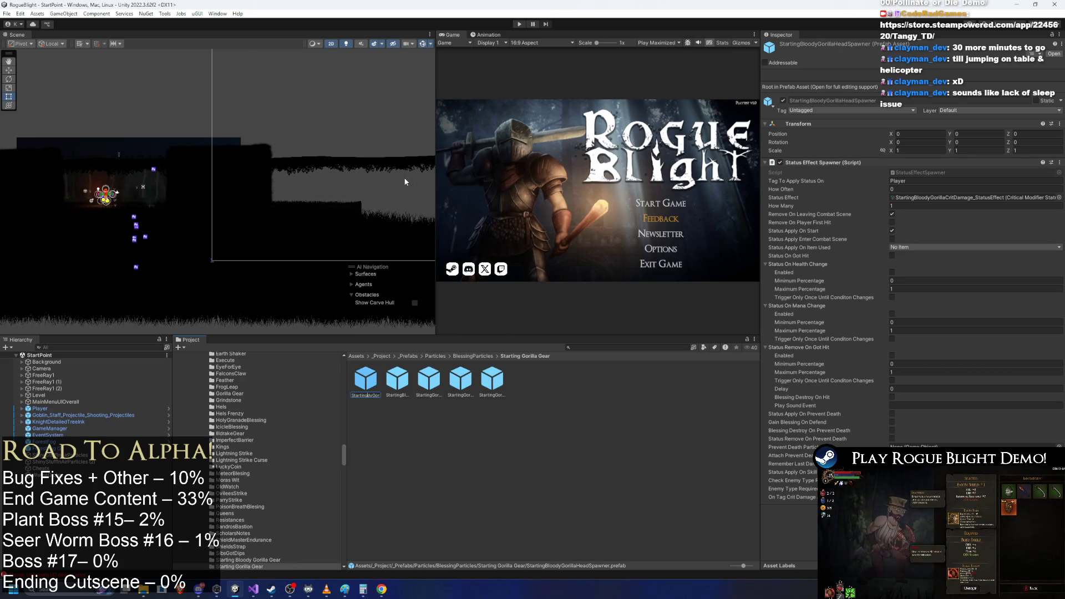
key("Return")
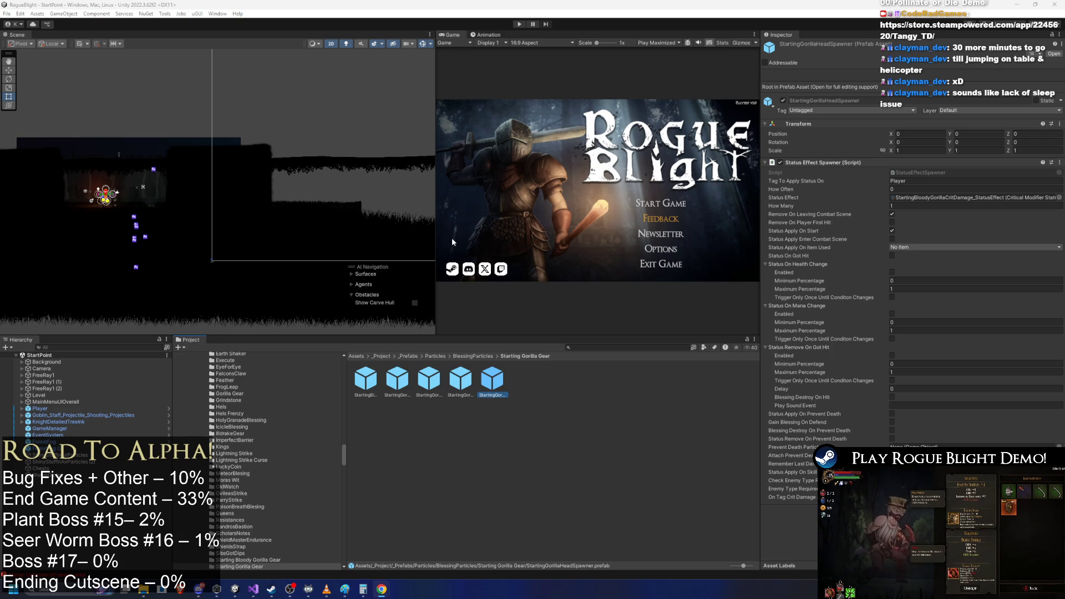
- Rename the legs spawner prefab to StartingGorillaLegsSpawner, dropping 'Bloody'
right_click(377, 384)
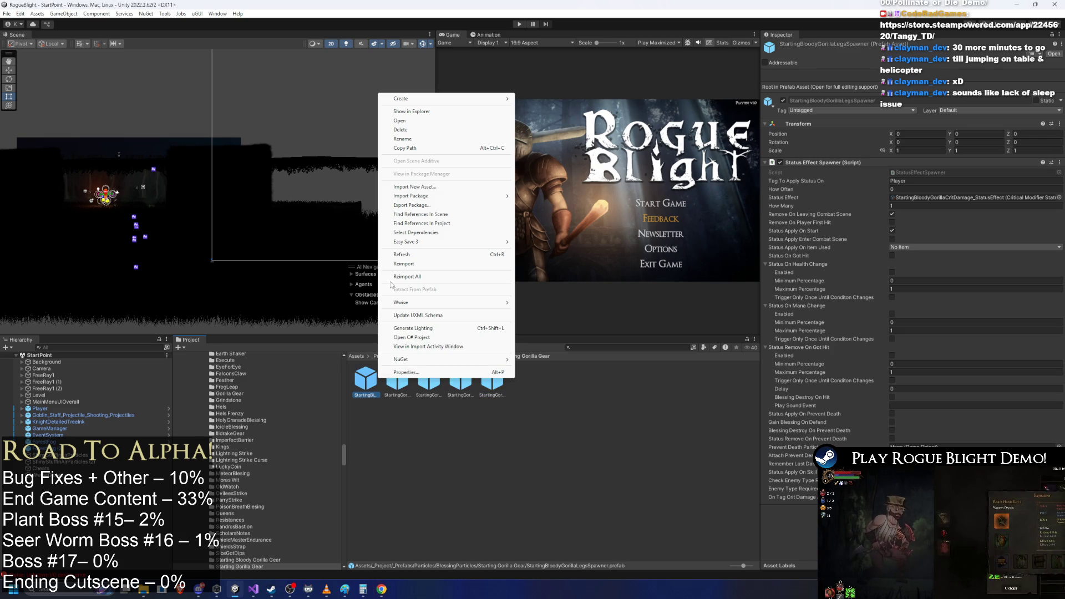
left_click(439, 139)
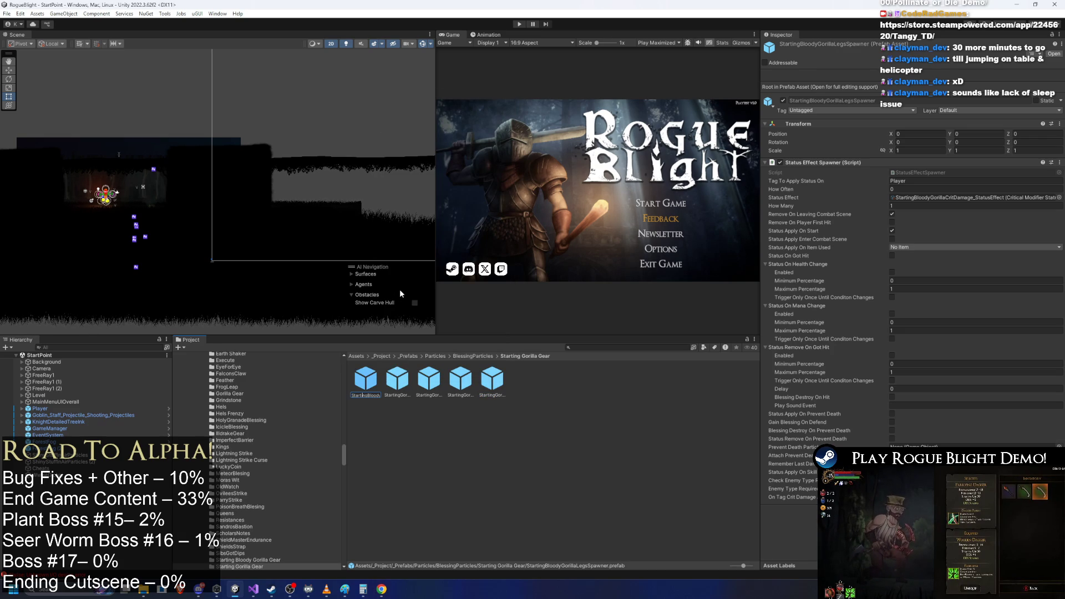
key("Delete")
key("Delete")
left_click(361, 382)
key("Right")
key("Right")
key("Right")
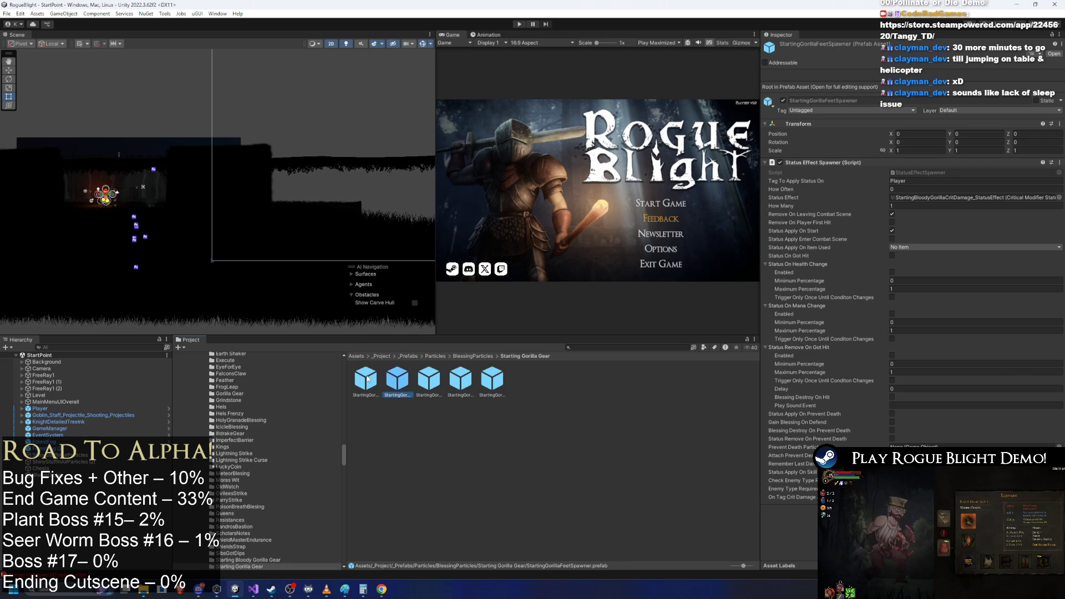
key("Left")
key("Left")
key("Left")
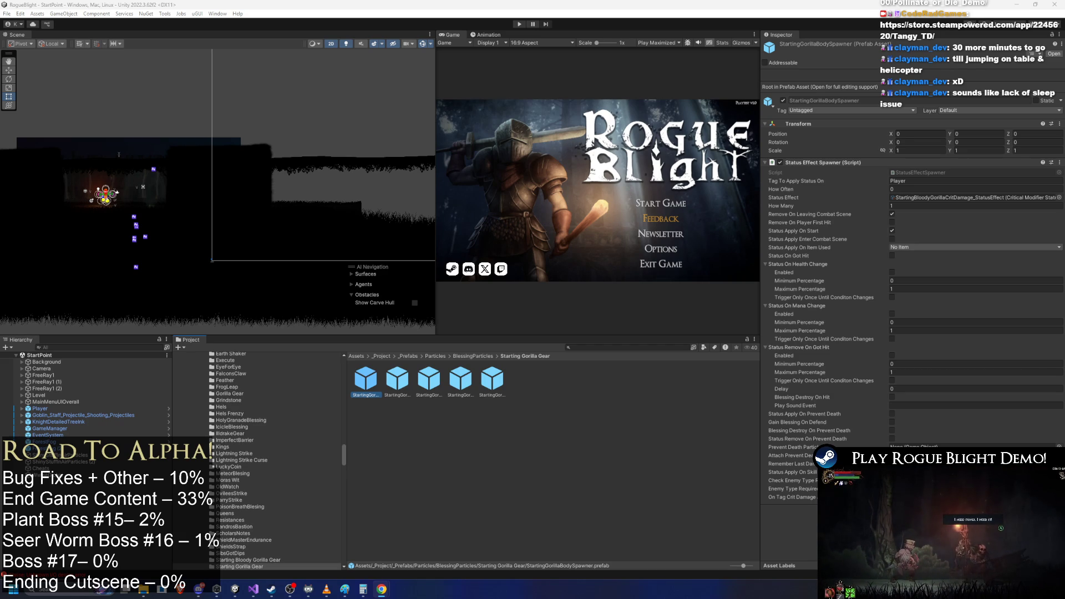
- Compare the spawner prefabs and ping the status effect the legs spawner applies
left_click(485, 388)
key("Left")
key("Left")
key("Left")
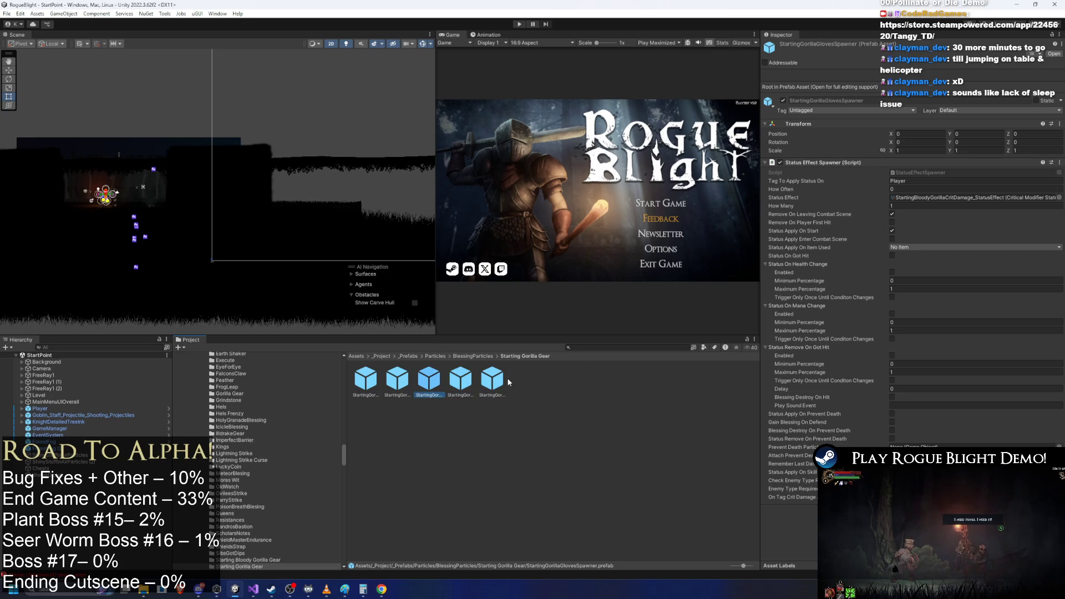
key("Right")
key("Right")
key("Right")
key("Left")
key("Left")
key("Left")
key("Right")
key("Right")
key("Right")
key("Right")
key("Left")
key("Left")
key("Left")
key("Left")
key("Right")
key("Right")
key("Right")
left_click(941, 198)
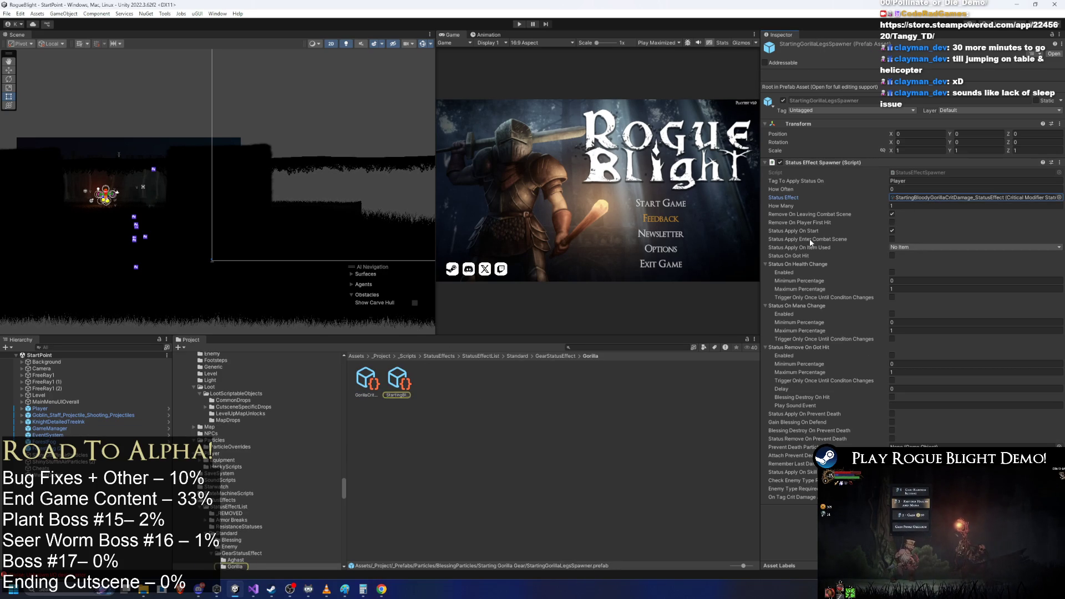
- Duplicate the crit damage status effect and rename the copy Starting Gorilla Crit
left_click(406, 376)
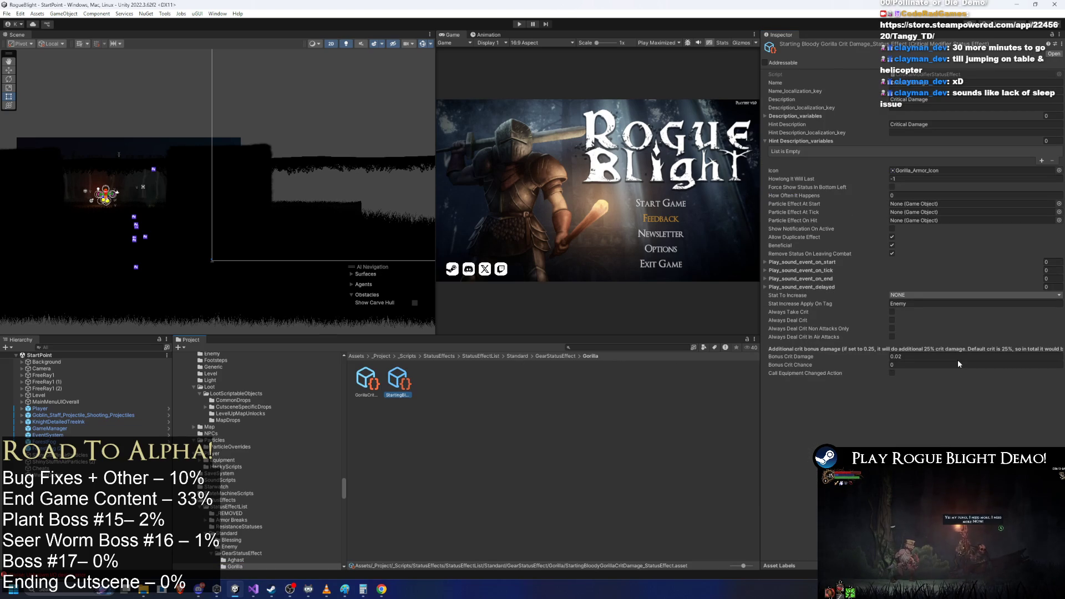
key("ctrl+d")
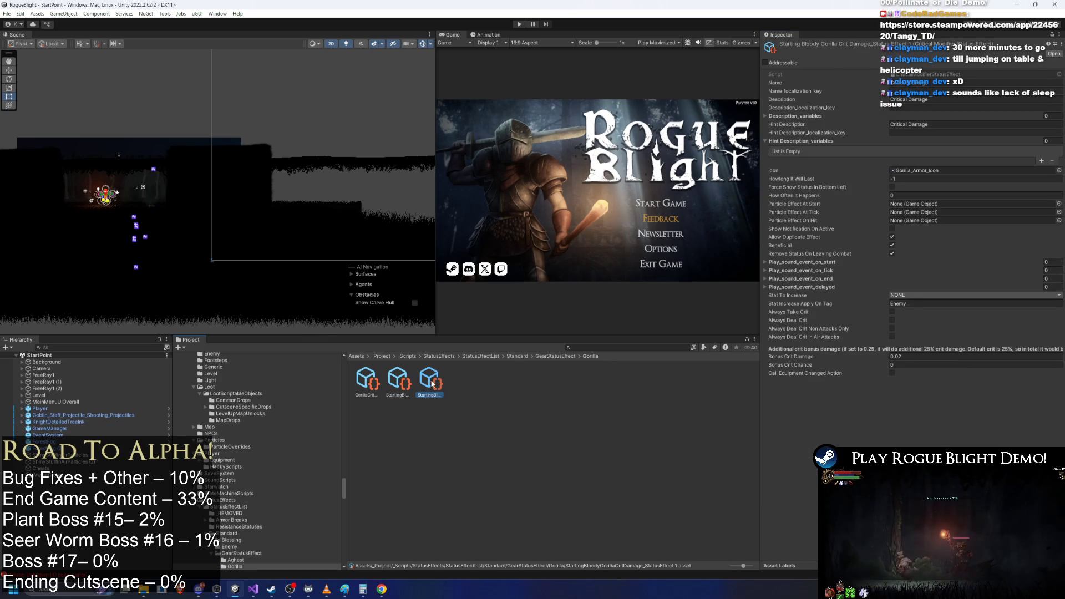
right_click(437, 381)
left_click(477, 150)
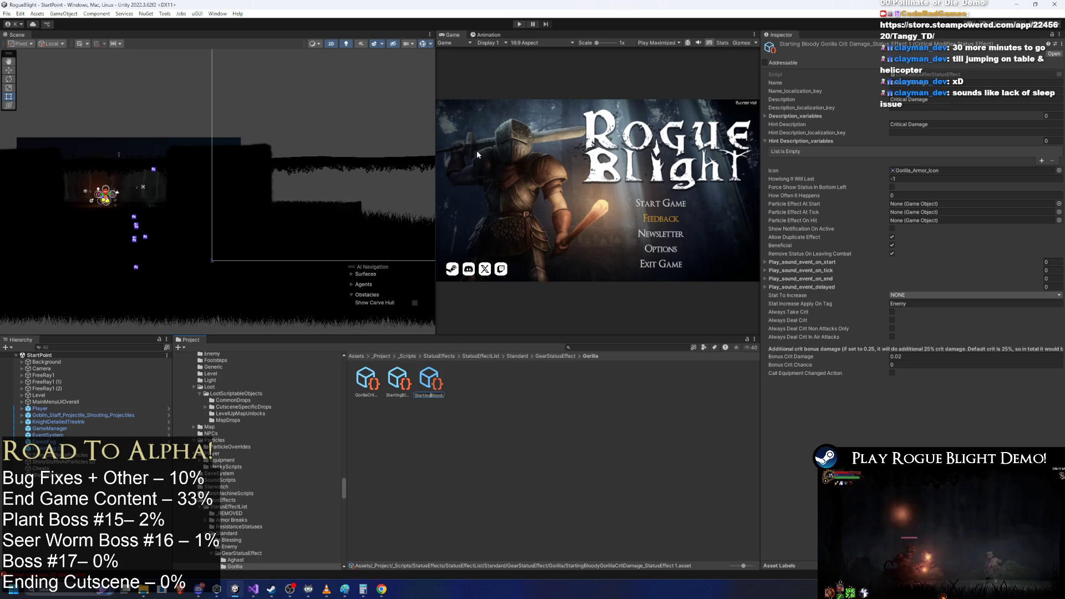
key("Return")
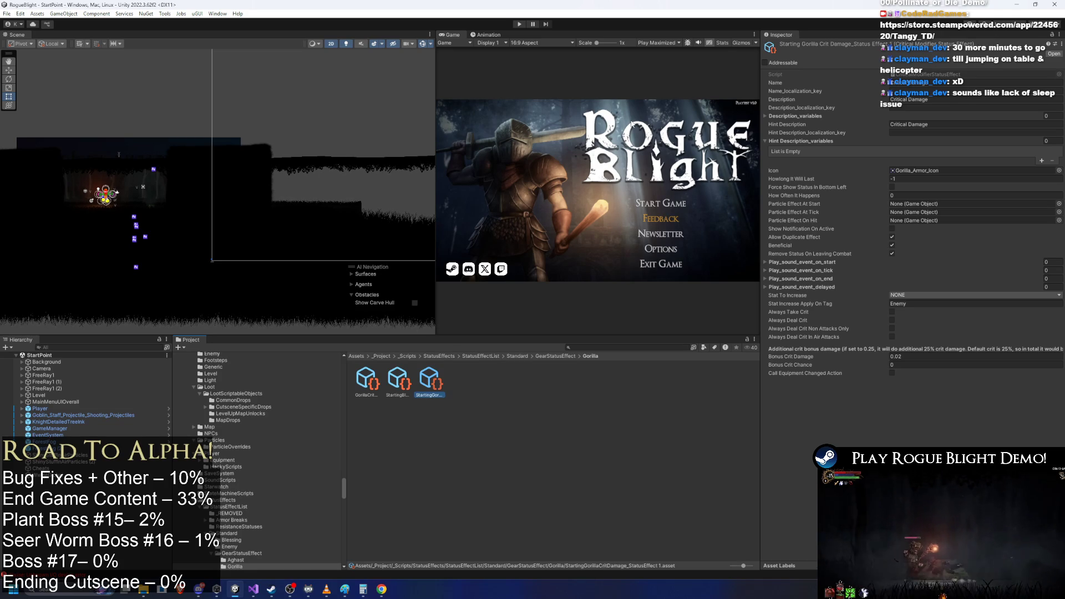
- Set the copy's hint to Crit Chance, Bonus Crit Damage 0 and Bonus Crit Chance 1.5
left_click(943, 84)
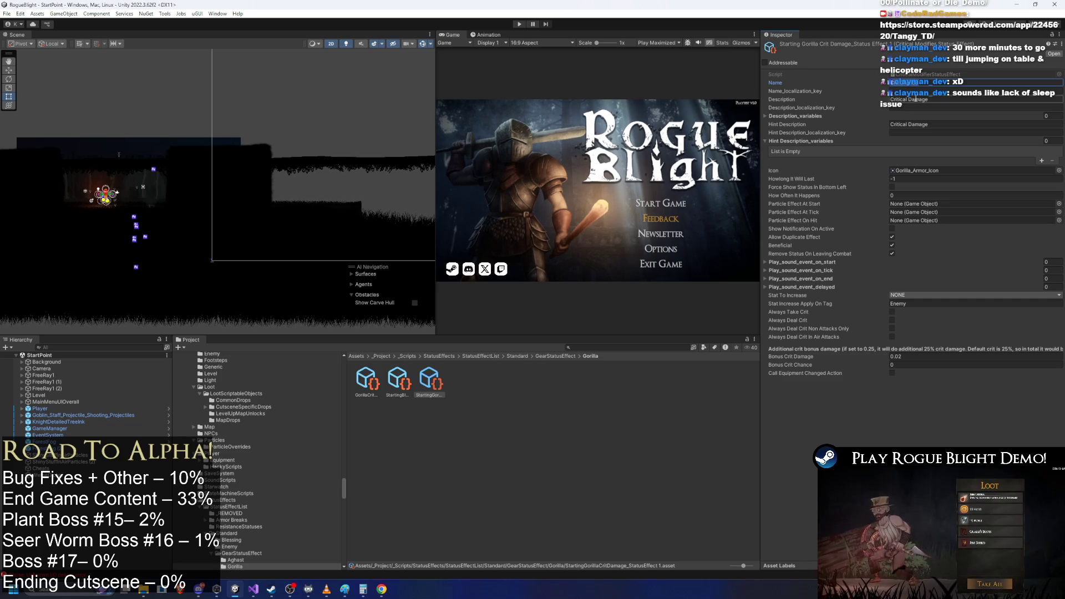
left_click(954, 124)
type("Crit Chance")
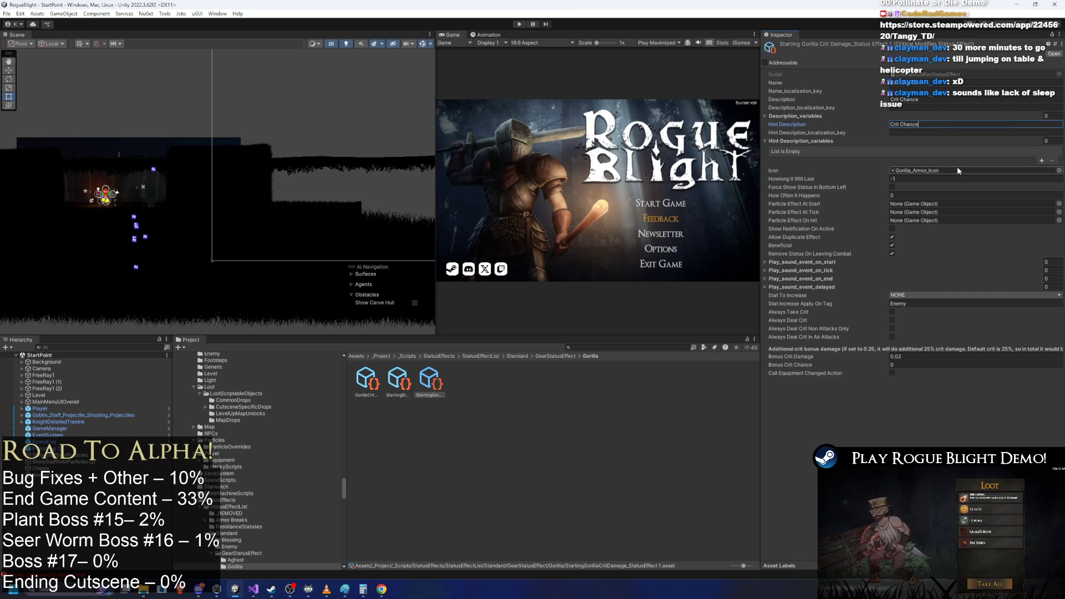
left_click(915, 356)
key("Tab")
type("1.2")
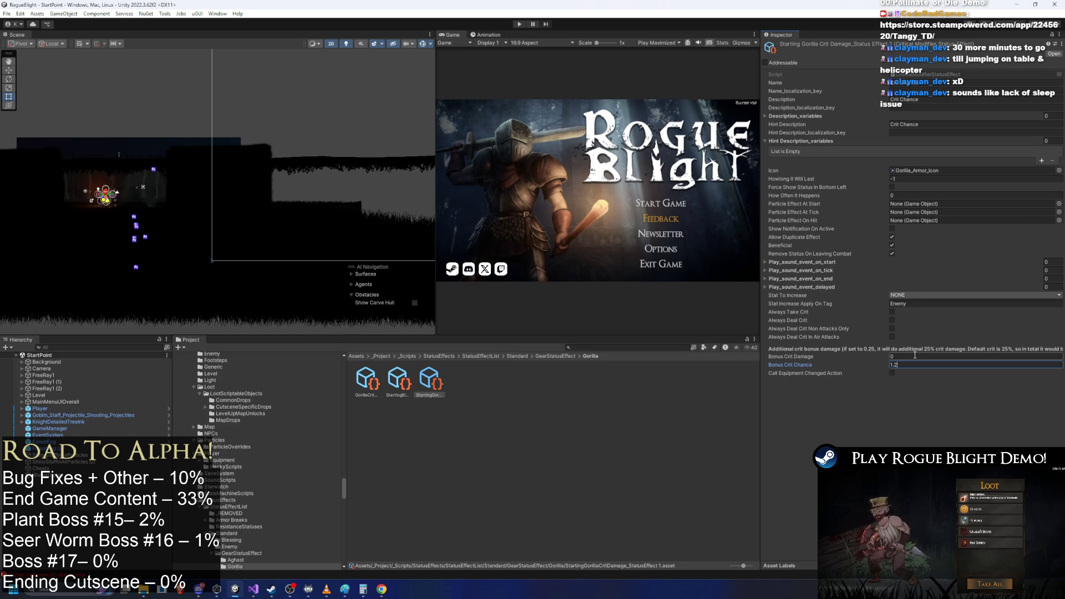
mouse_move(363, 589)
left_click(387, 535)
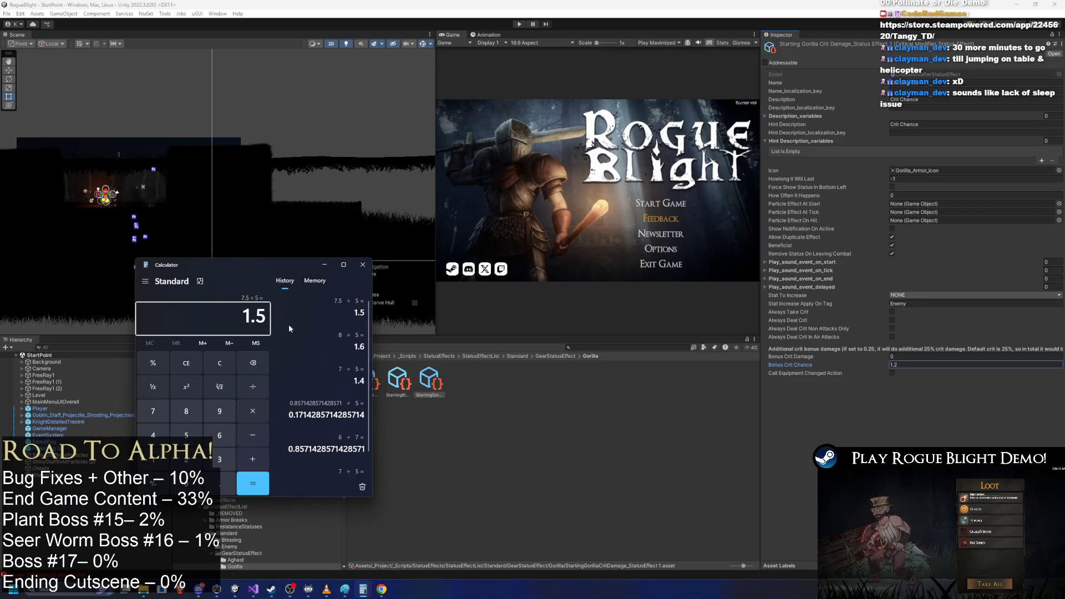
left_click(905, 365)
type("1.5")
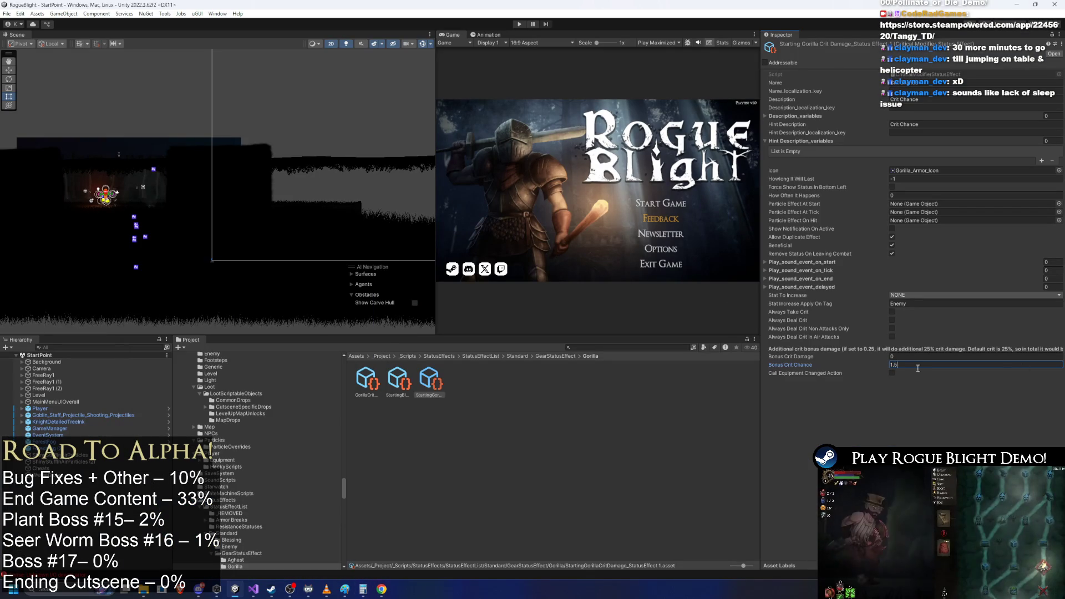
left_click(461, 373)
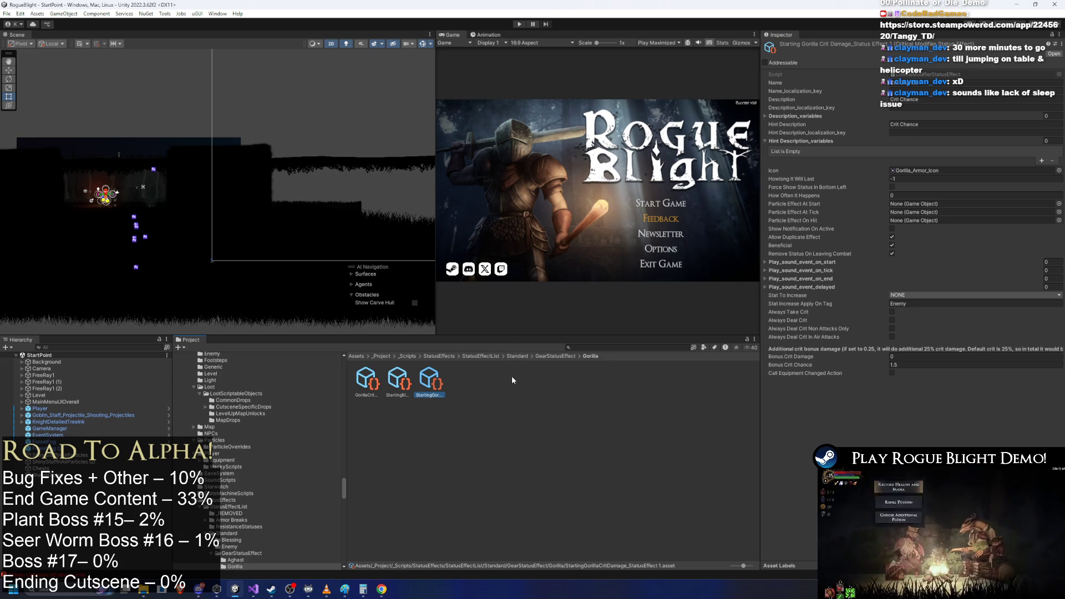
- Remove the trailing 1 from the new crit status effect's name
right_click(434, 386)
left_click(487, 140)
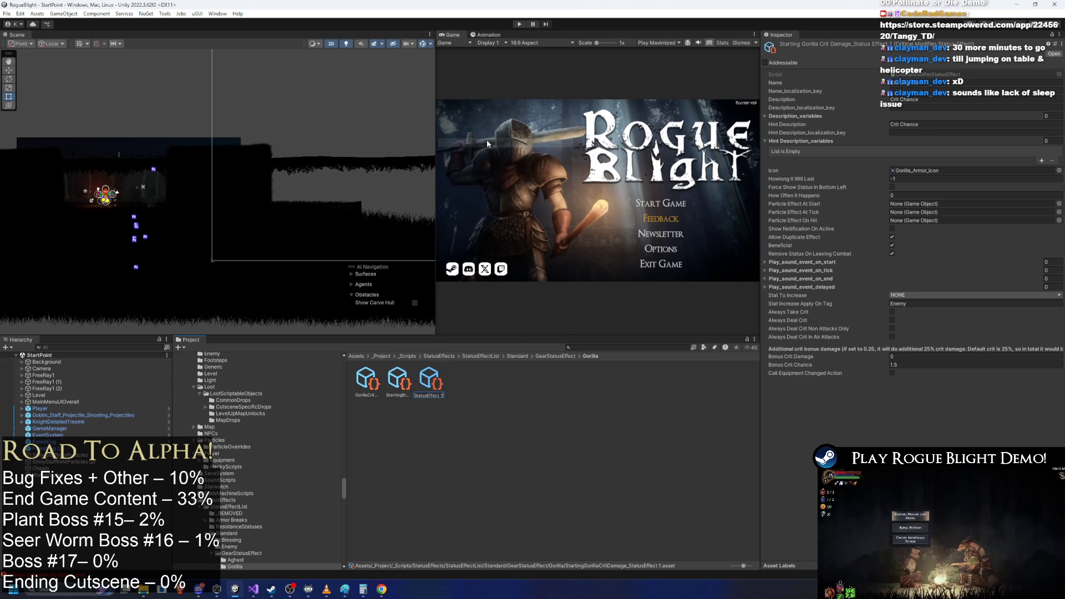
key("BackSpace")
key("BackSpace")
key("Return")
- Search 'sta' to find the StartingGorilla blessings folder, then clear the search
left_click(620, 347)
type("starting")
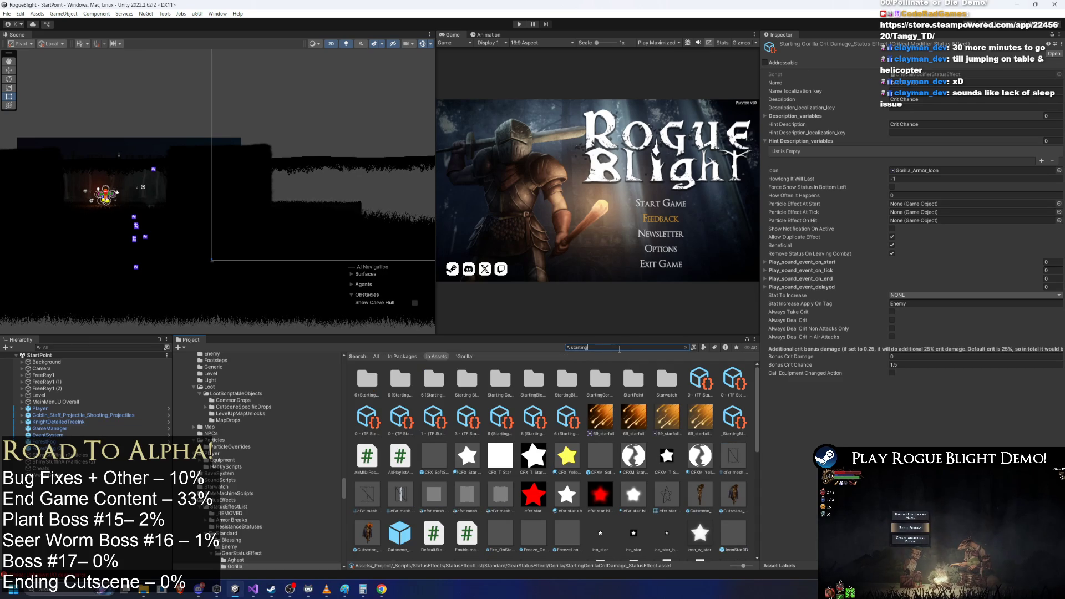
type(" gorilla")
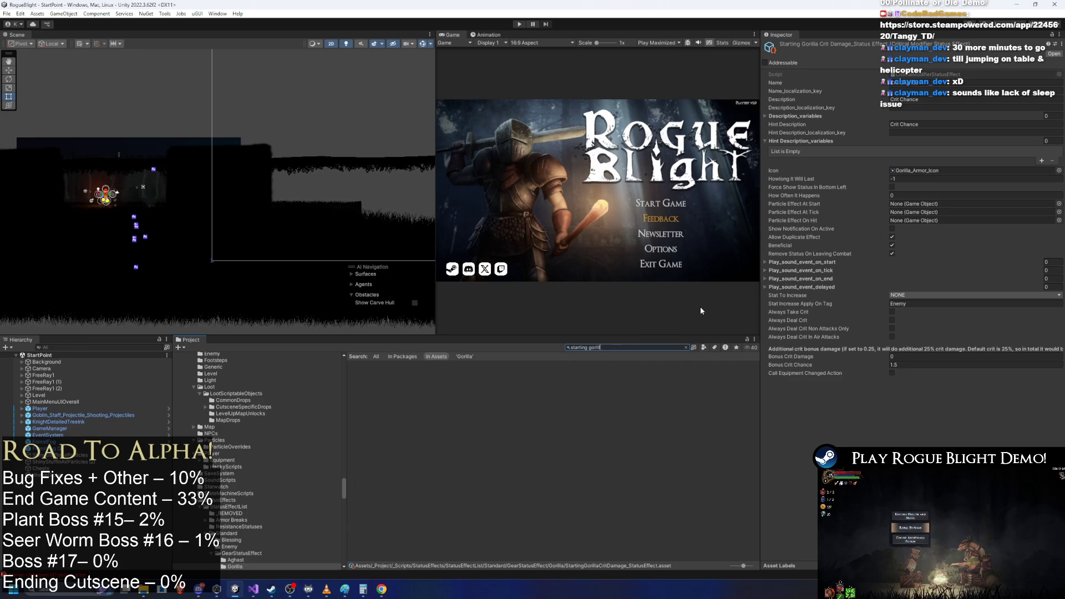
left_click(571, 422)
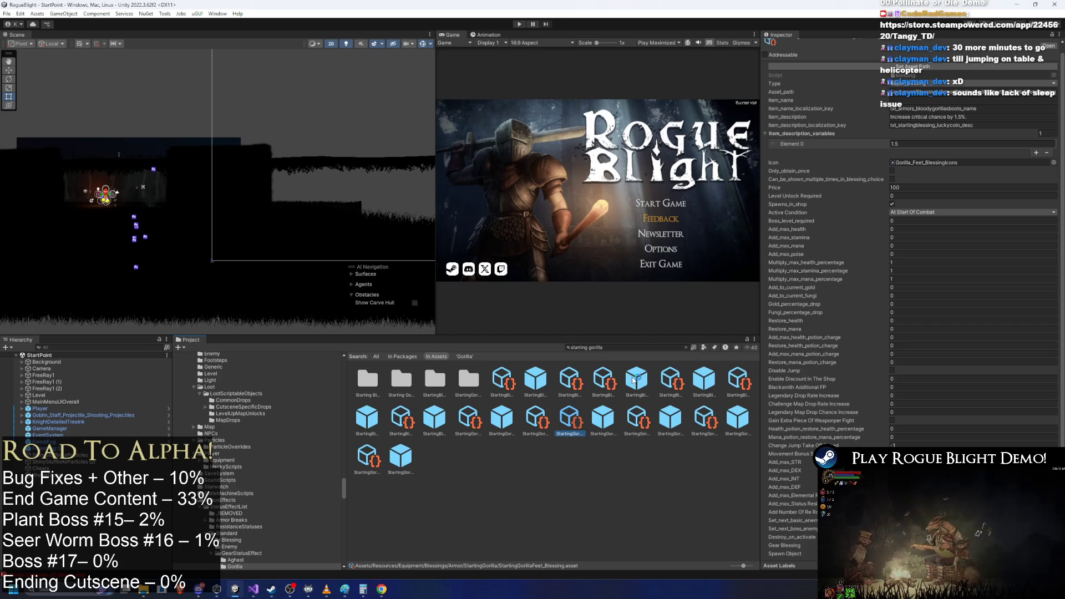
left_click(627, 347)
key("ctrl+a")
key("BackSpace")
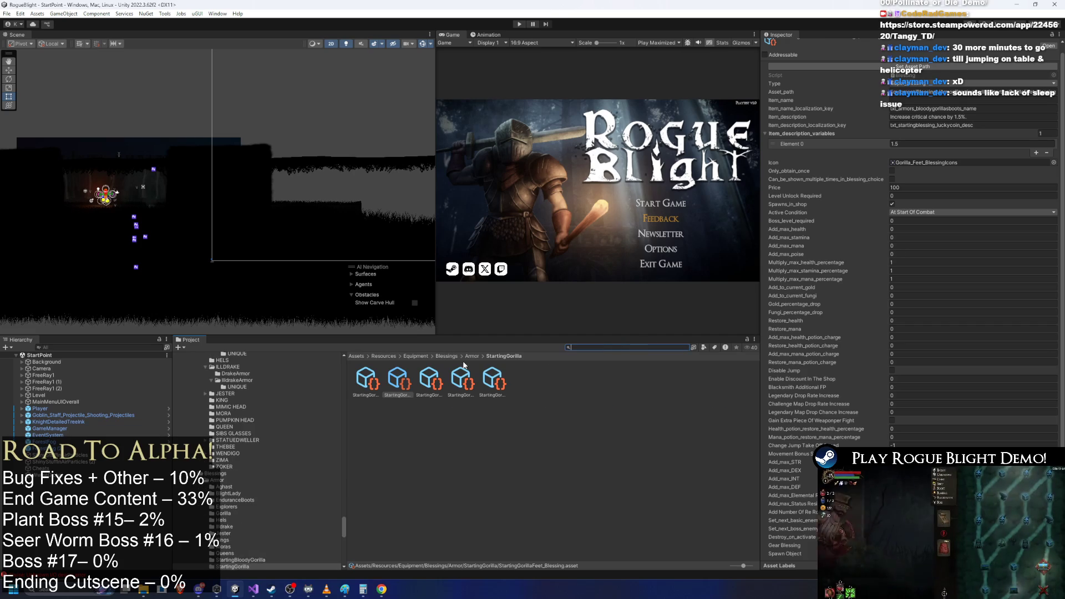
- Set the StartingGorillaBody blessing's Spawn Object to the gorilla body spawner prefab
left_click(366, 381)
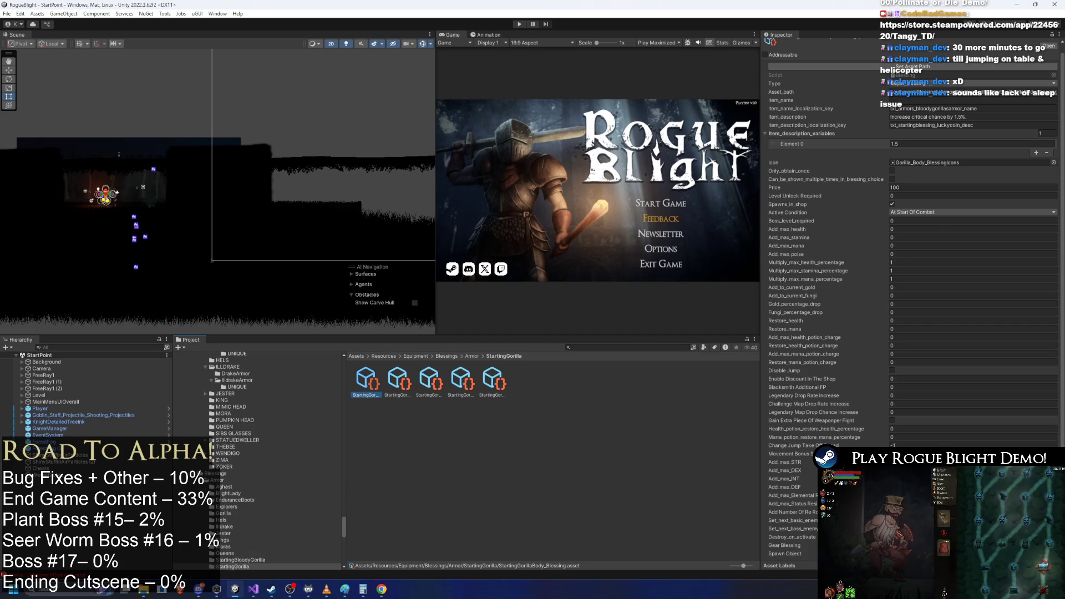
left_click(785, 554)
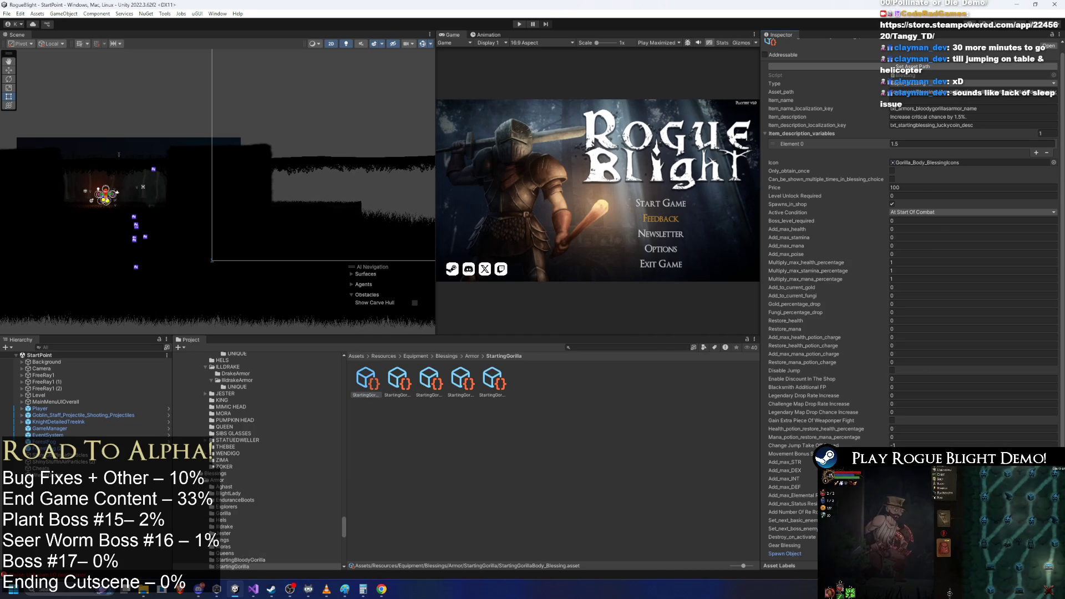
left_click(1054, 553)
mouse_move(818, 259)
left_mouse_down()
mouse_move(652, 82)
mouse_move(692, 57)
left_mouse_up()
type("starting ")
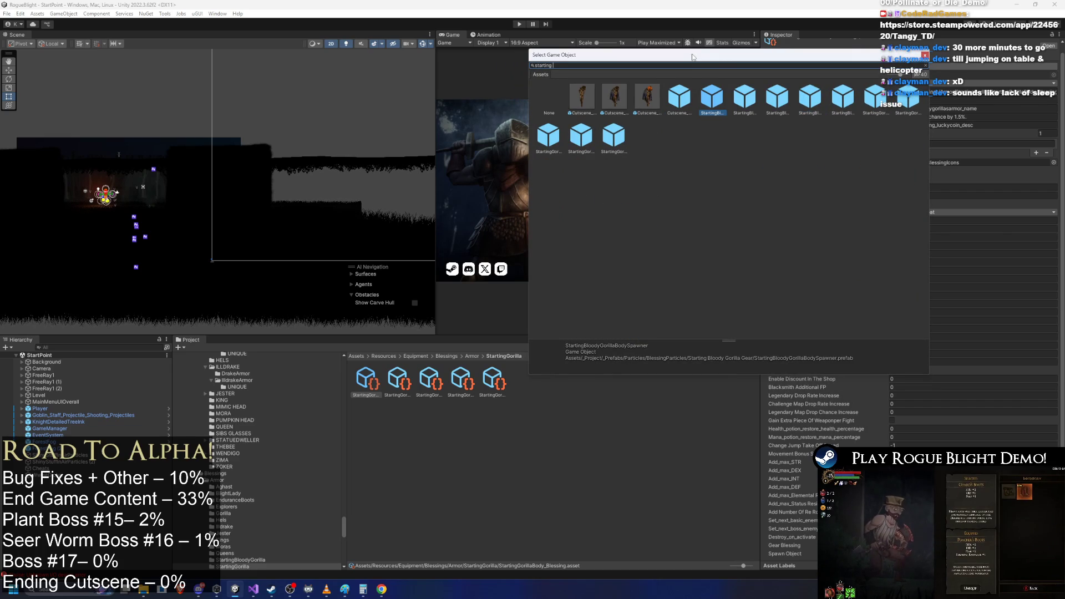
type("goril")
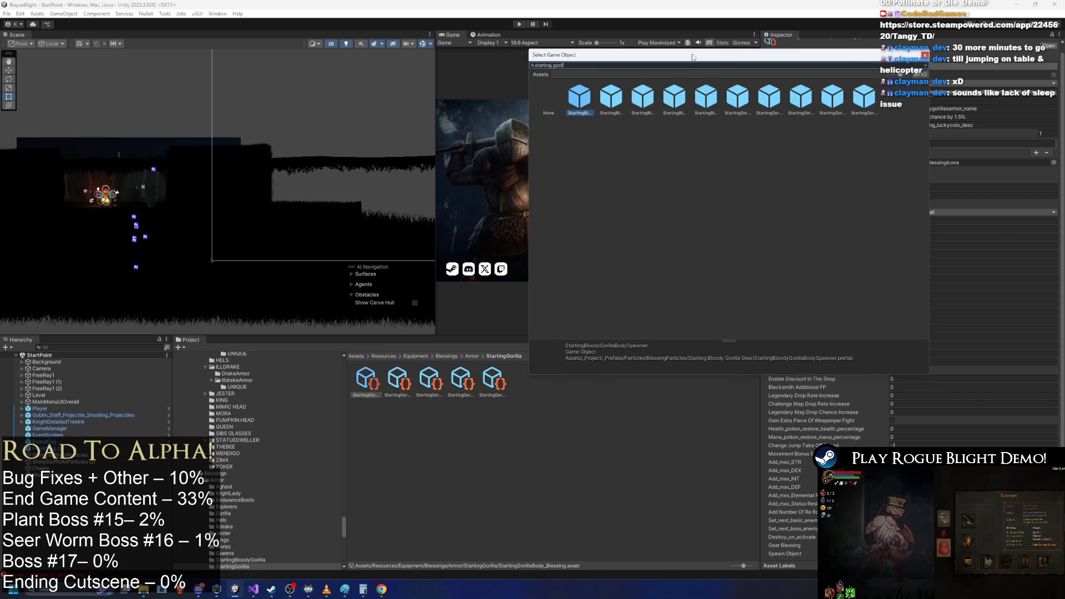
key("BackSpace")
key("BackSpace")
key("BackSpace")
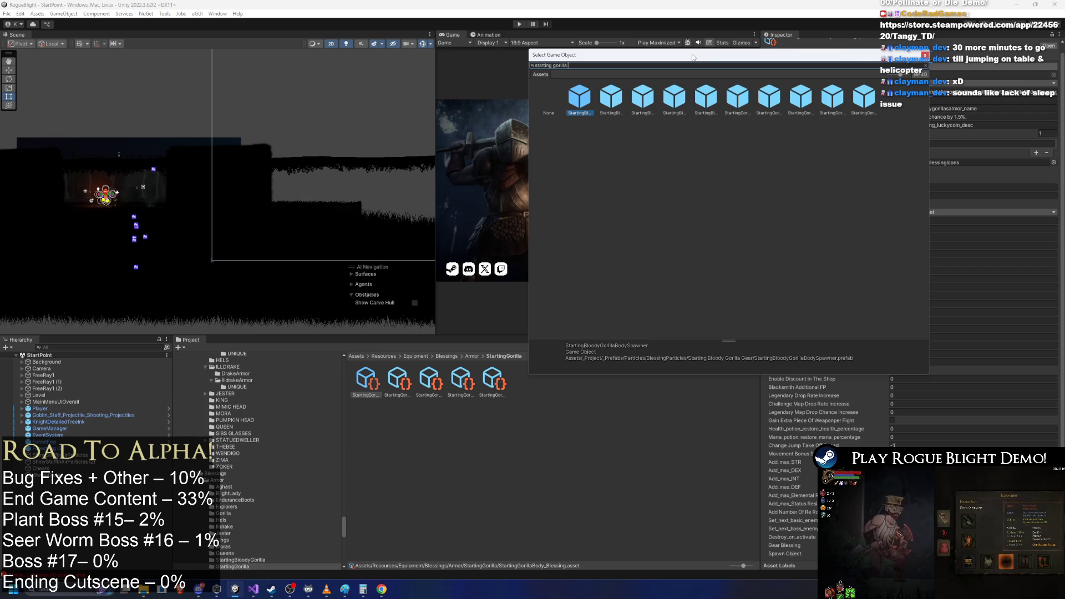
type("body")
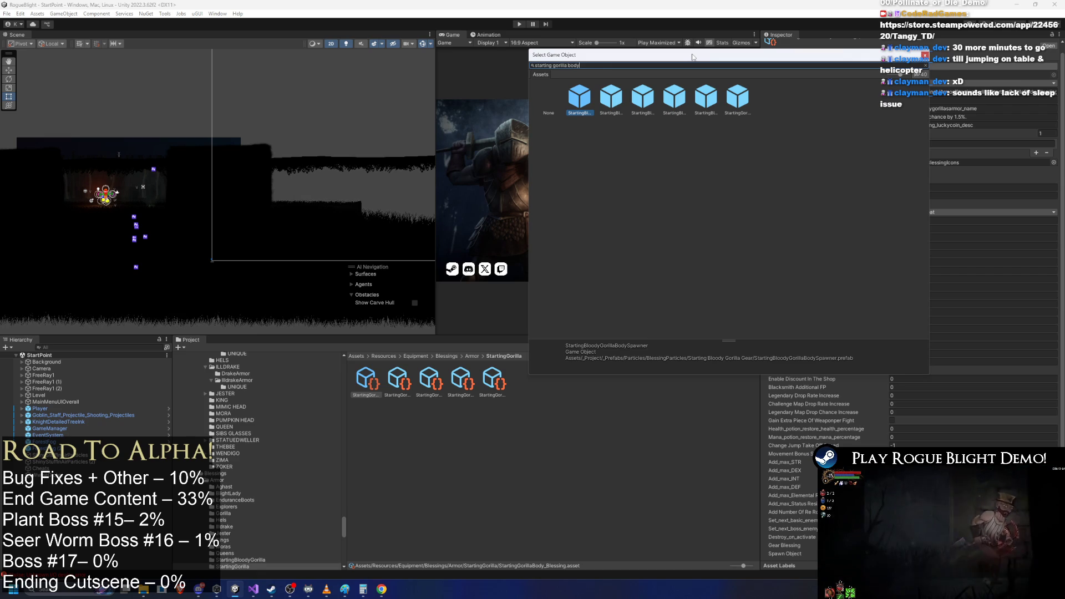
left_click(616, 97)
double_click(621, 99)
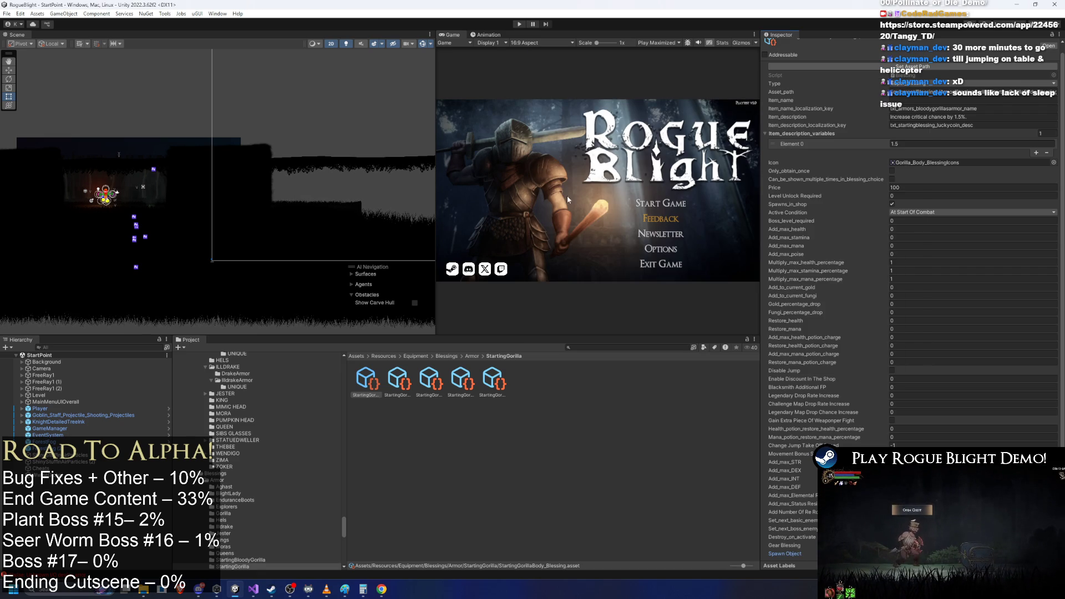
- Set the feet blessing's Spawn Object to the gorilla feet spawner prefab
left_click(398, 379)
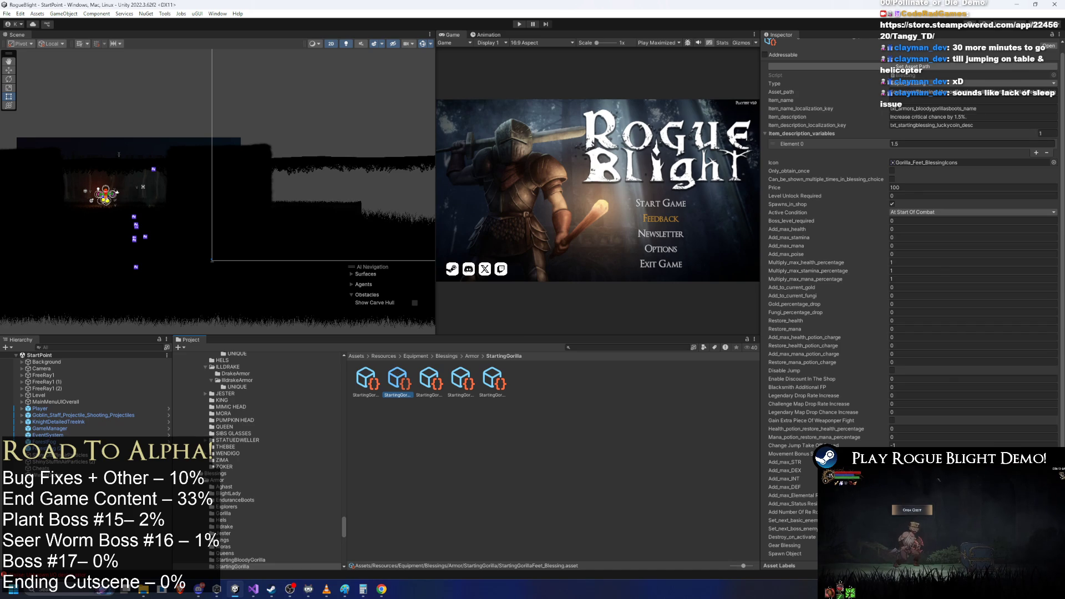
left_click(1054, 553)
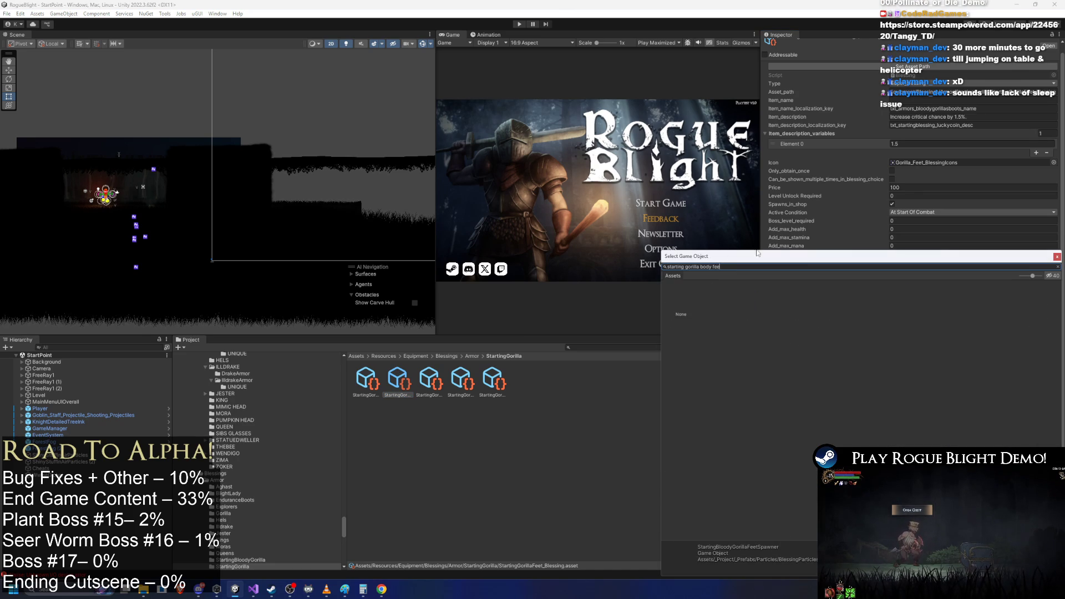
double_click(699, 267)
key("BackSpace")
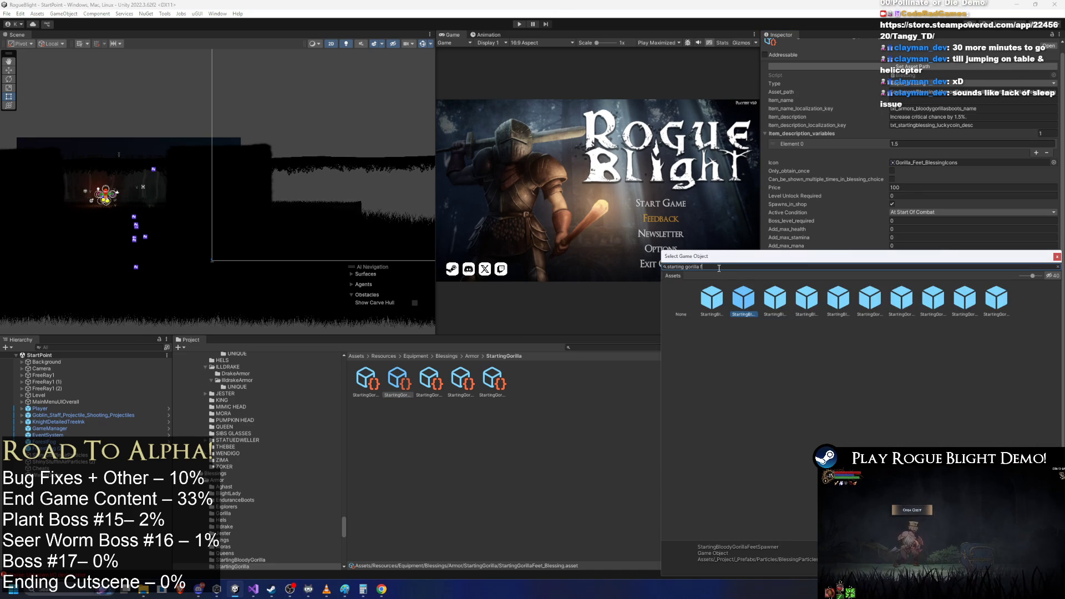
type("feet")
double_click(744, 299)
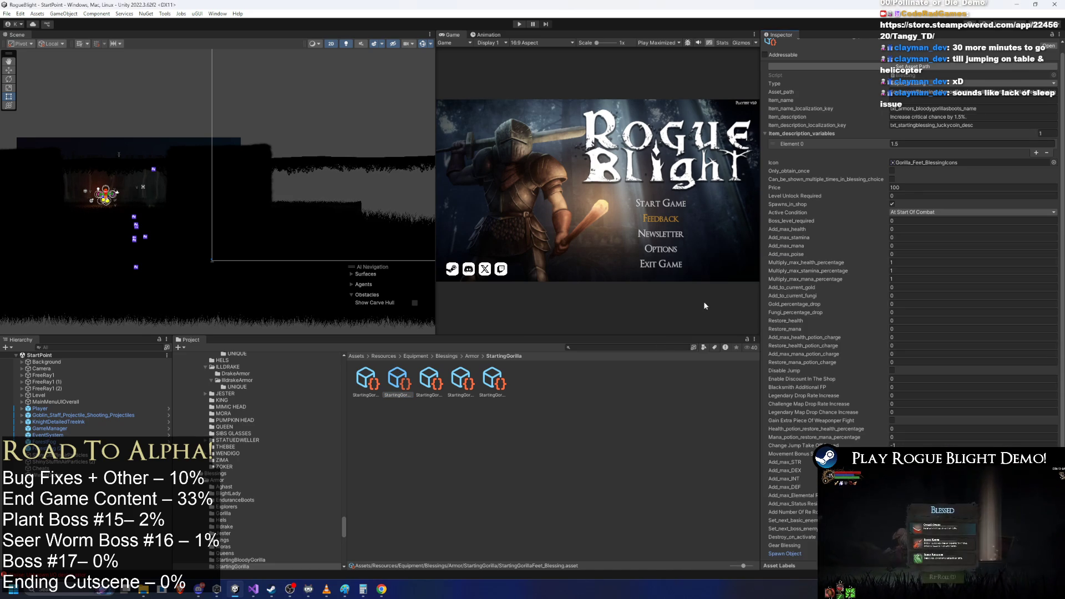
- Set the gloves blessing's Spawn Object to StartingGorillaGlovesSpawner
left_click(429, 382)
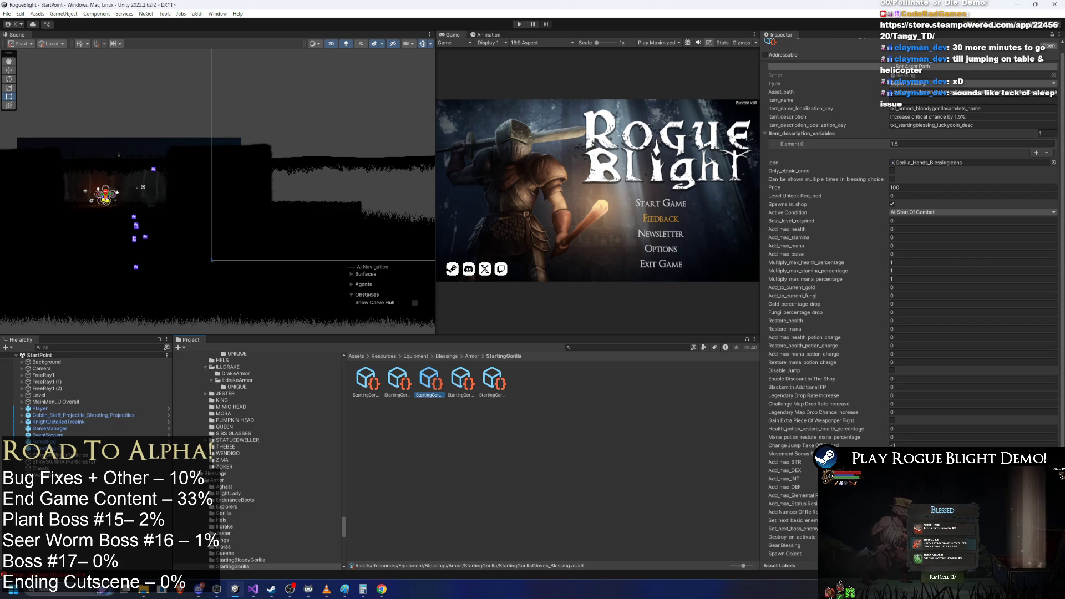
left_click(1053, 554)
type("starting gorilla body")
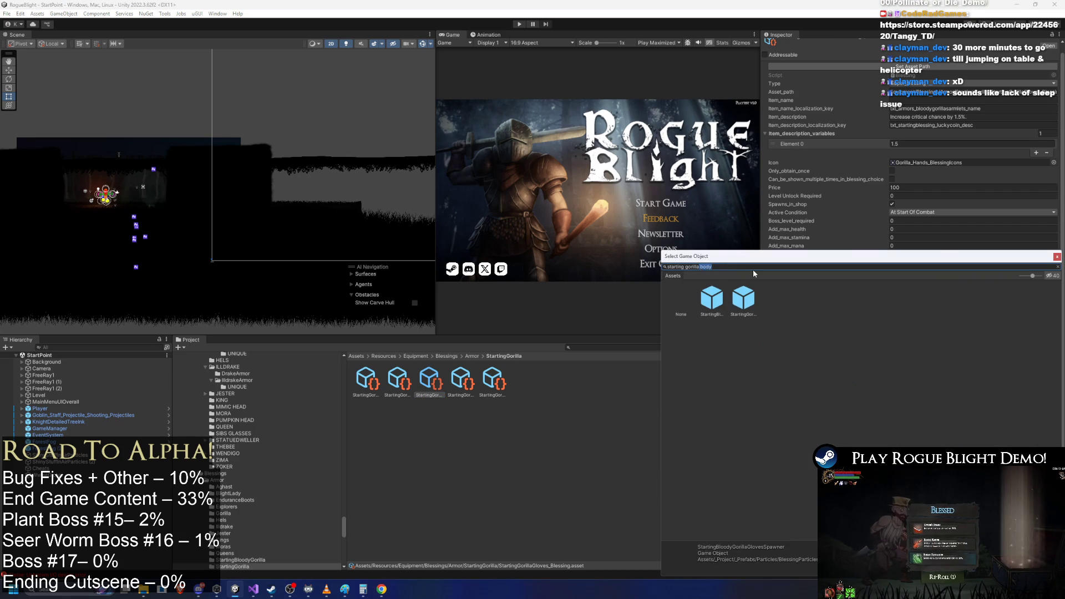
key("BackSpace")
key("BackSpace")
key("BackSpace")
type("glo")
left_click(744, 299)
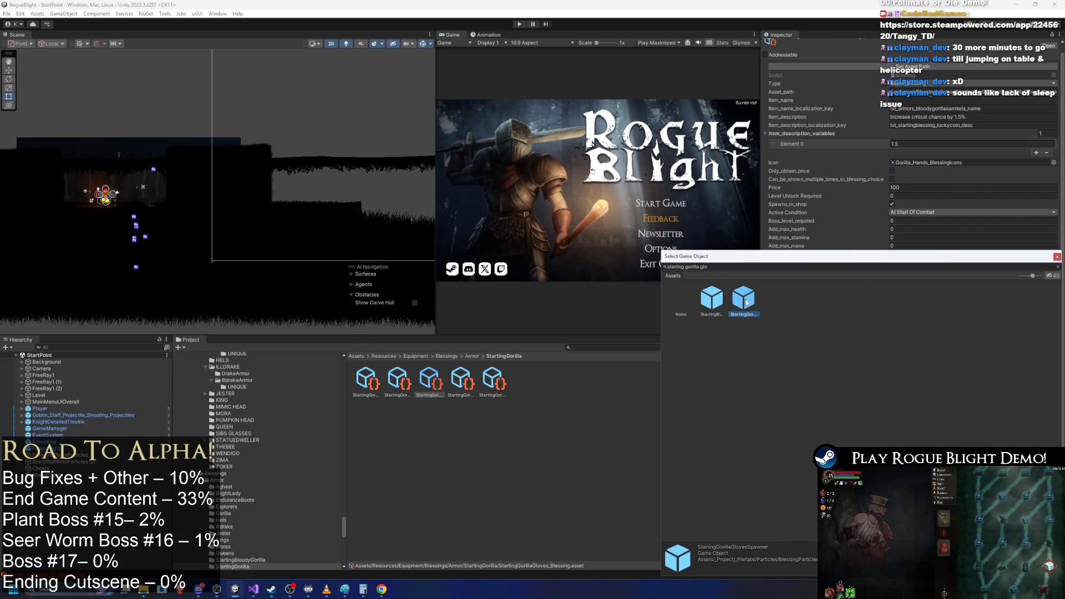
double_click(745, 302)
- Assign the head and legs spawner prefabs to their blessings and save with Ctrl+S
left_click(456, 380)
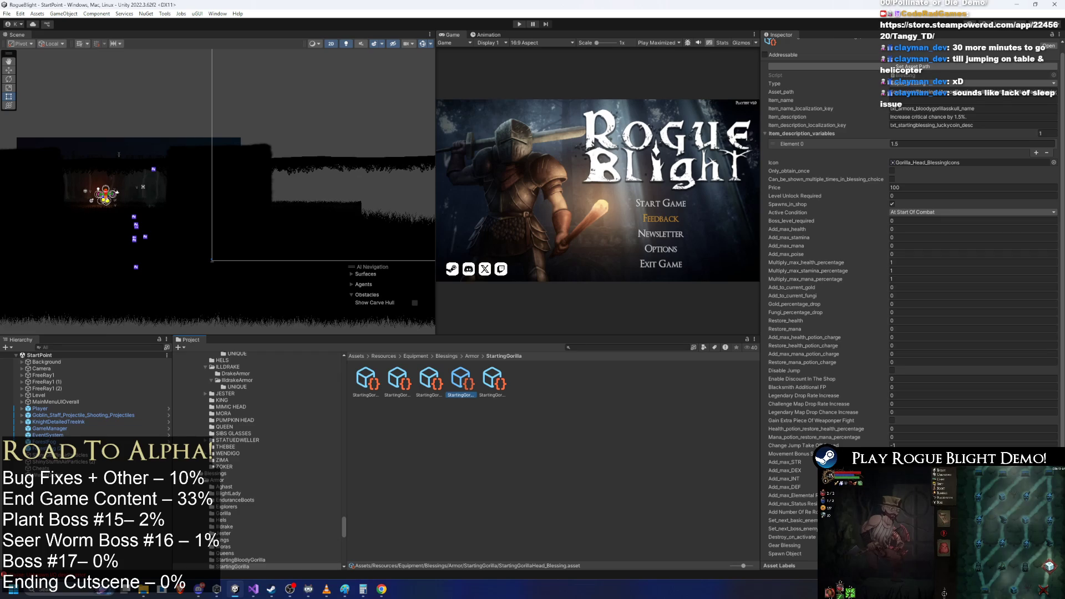
left_click(1053, 553)
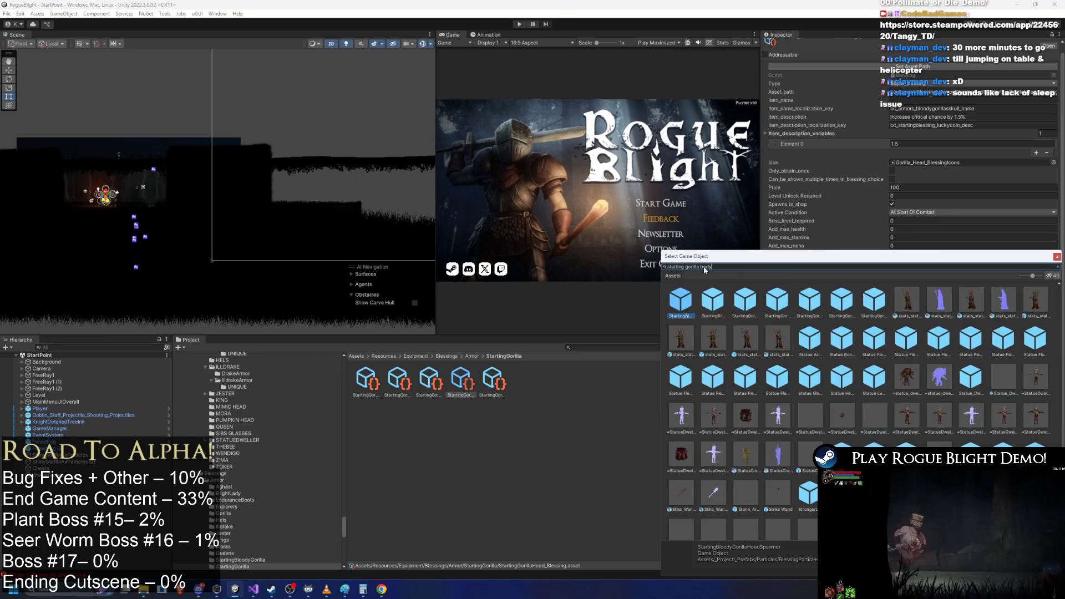
double_click(706, 266)
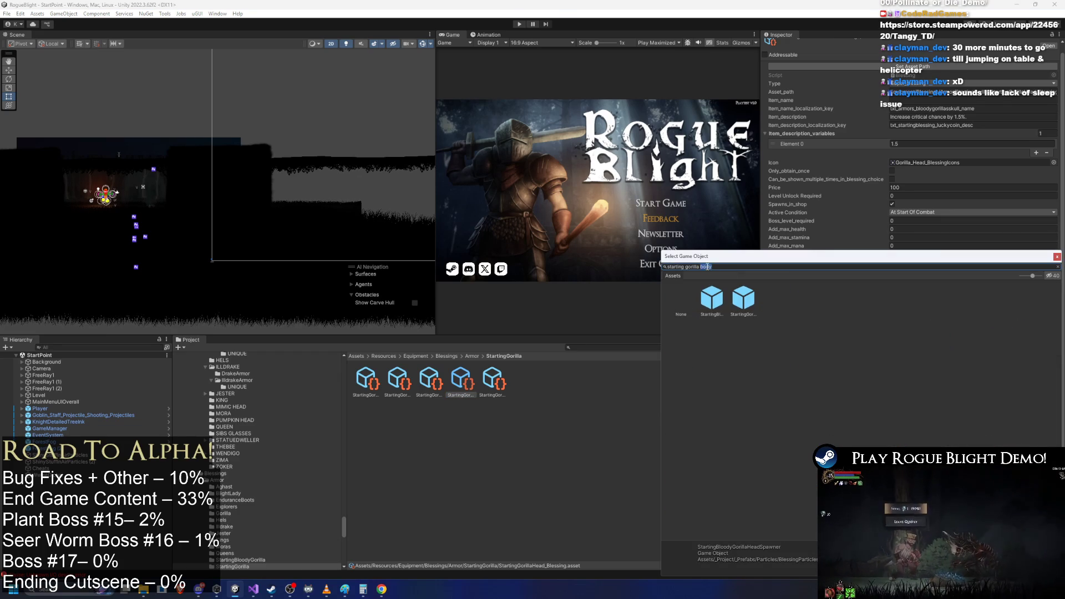
double_click(736, 302)
left_click(499, 382)
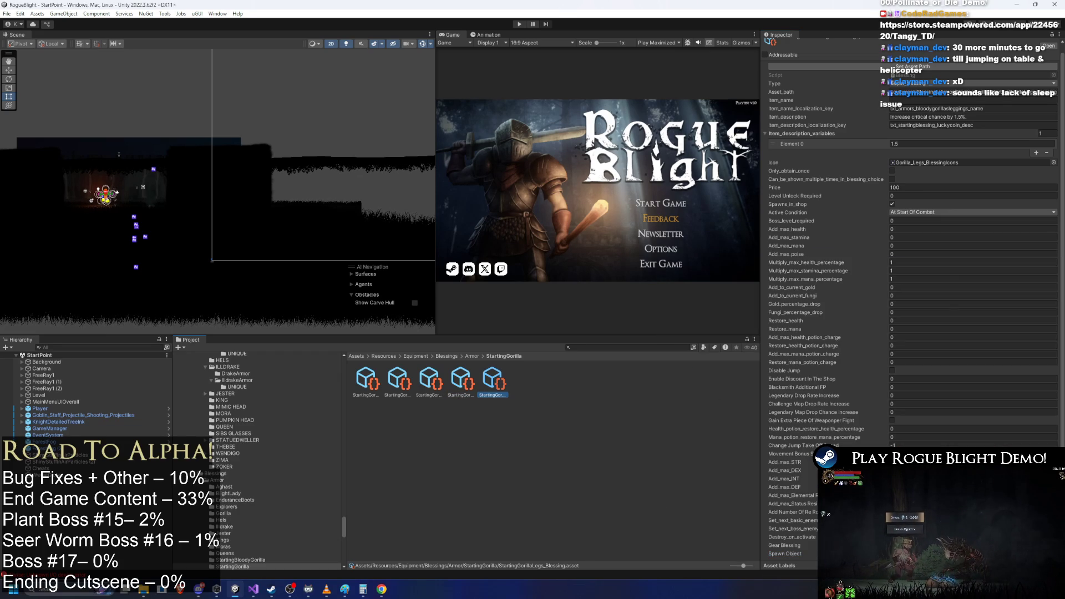
left_click(1054, 554)
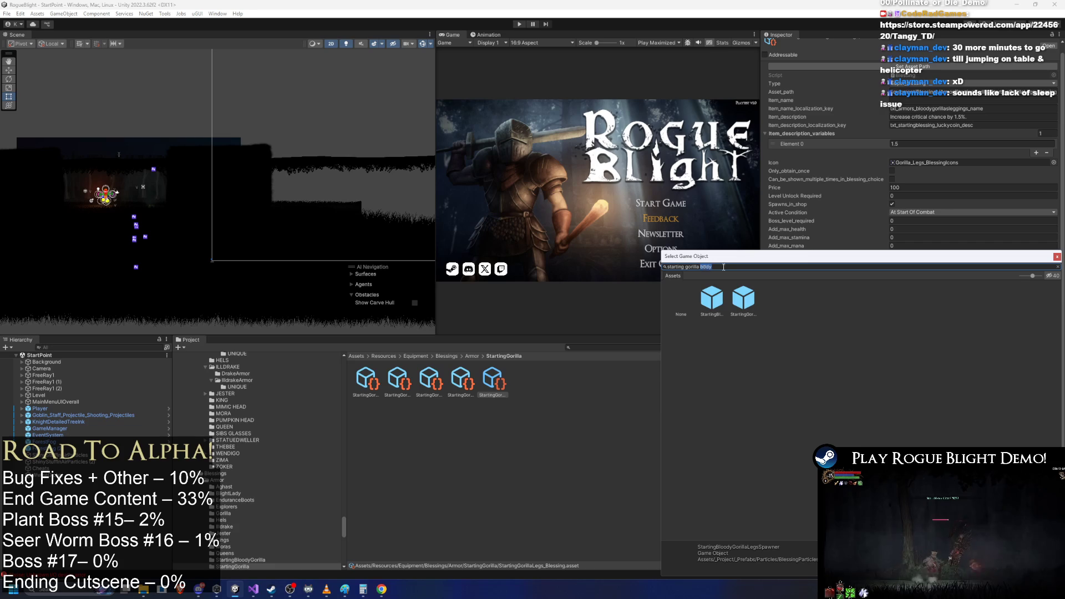
double_click(743, 300)
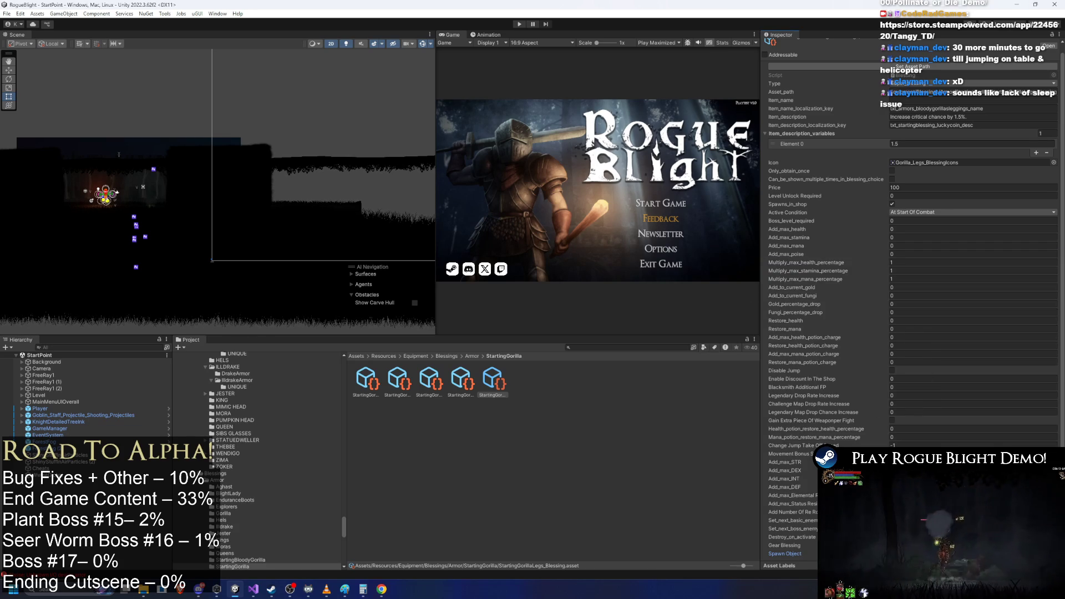
key("ctrl+s")
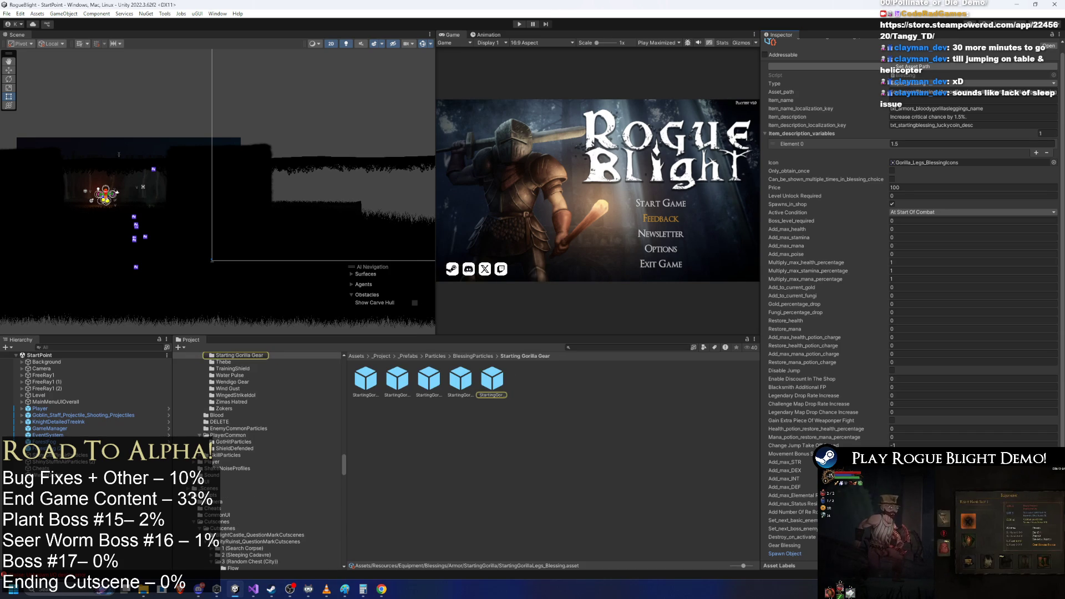
- Set the body spawner's Status Effect to the Starting Gorilla crit effect
left_click(505, 390)
key("Left")
key("Left")
key("Left")
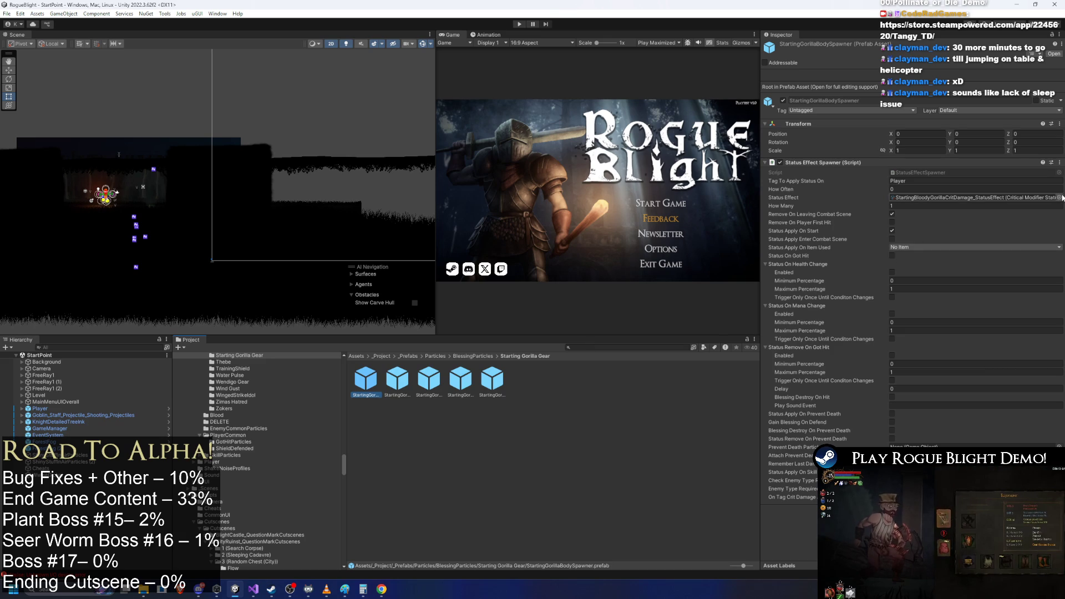
left_click(1060, 197)
type("rilla")
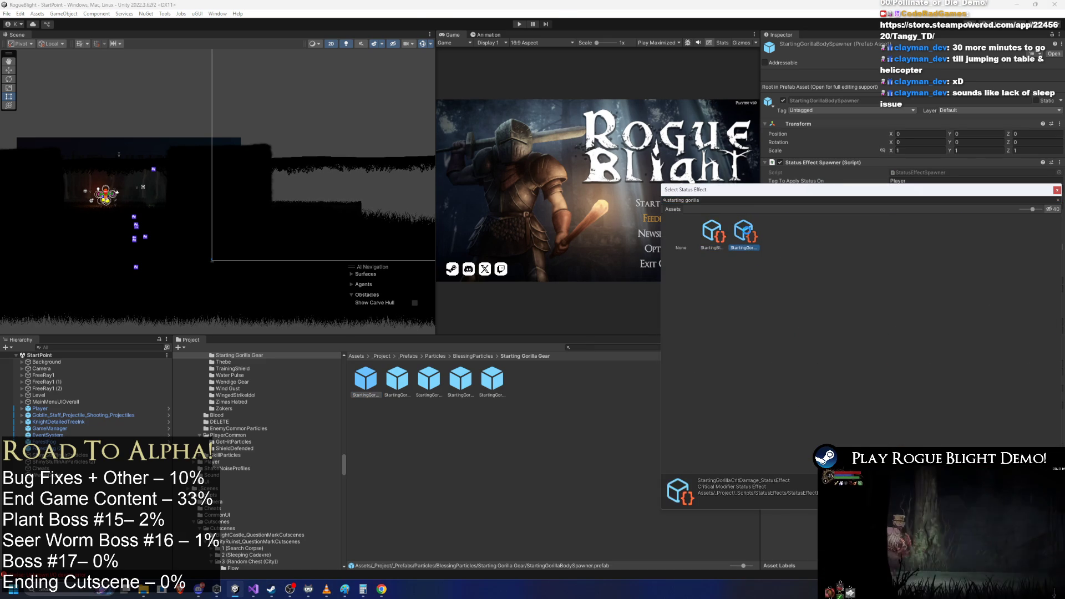
key("Return")
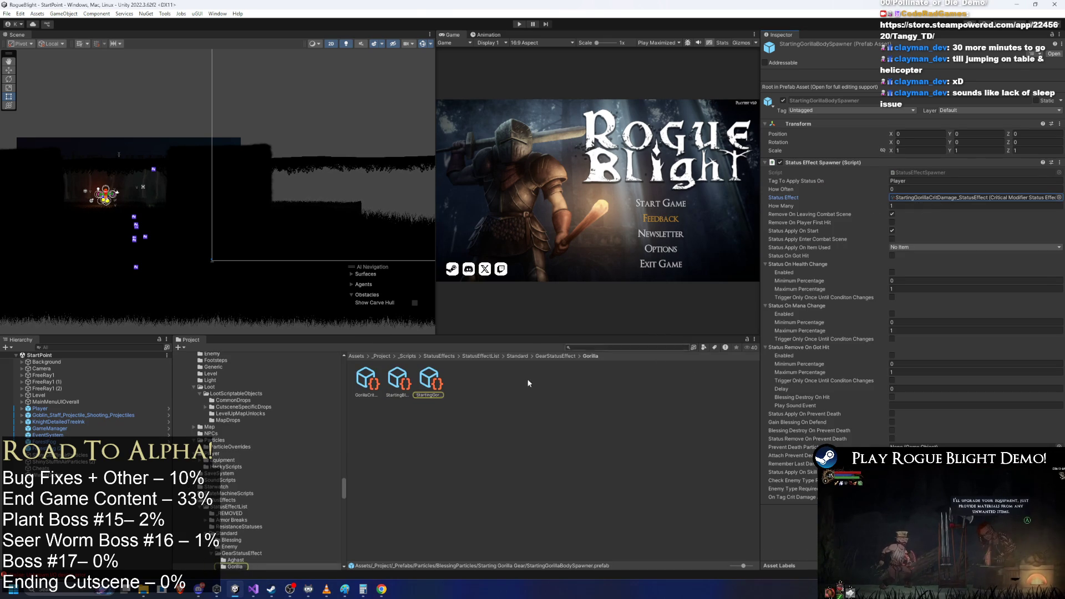
- Rename the status effect asset to StartingGorillaCritChance_StatusEffect
left_click(430, 382)
right_click(430, 382)
left_click(501, 154)
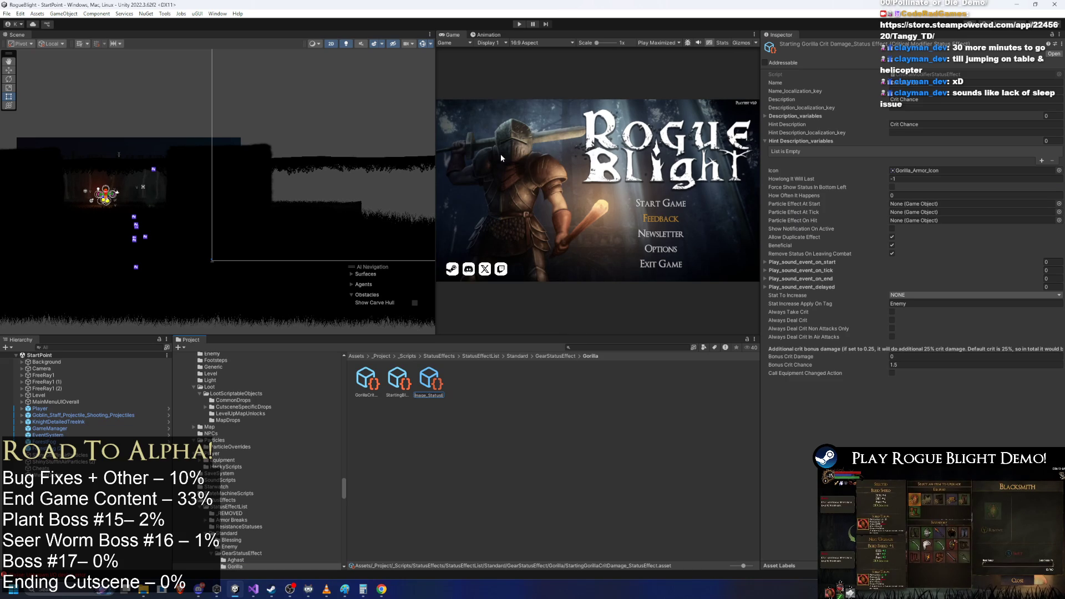
key("Left")
key("Left")
key("Left")
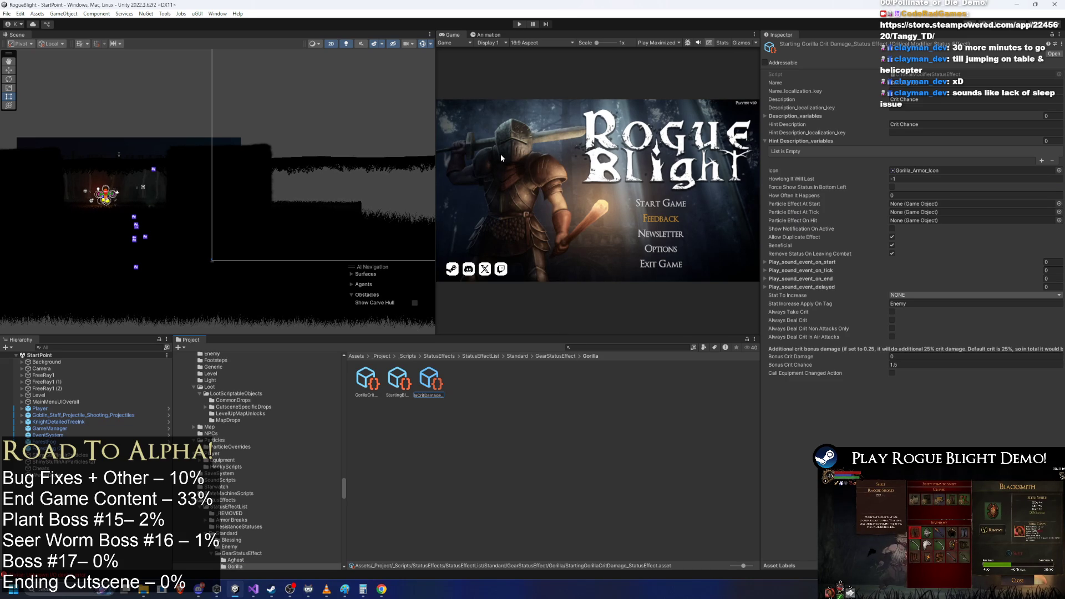
key("Delete")
key("Delete")
key("Delete")
type("Crit Ch")
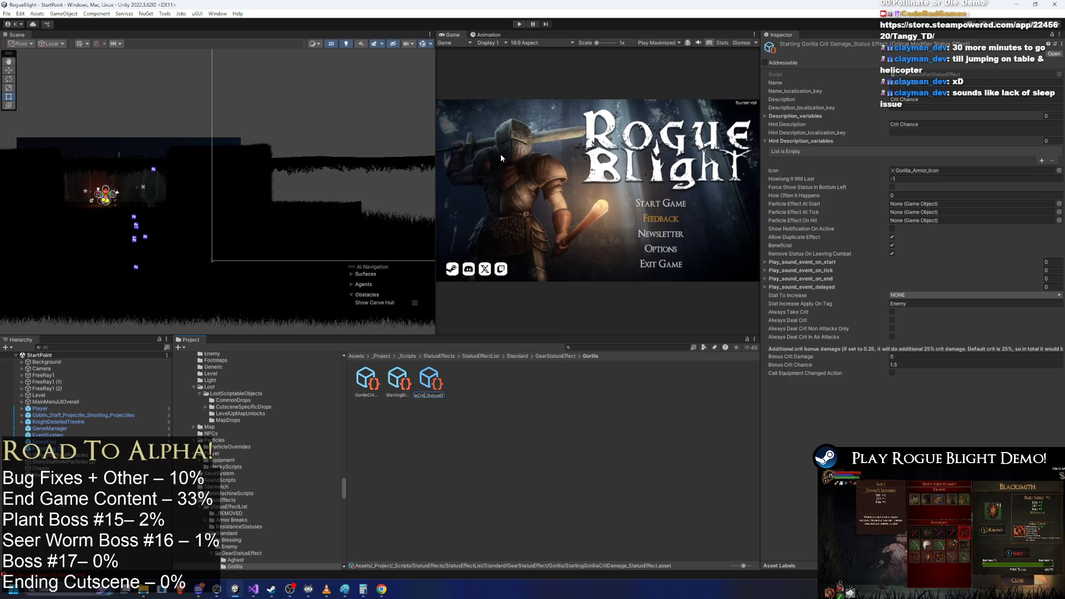
type("ance_")
key("Return")
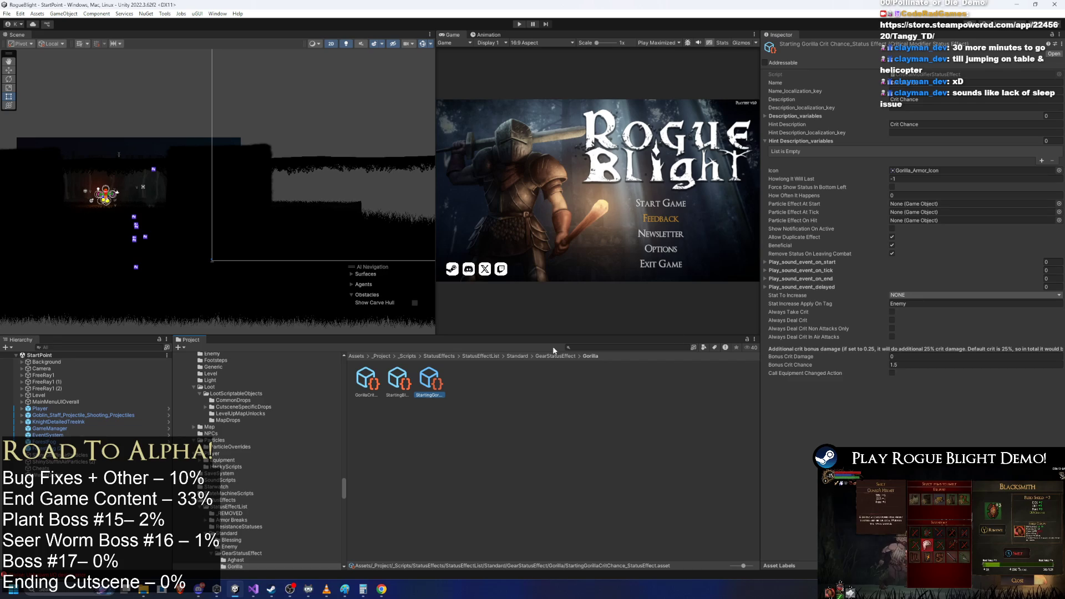
- Navigate back into Starting Gorilla Gear and select the body spawner prefab
left_click(615, 350)
type("starting go")
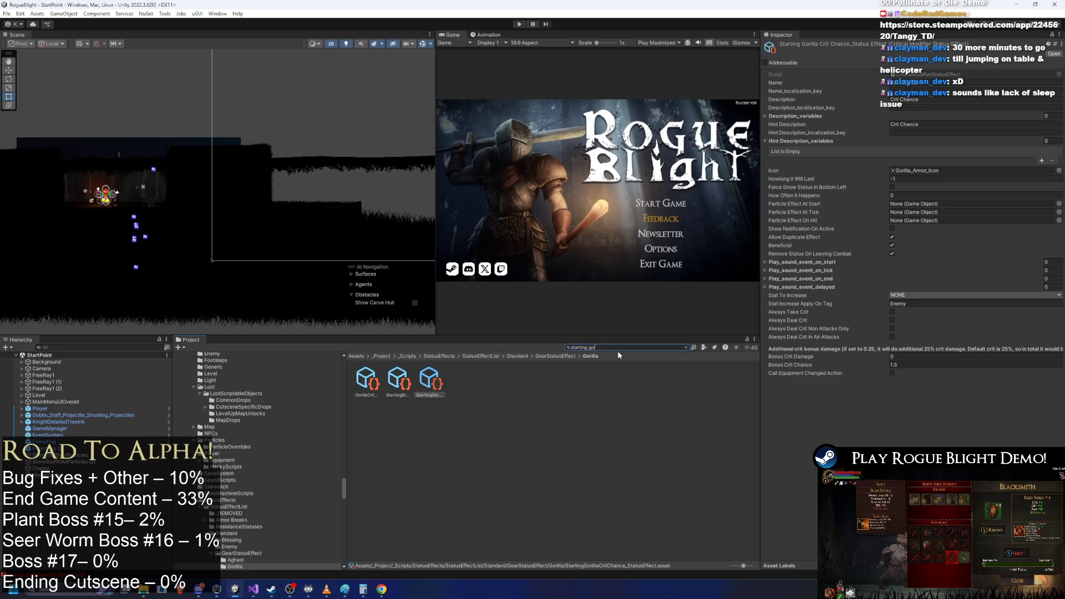
type("a")
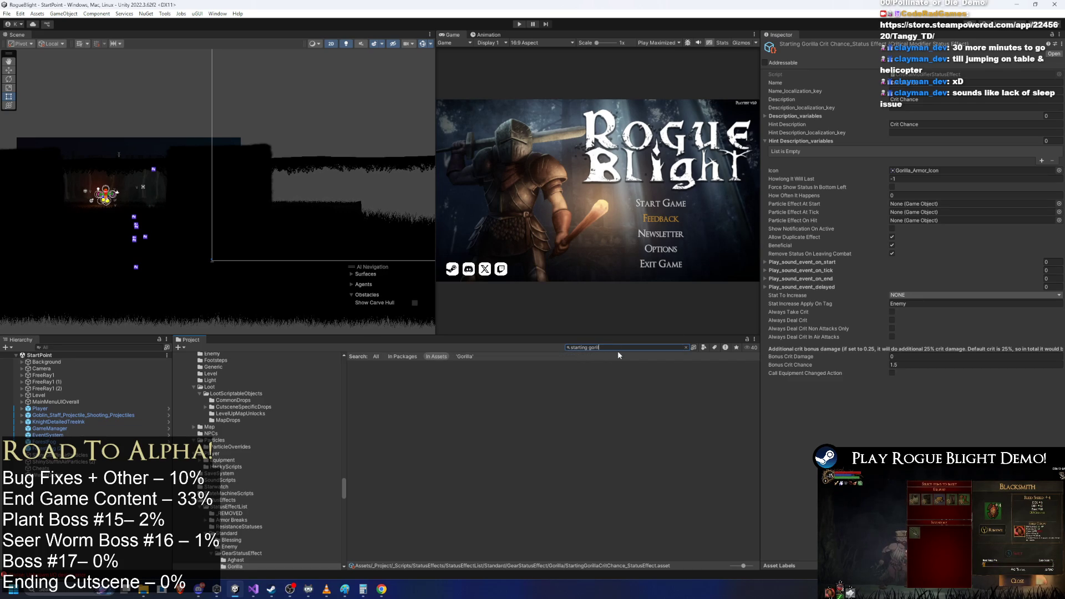
type("la")
left_click(571, 419)
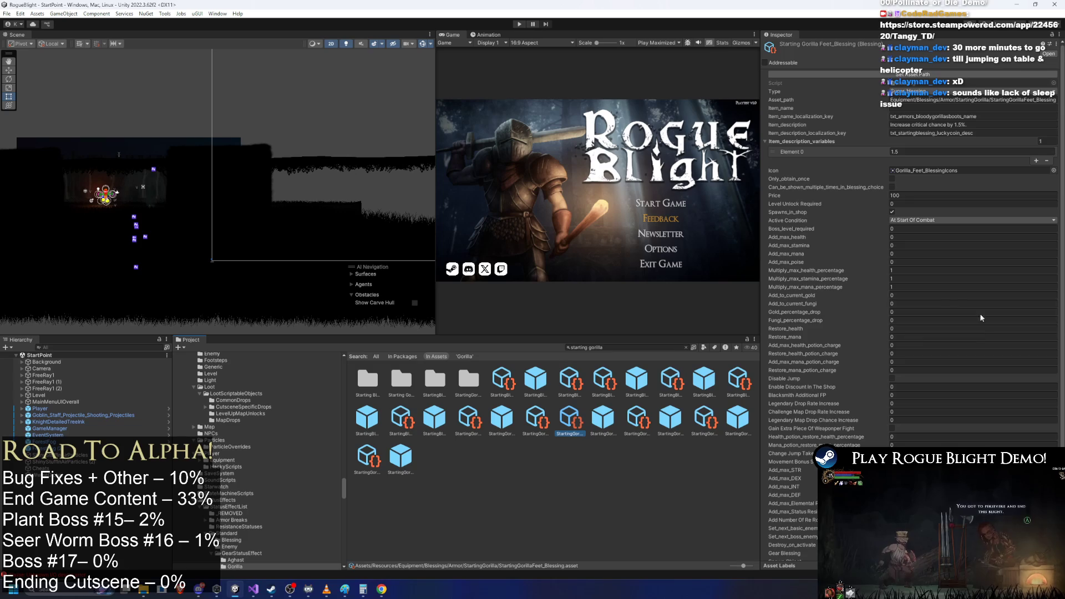
scroll(973, 317, "down", 1)
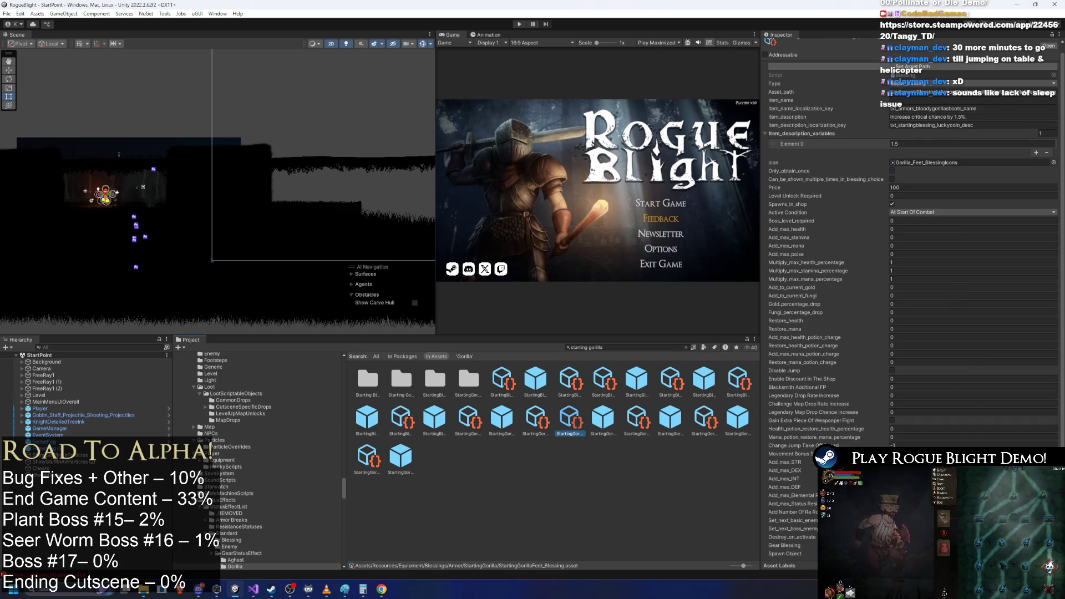
double_click(401, 380)
left_click(365, 380)
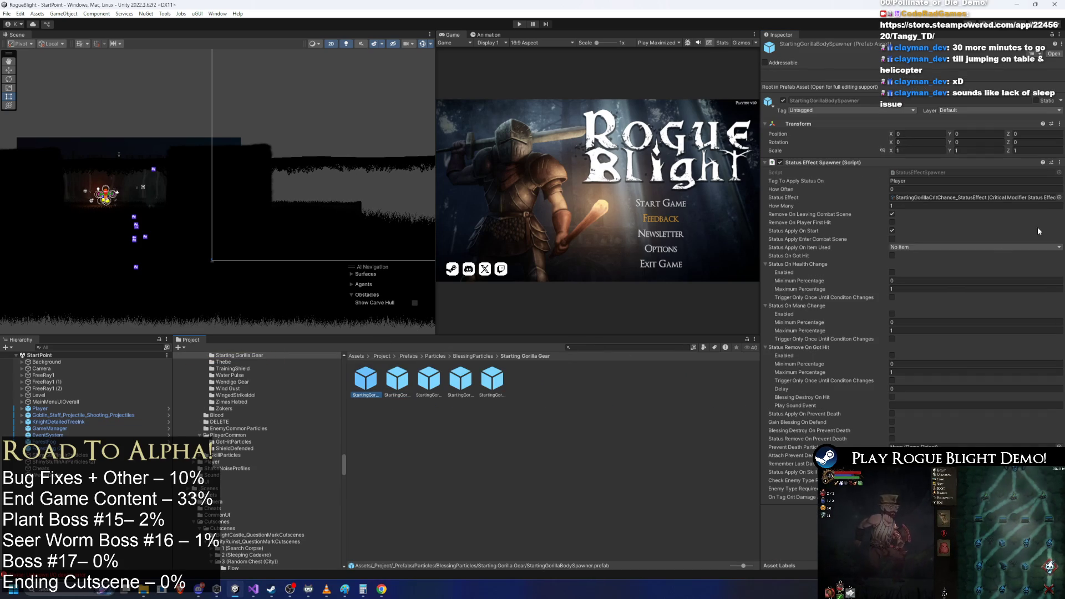
- Copy the body spawner's Status Effect and paste it onto the other four spawners, then verify
right_click(948, 197)
left_click(927, 210)
left_click(398, 380)
left_click(492, 380, "shift")
right_click(917, 197)
left_click(954, 215)
left_click(467, 376)
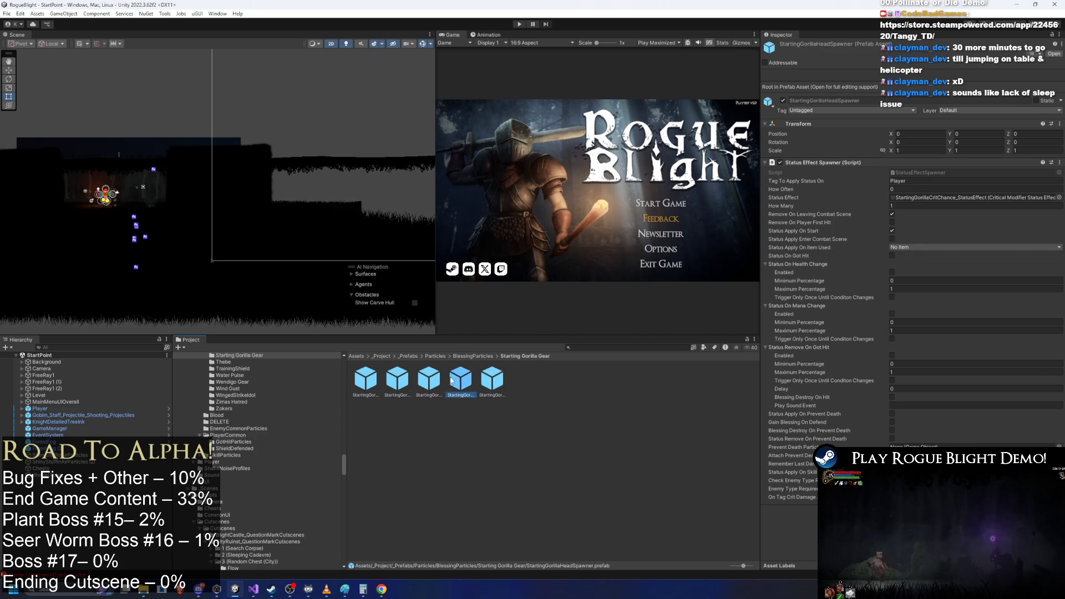
left_click(492, 380)
left_click(572, 430)
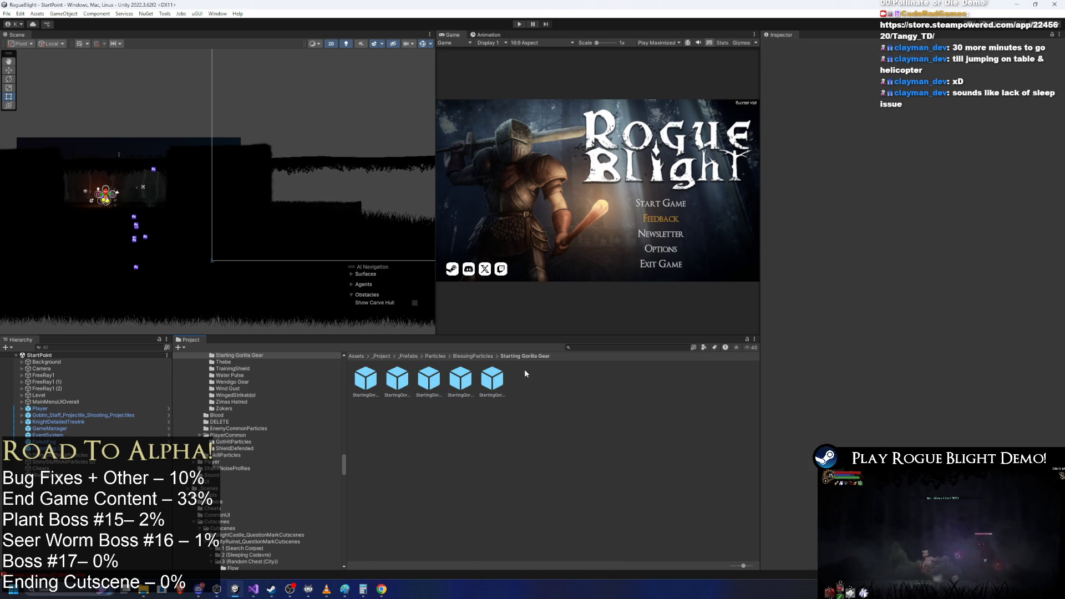
- Search the project for 'unique' and open the GORILLA_BLOODY UNIQUE folder
left_click(481, 356)
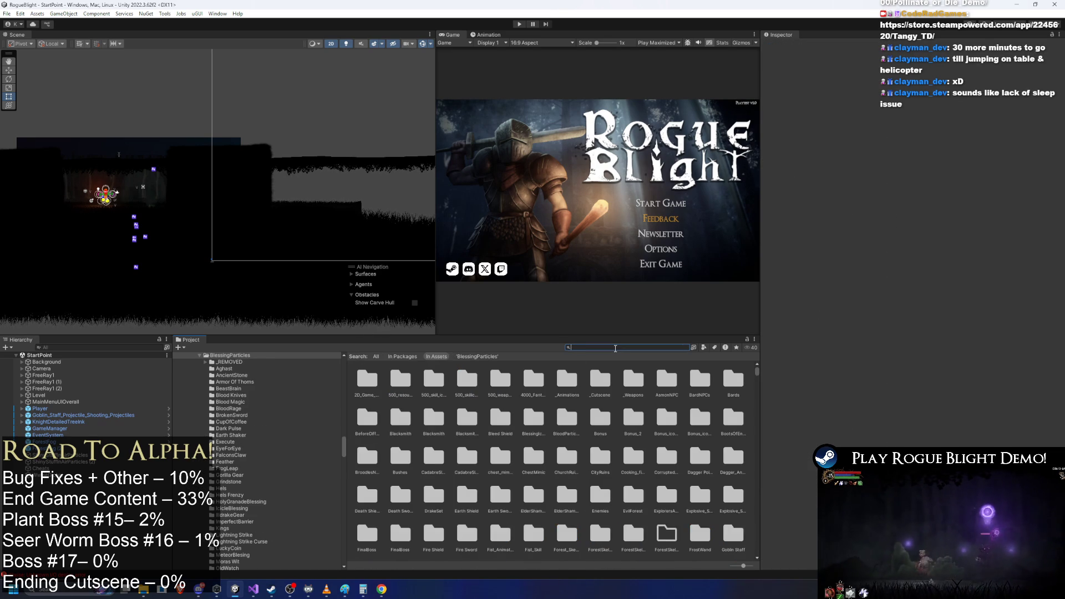
right_click(586, 348)
left_click(605, 373)
left_click(366, 379)
key("Right")
key("Right")
key("Right")
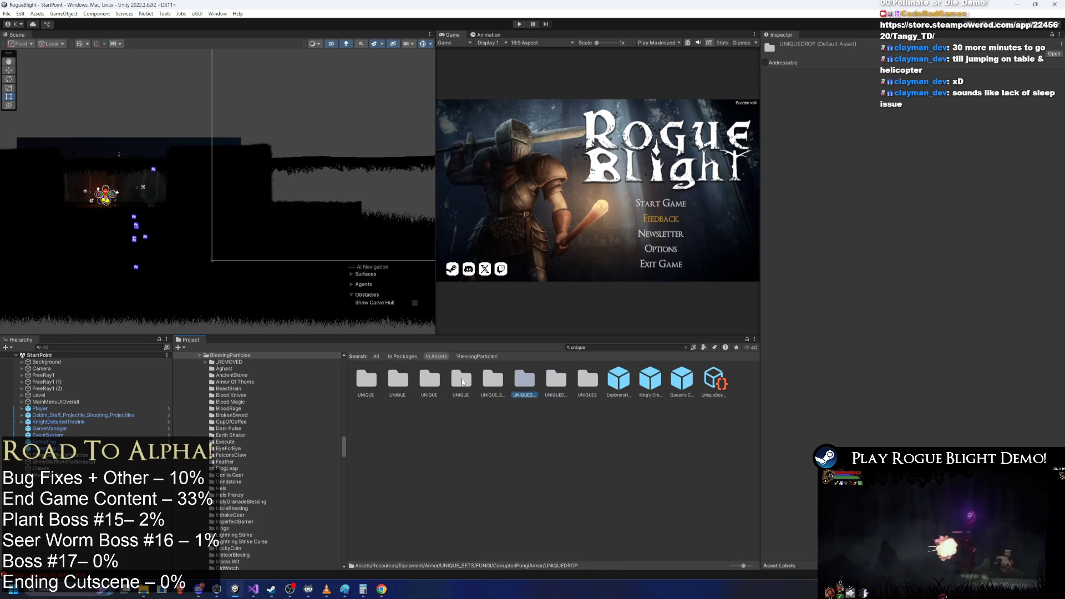
key("Left")
key("Left")
key("Left")
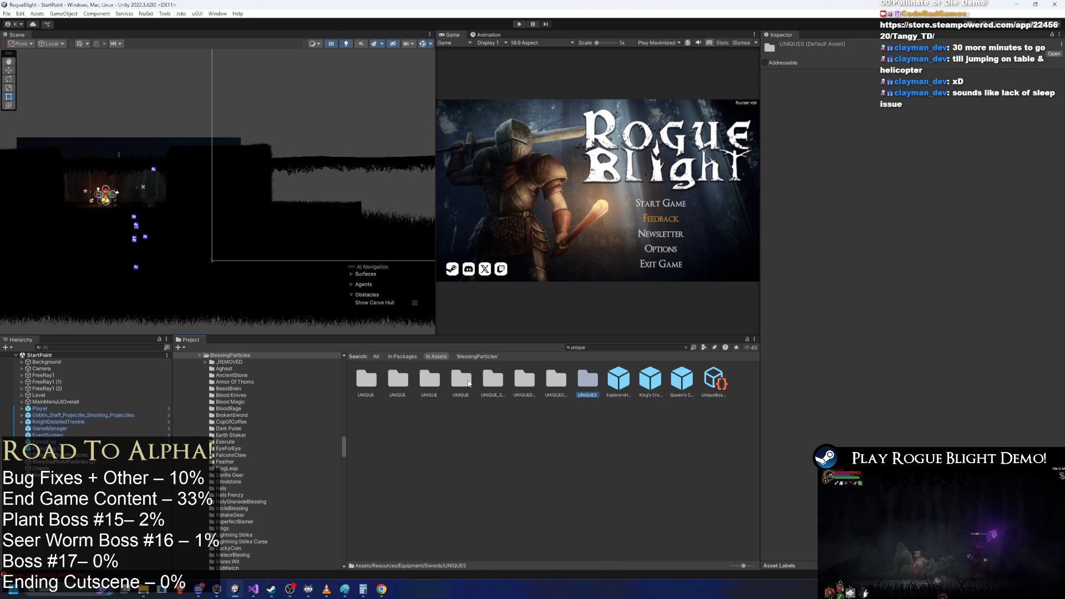
key("Left")
key("Left")
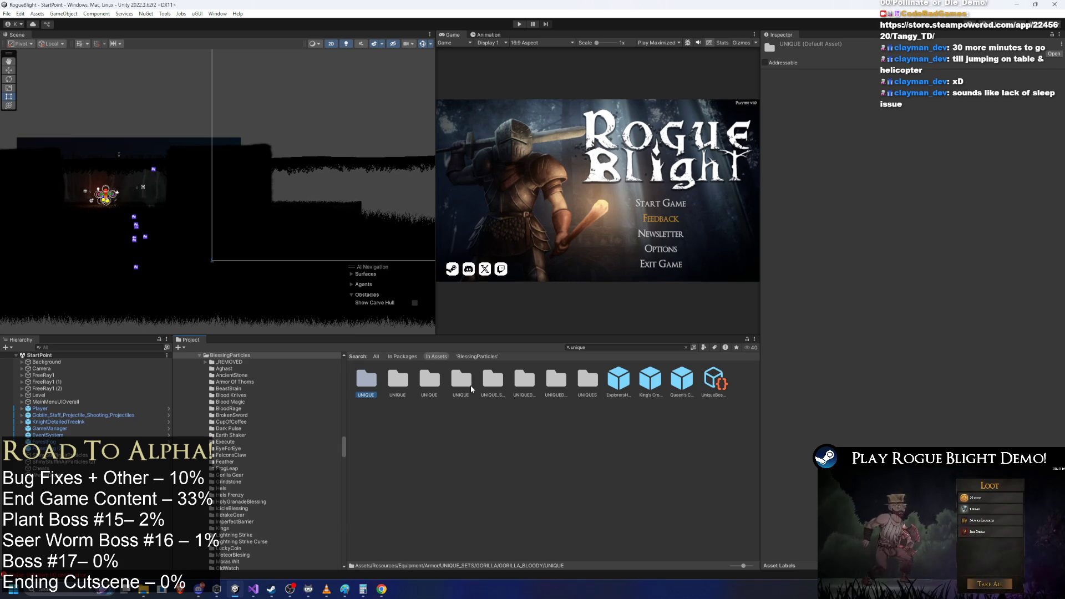
key("Return")
- Inspect the B_Gorilla Armor prefab's on-equip blessing field in GORILLA_BLOODY
left_click(547, 356)
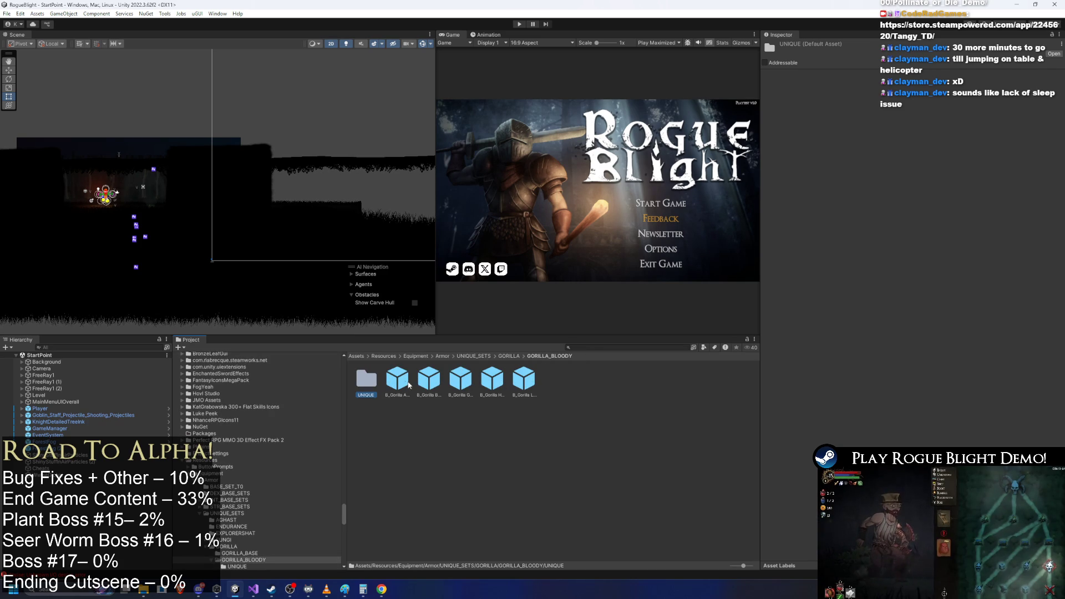
left_click(397, 384)
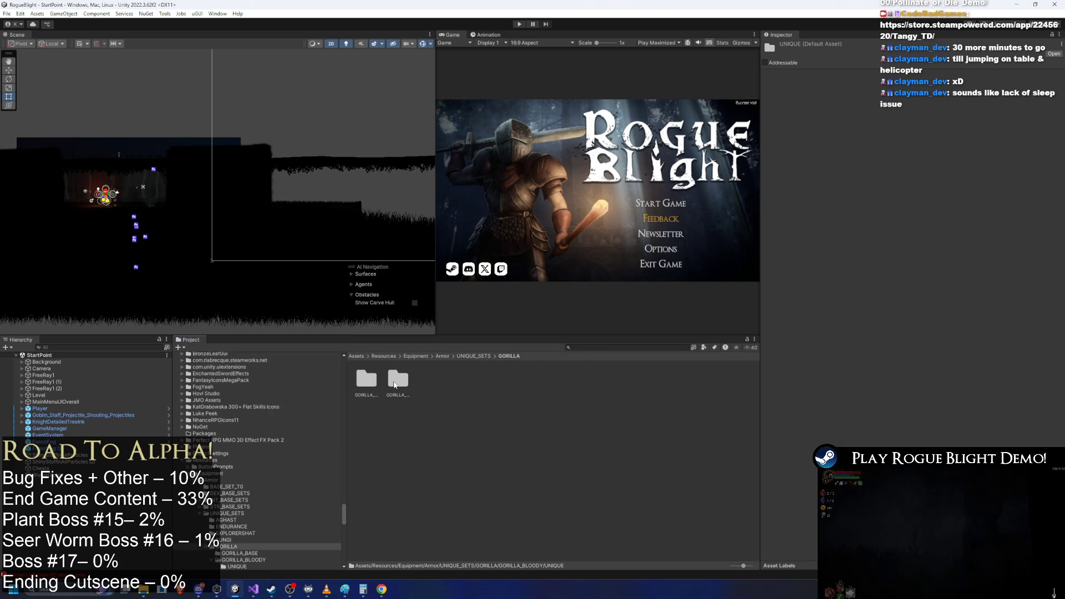
left_click(396, 384)
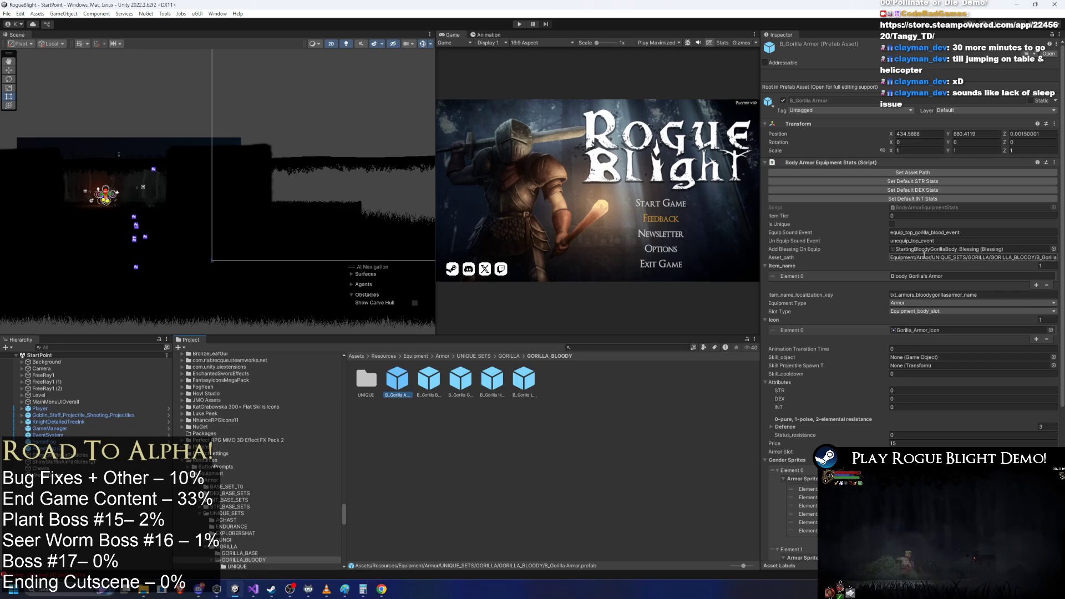
right_click(921, 254)
key("Escape")
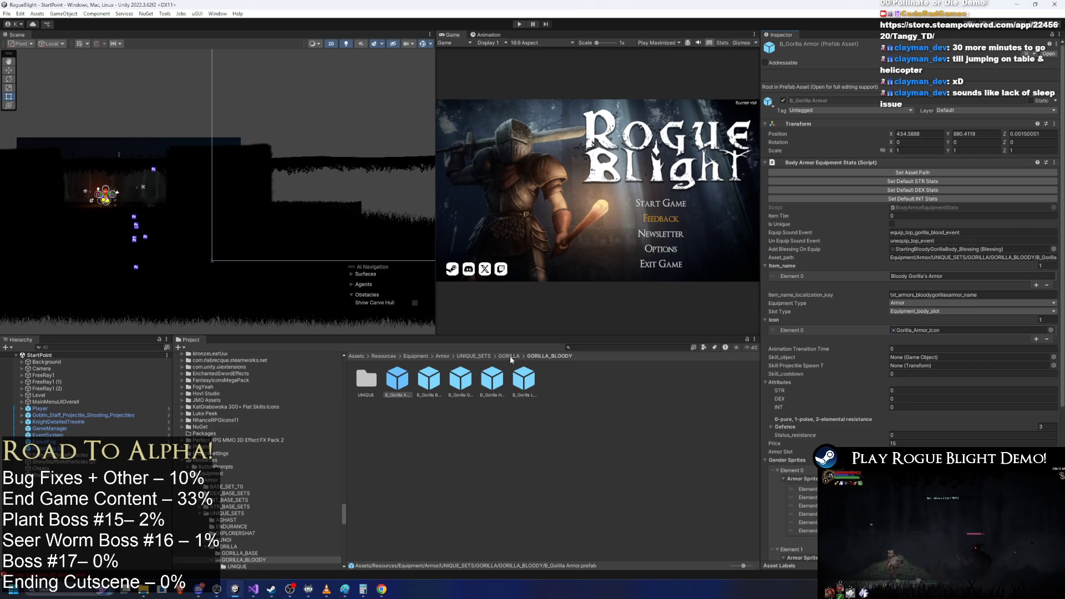
scroll(969, 345, "down", 8)
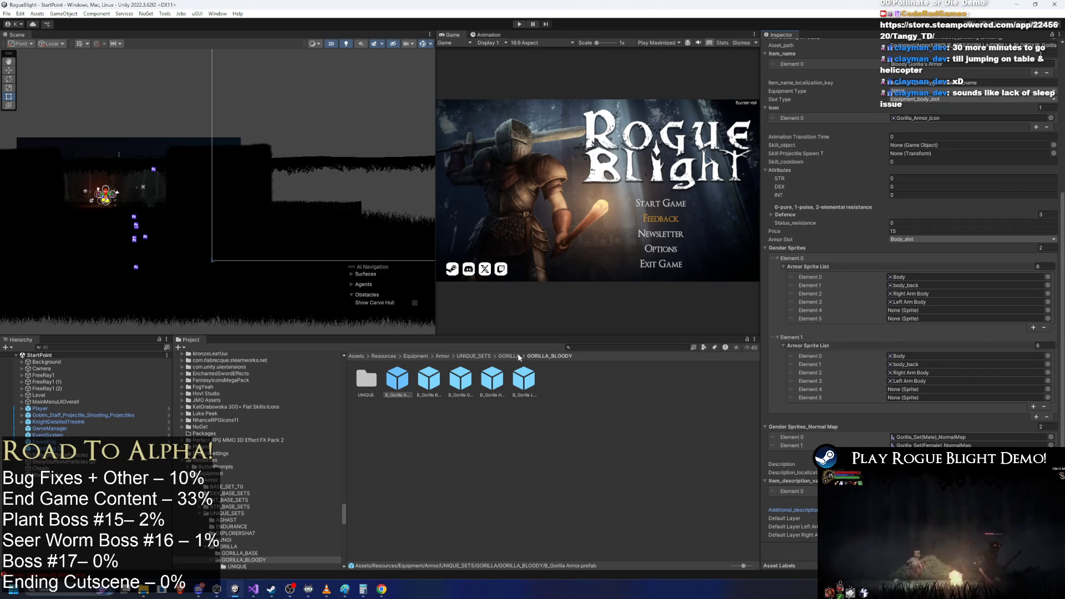
- In GORILLA_BASE, select Gorilla Armor and bring up its Add Blessing On Equip picker
left_click(514, 358)
double_click(367, 380)
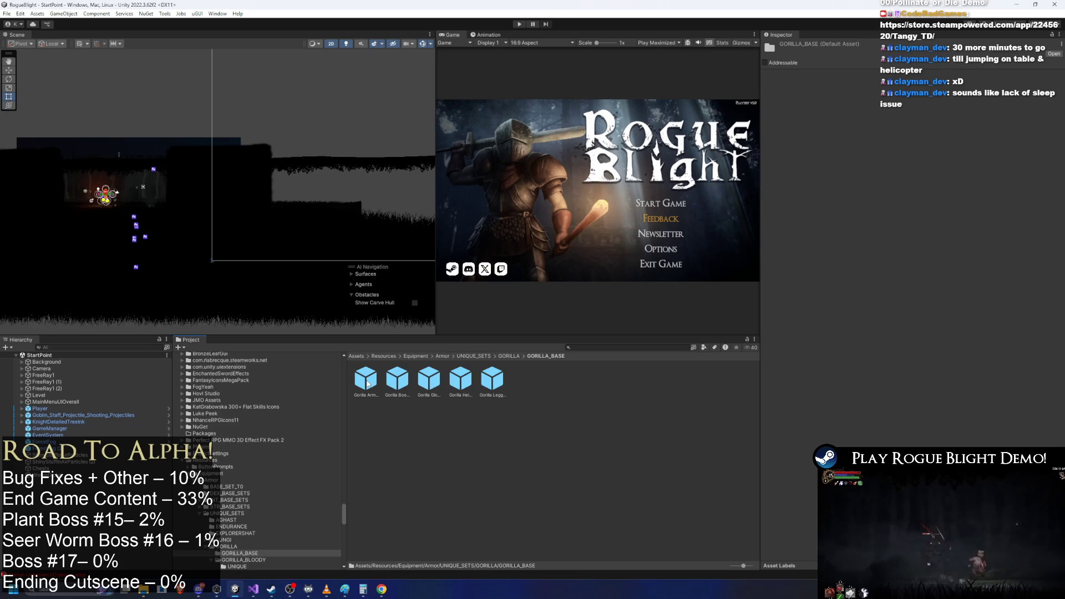
left_click(366, 379)
scroll(946, 381, "up", 2)
scroll(946, 381, "down", 2)
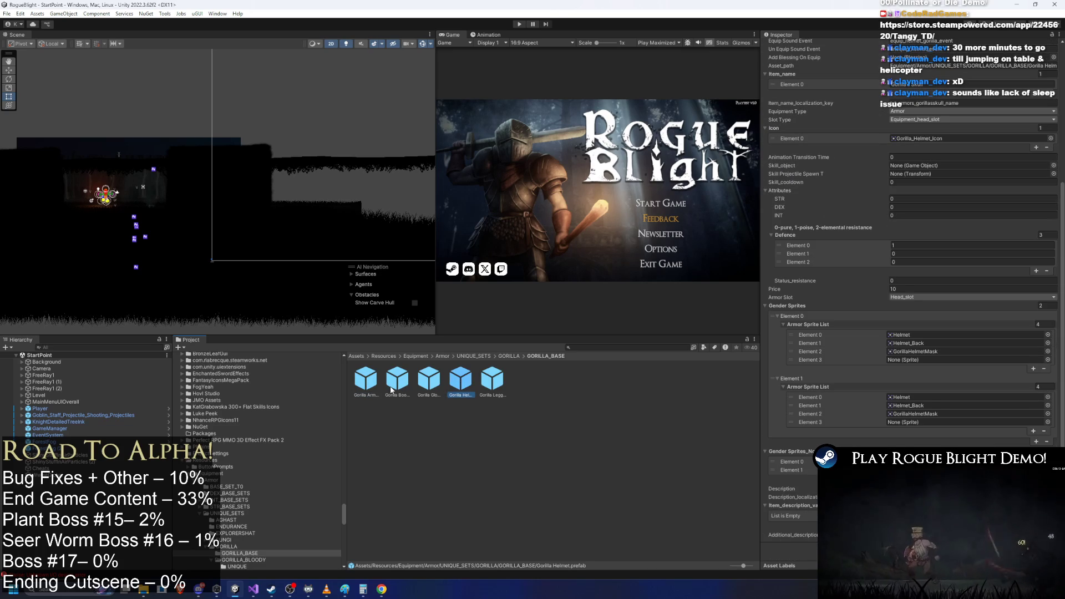
scroll(987, 252, "up", 5)
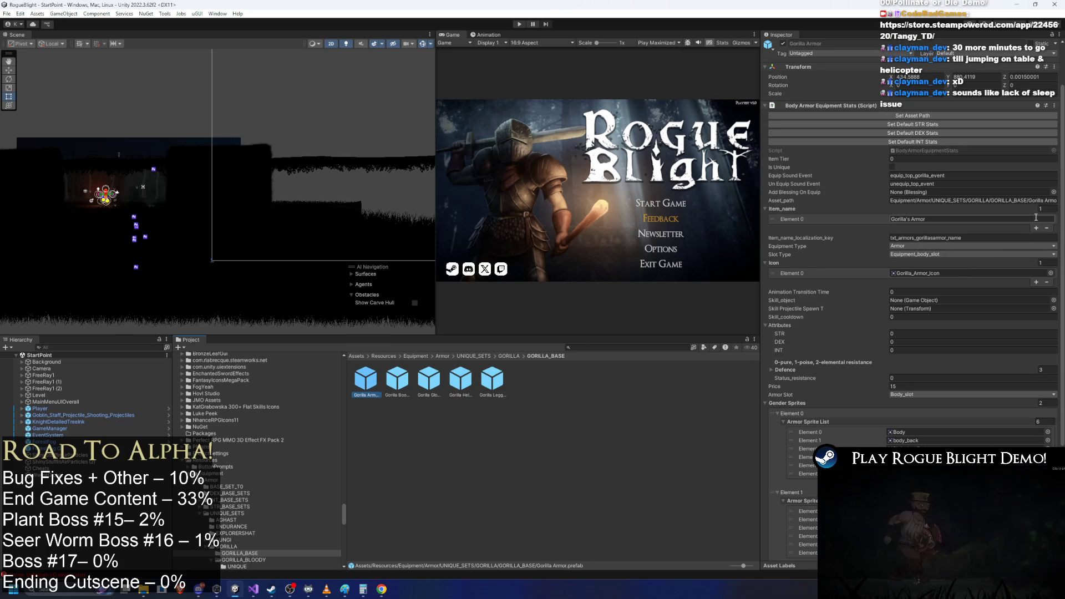
left_click(1054, 192)
type("starting gol")
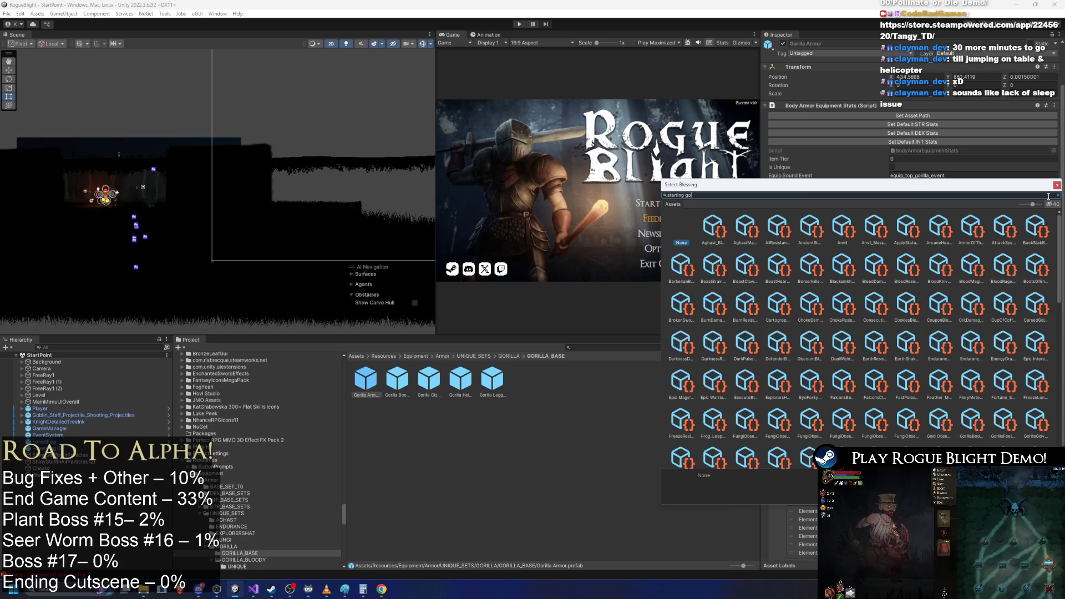
- Assign StartingGorillaBody_Blessing to Gorilla Armor's on-equip slot, then select Gorilla Boots
type("rilla")
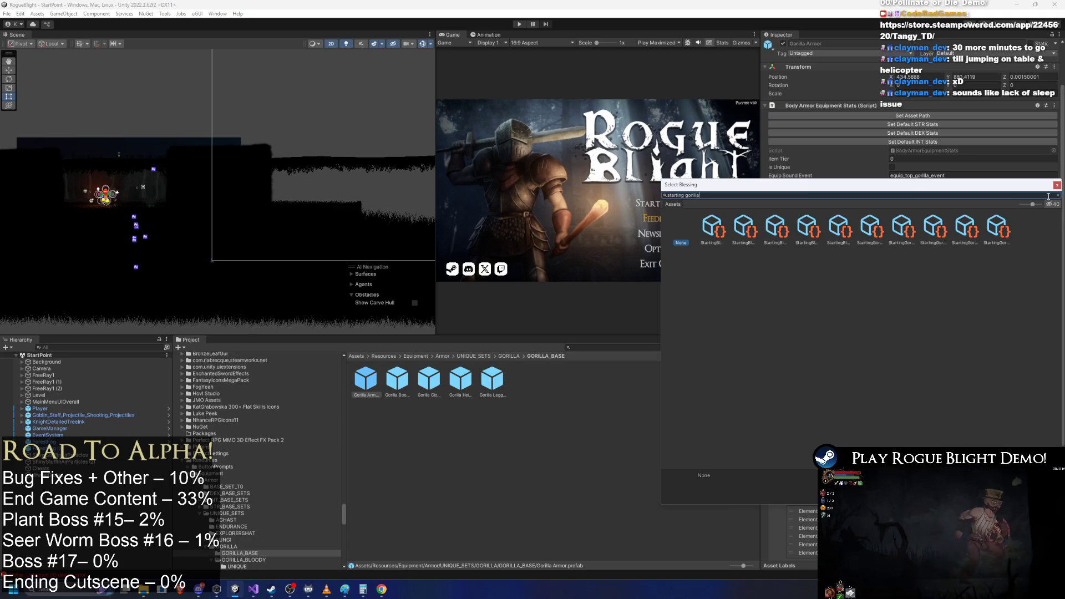
type(" cri")
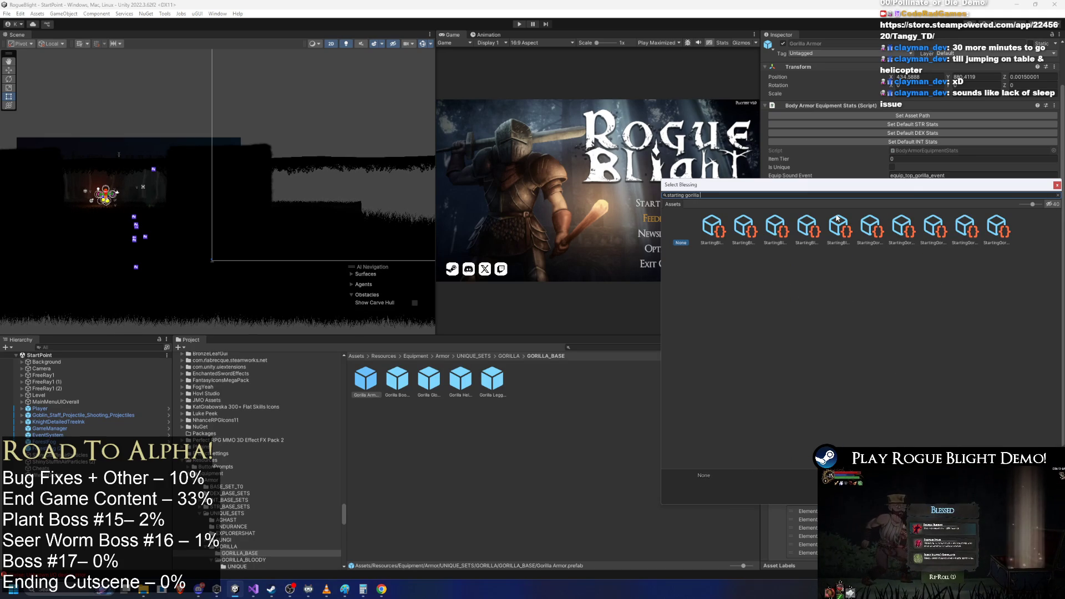
left_click(738, 230)
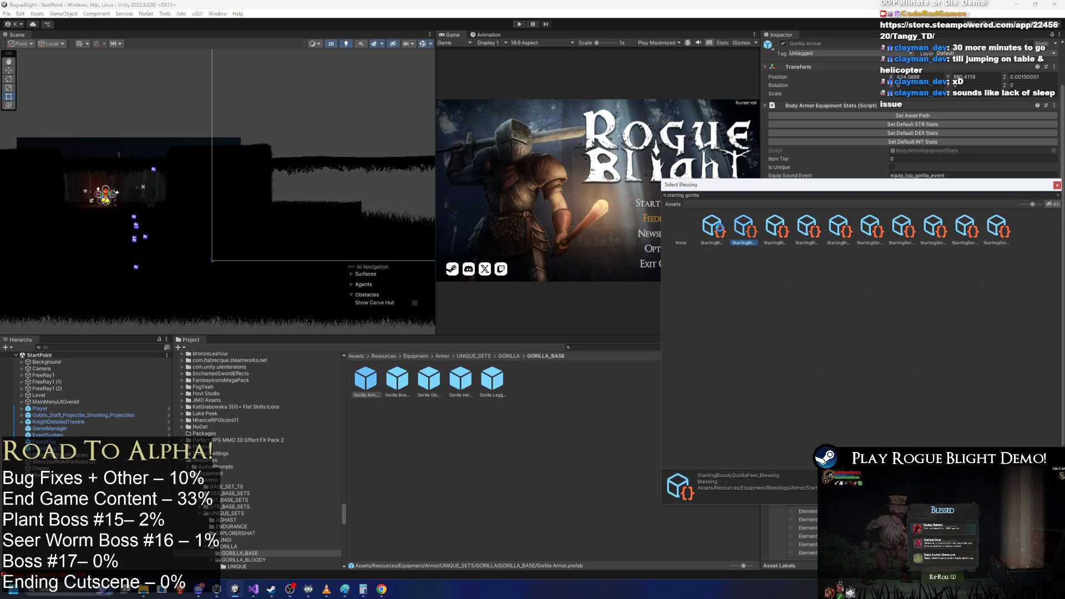
key("Right")
key("Right")
key("Right")
key("Right")
key("Right")
key("Left")
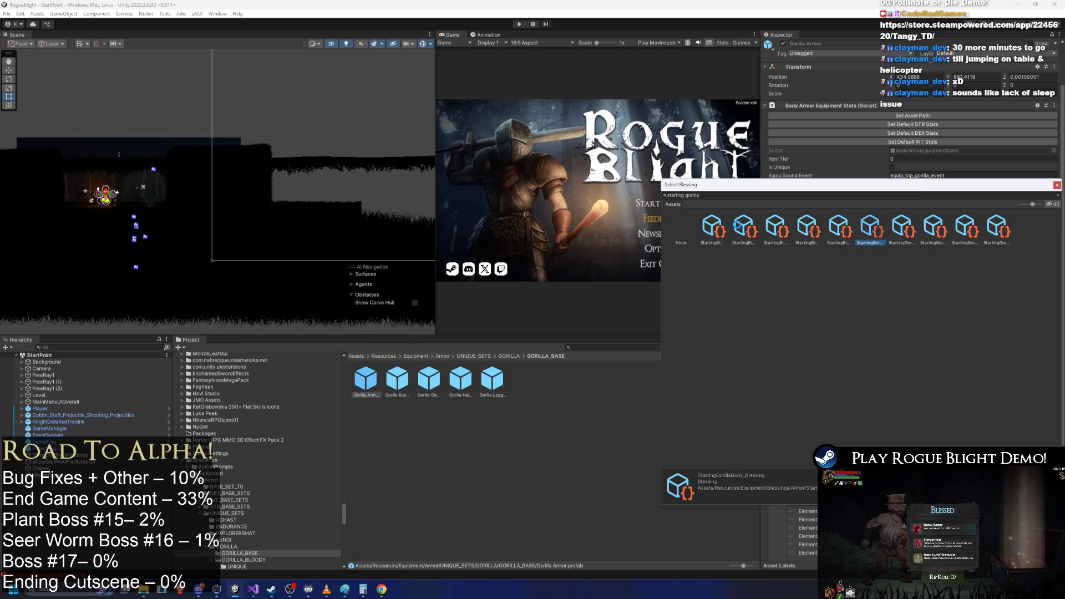
key("Return")
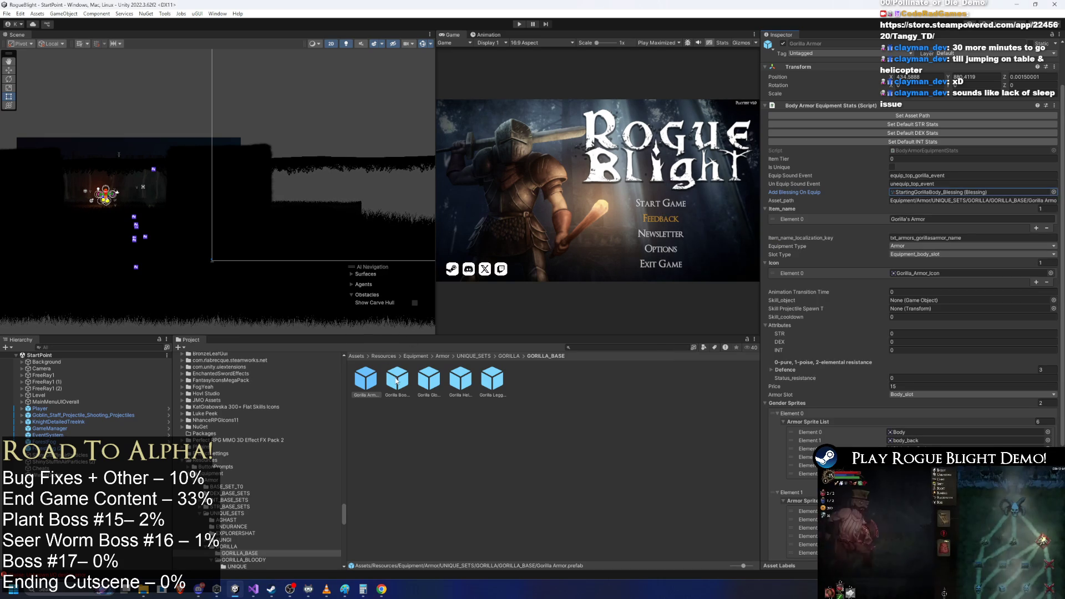
left_click(397, 379)
- Give Gorilla Boots the StartingGorillaFeet_Blessing on equip
left_click(1054, 192)
type("txt_bonus_kept_unequipped")
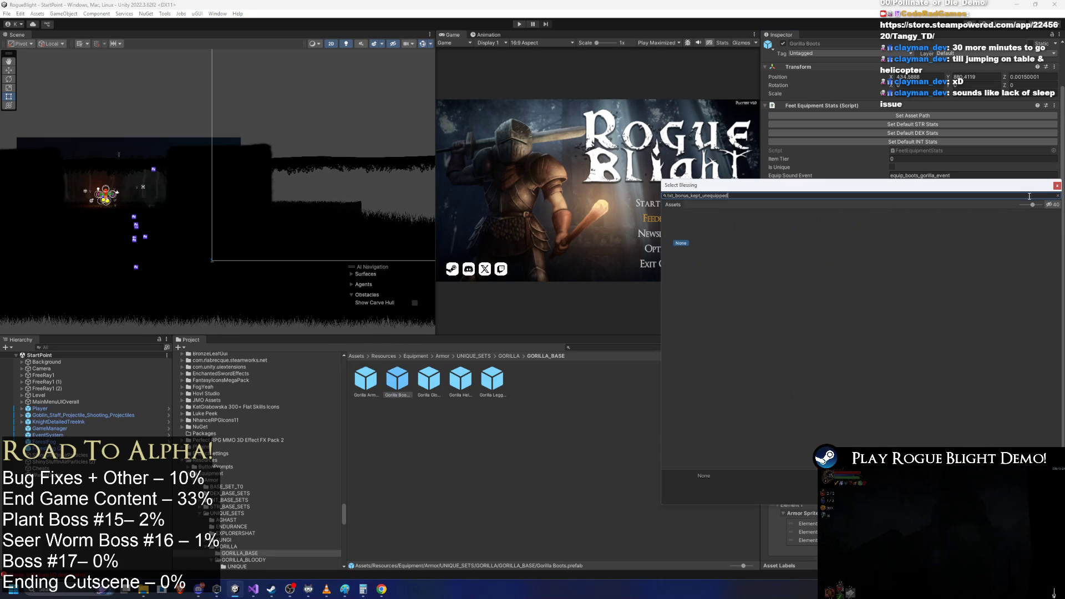
type("star")
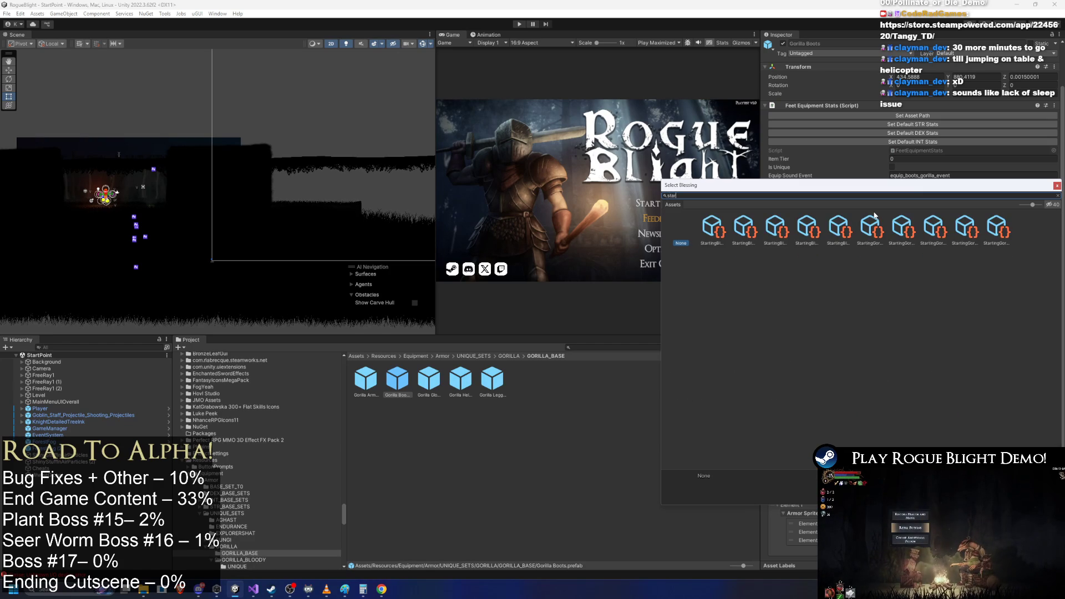
type("ting gorilla")
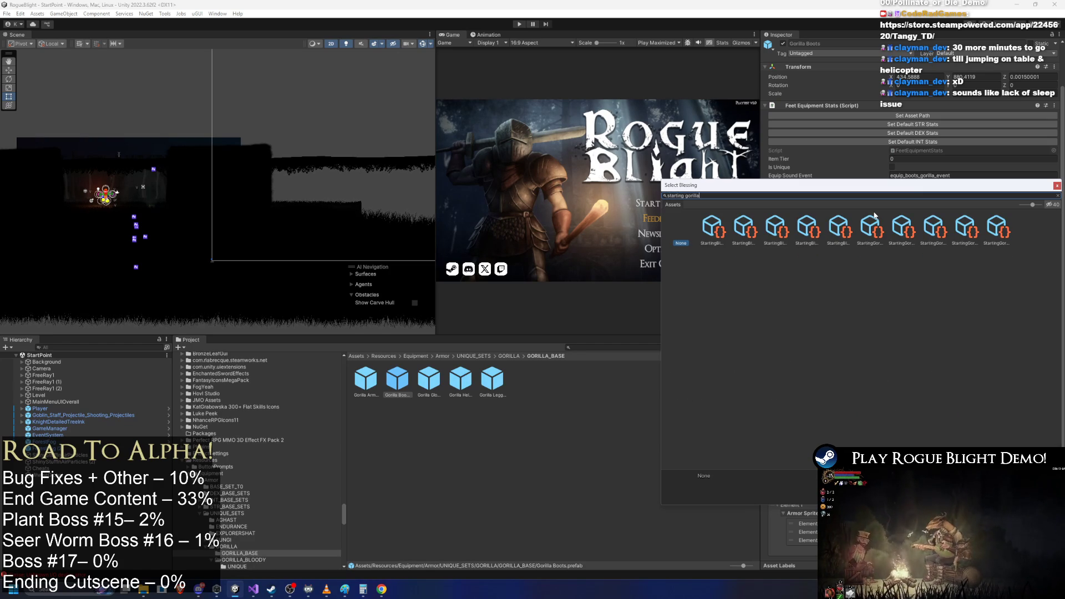
left_click(871, 230)
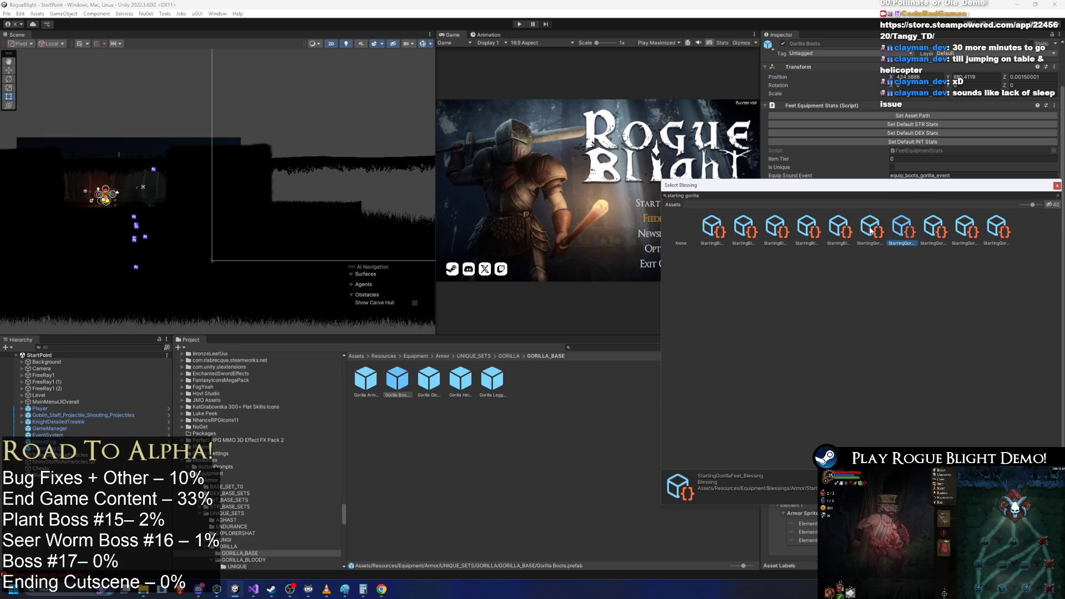
key("Return")
left_click(429, 380)
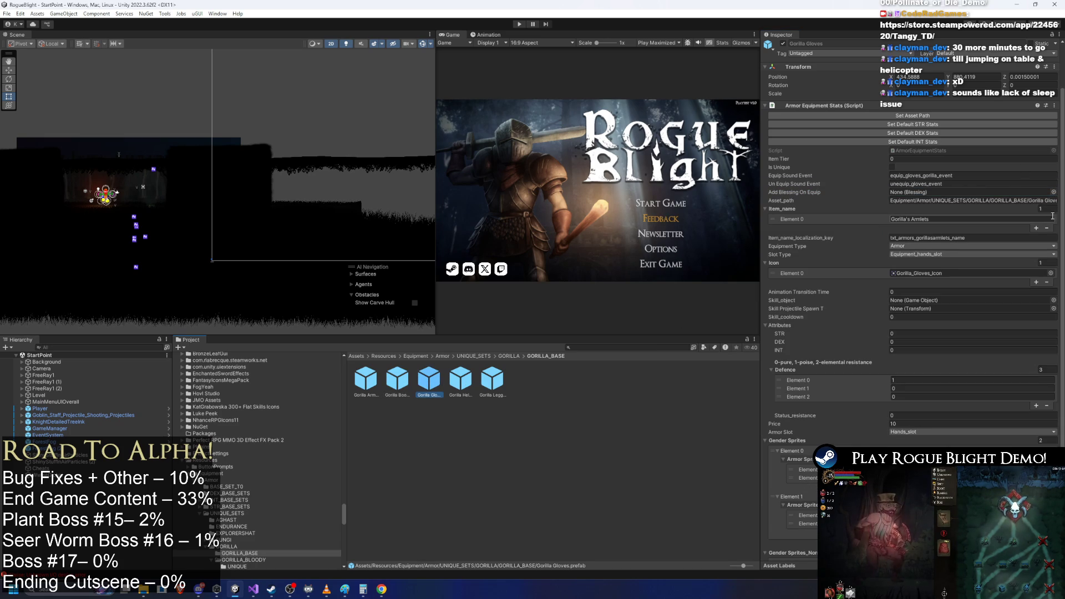
- Give Gorilla Gloves the StartingGorillaGloves_Blessing on equip, then select Gorilla Helmet
left_click(1054, 192)
type("t:starting_gorill")
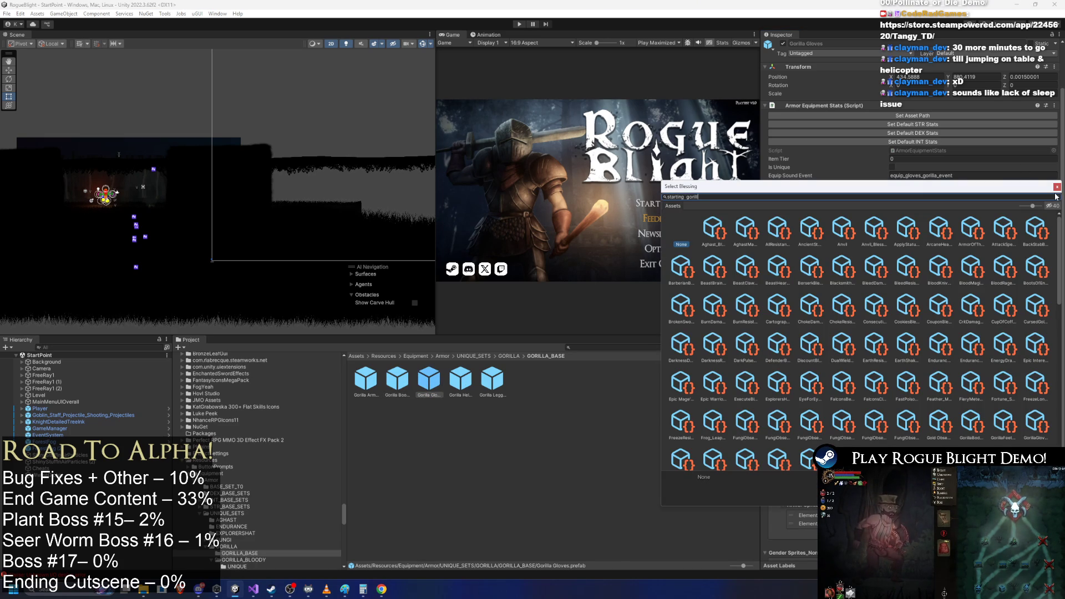
type("ia")
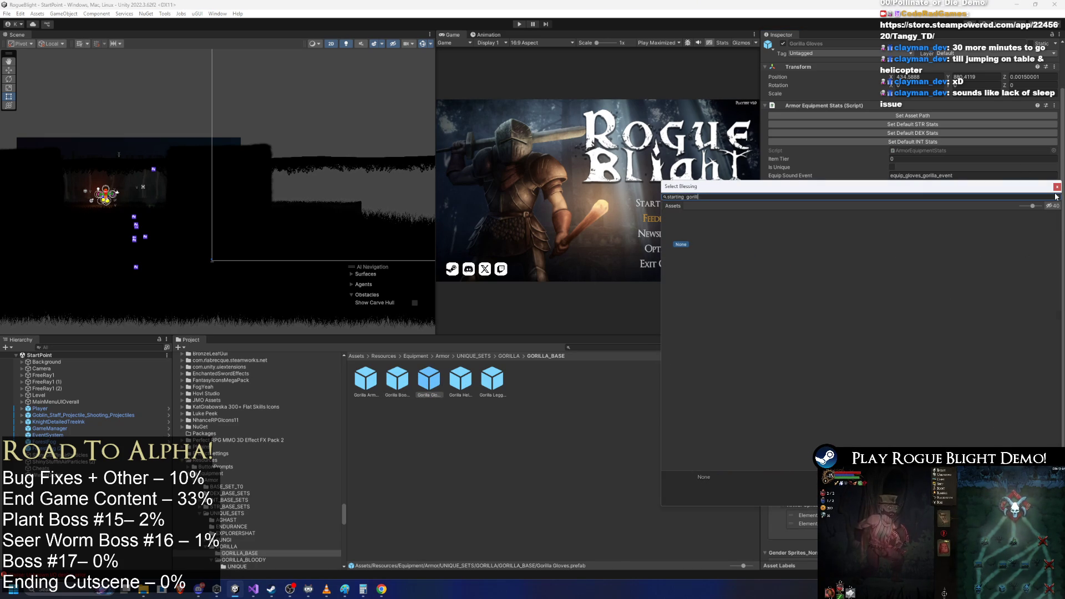
type("a")
left_click(902, 230)
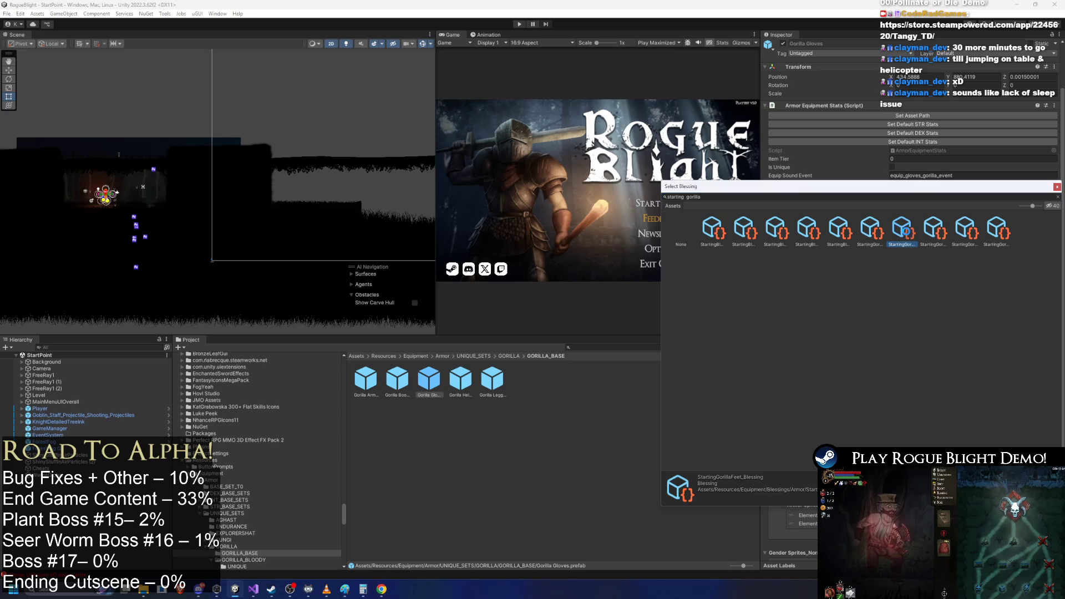
key("Right")
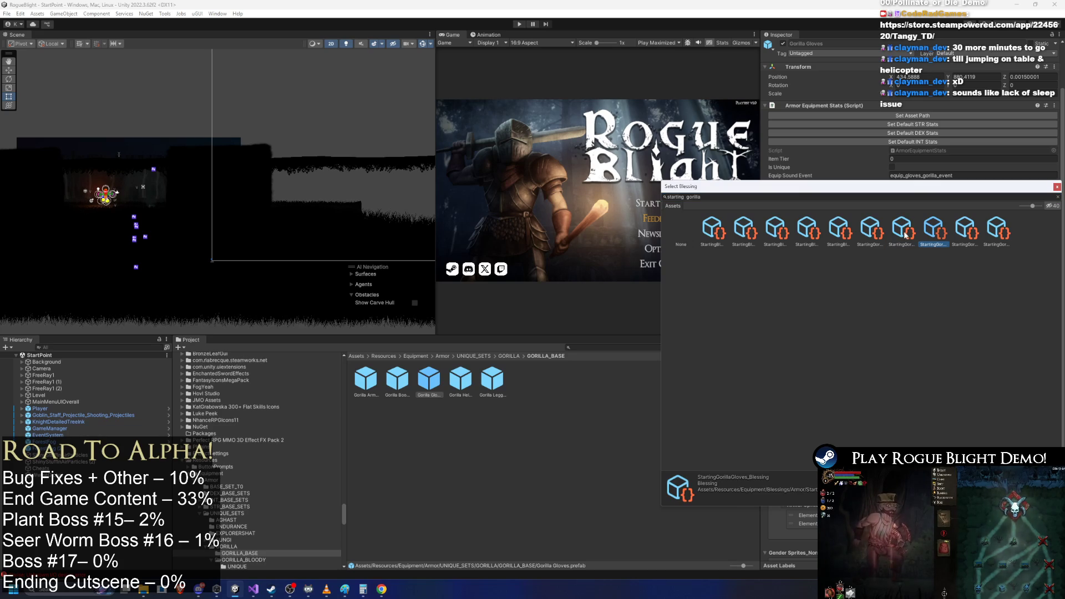
key("Return")
left_click(460, 380)
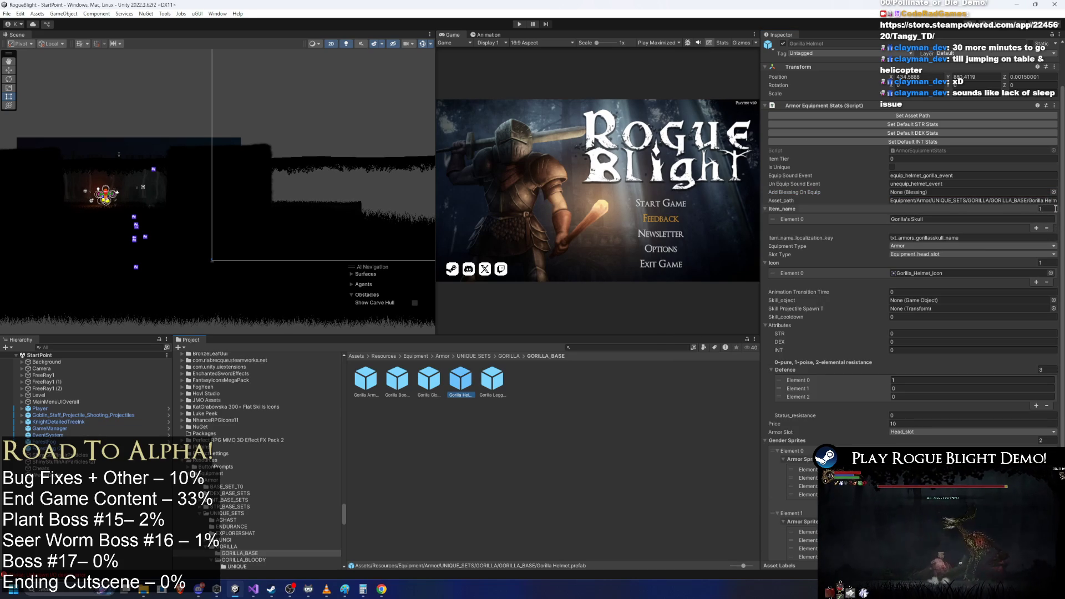
- Set Gorilla Helmet's on-equip blessing to StartingGorillaHead_Blessing
left_click(1054, 192)
type("ing gorilla")
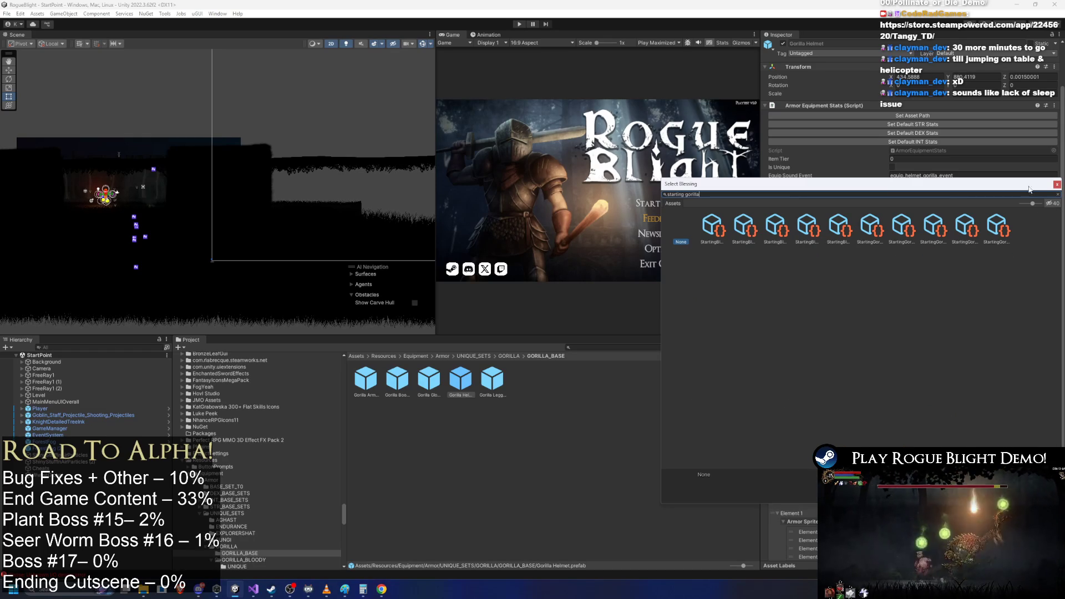
left_click(938, 230)
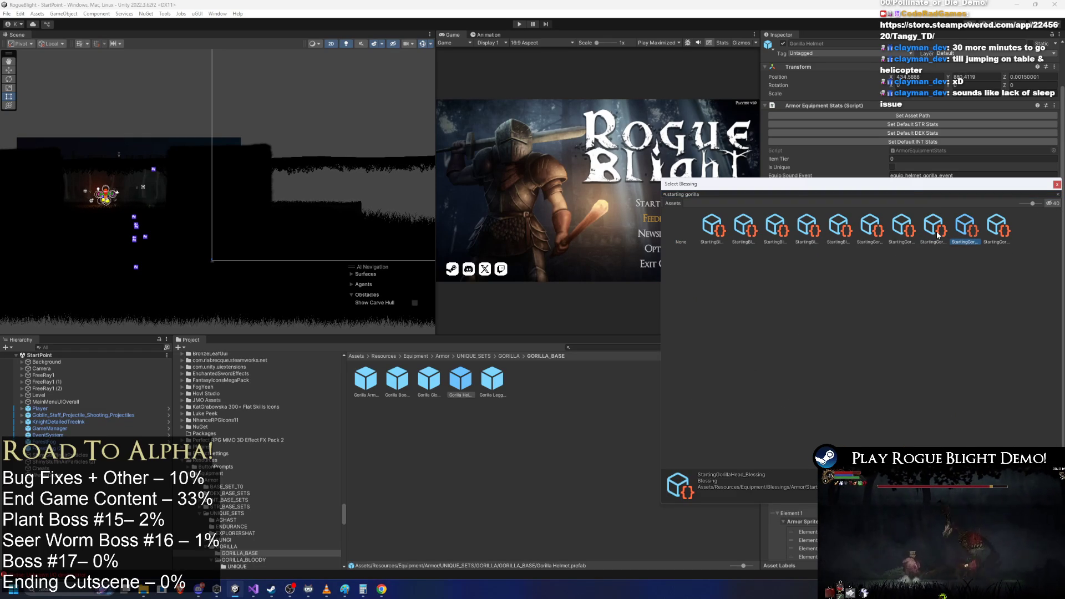
key("Return")
left_click(494, 382)
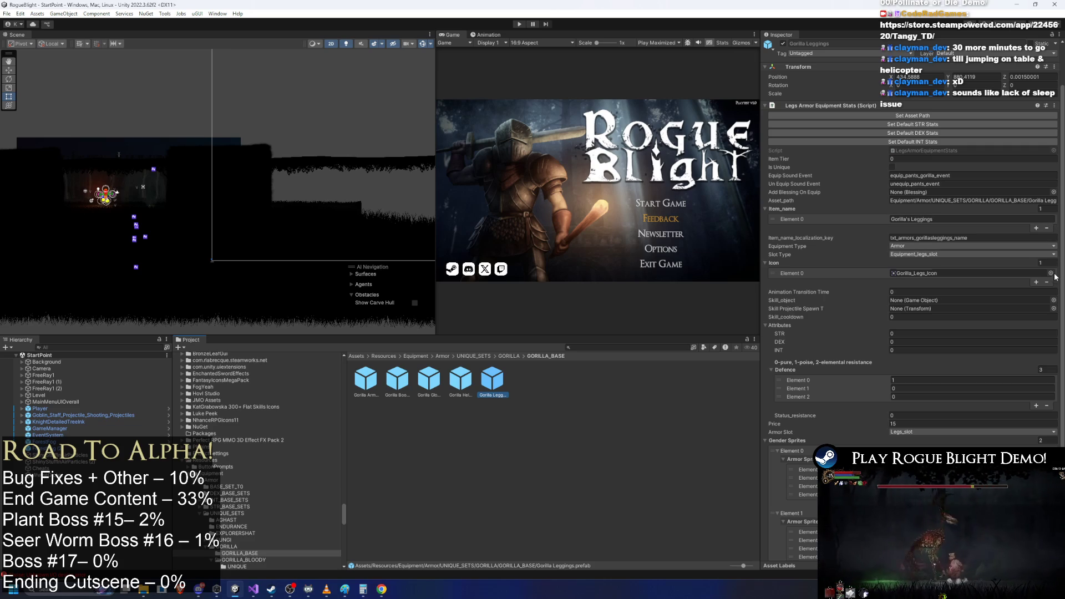
- Set Gorilla Leggings' on-equip blessing to StartingGorillaLegs_Blessing, then select Gorilla Armor
left_click(1053, 192)
type("starting gorilla le")
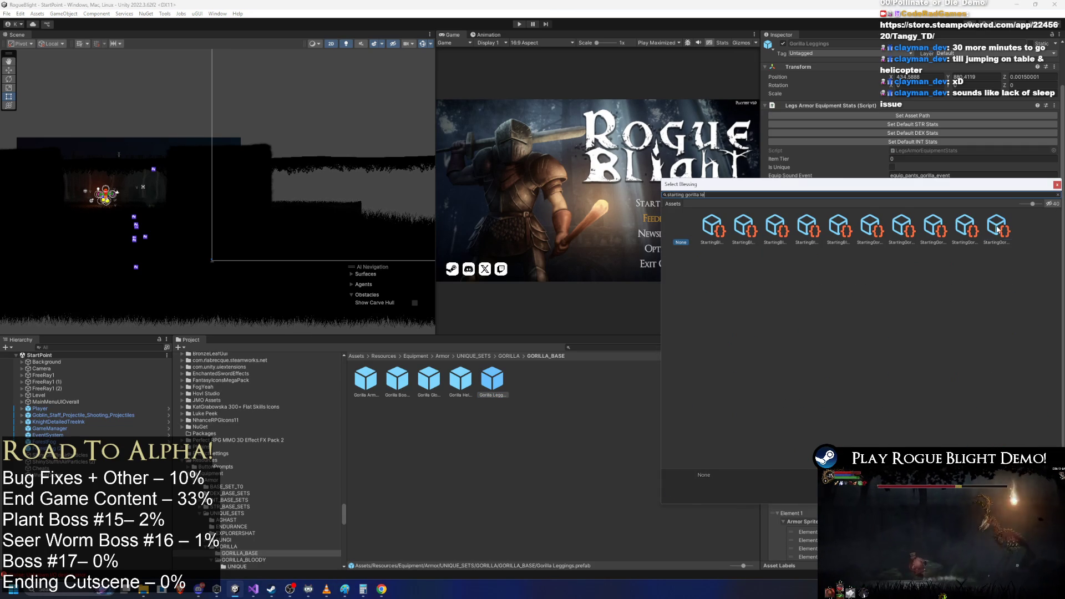
left_click(997, 226)
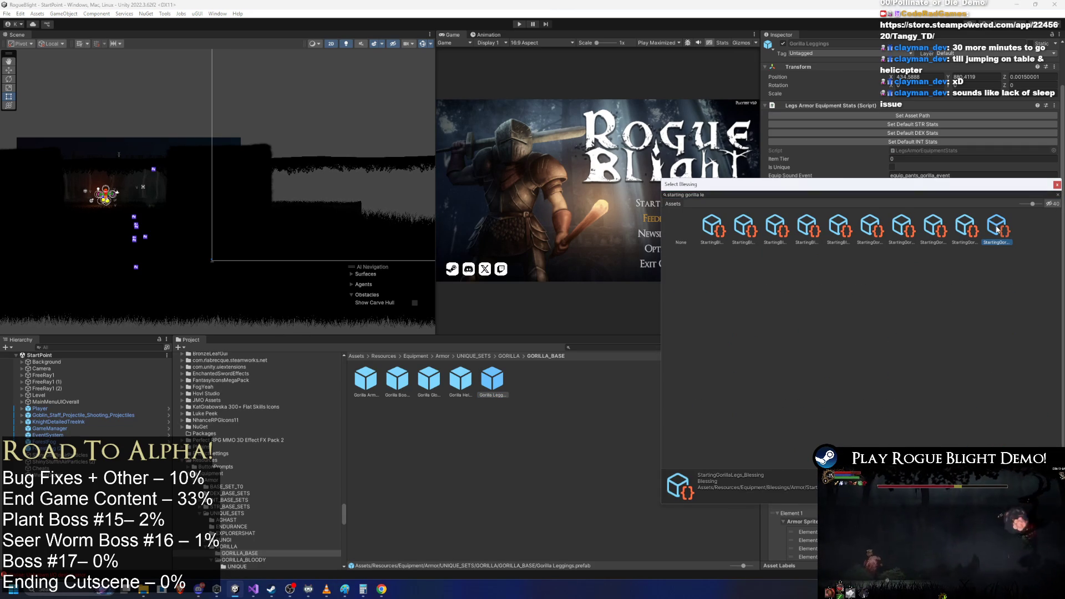
double_click(996, 225)
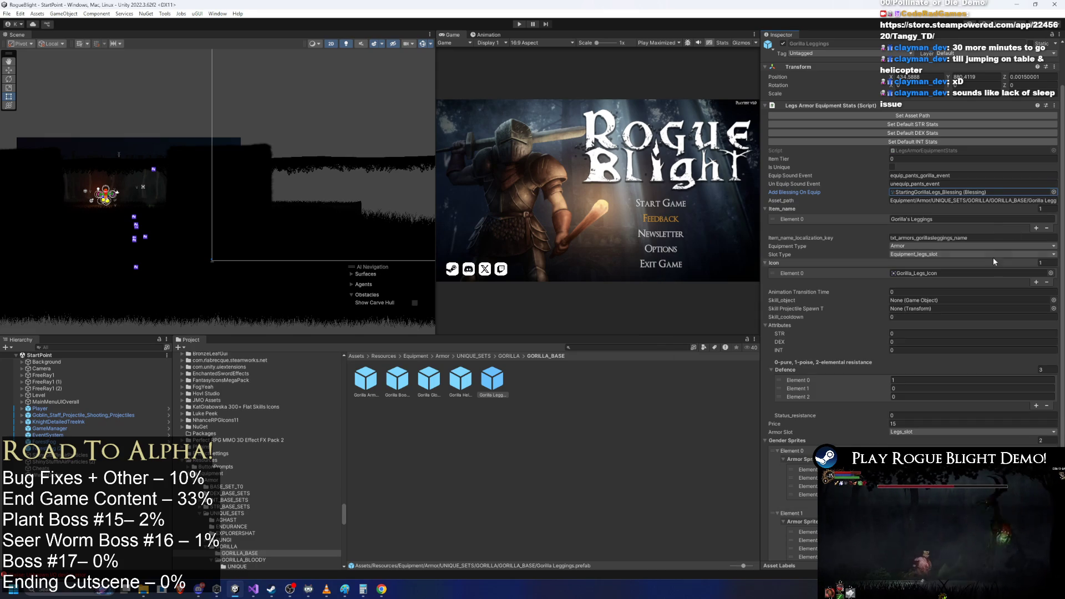
left_click(361, 376)
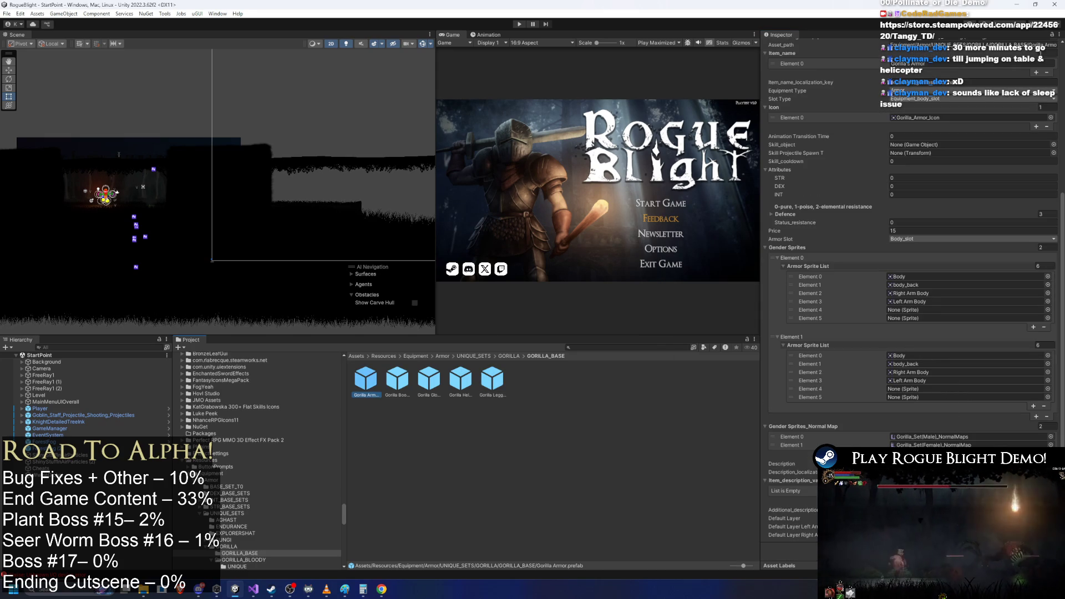
left_click(385, 386)
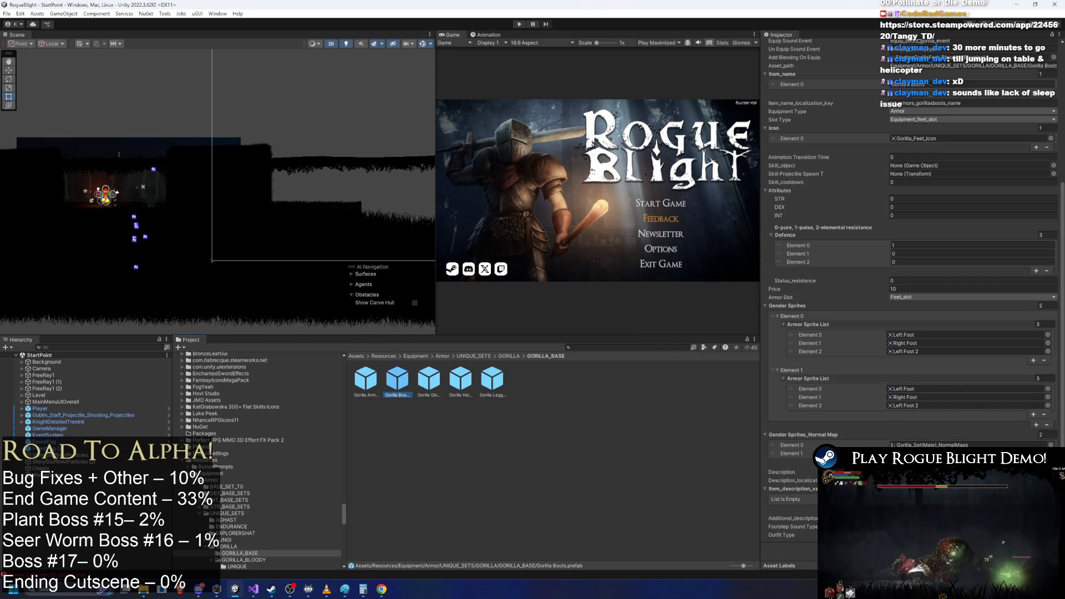
left_click(397, 381)
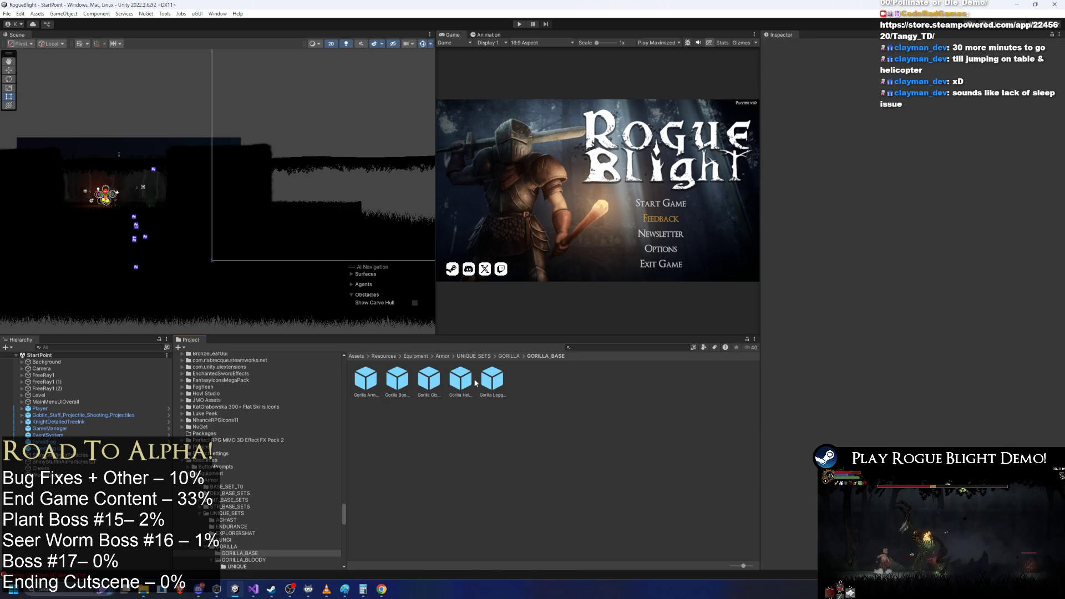
left_click(429, 381)
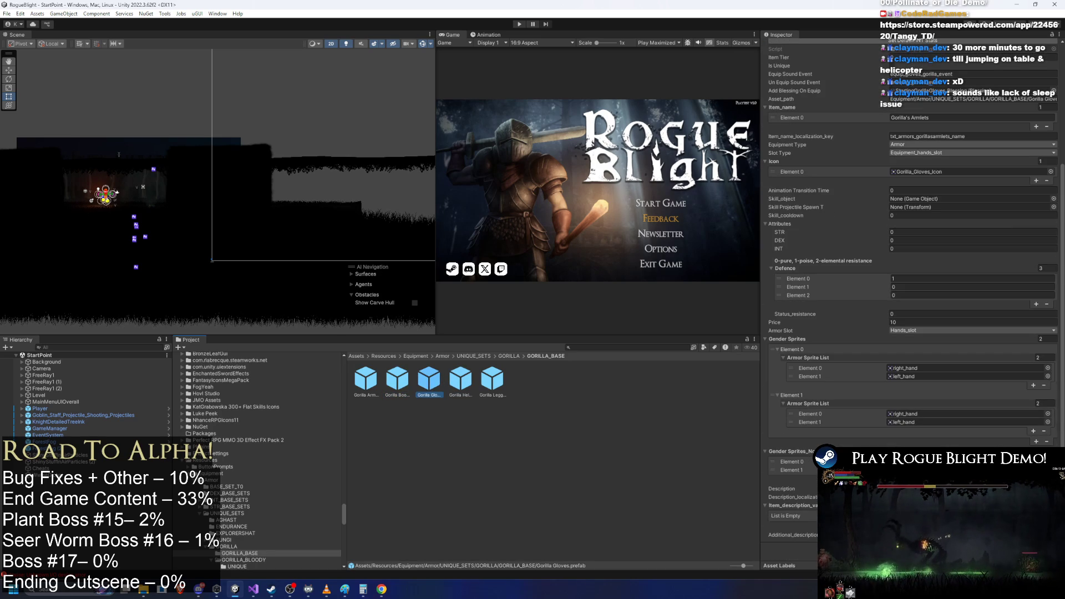
left_click(916, 535)
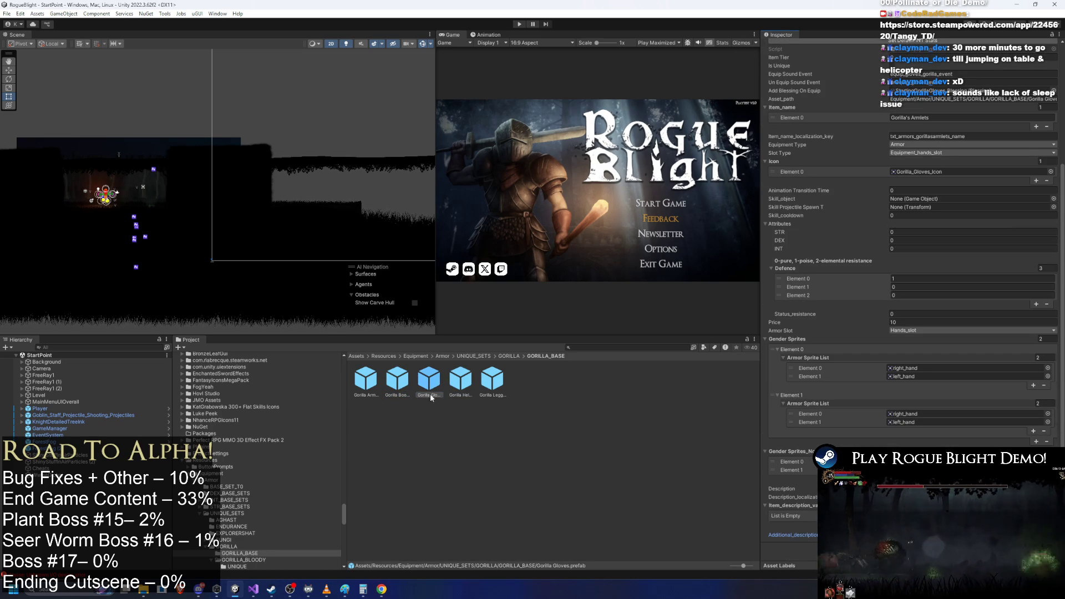
key("Left")
key("Right")
key("Right")
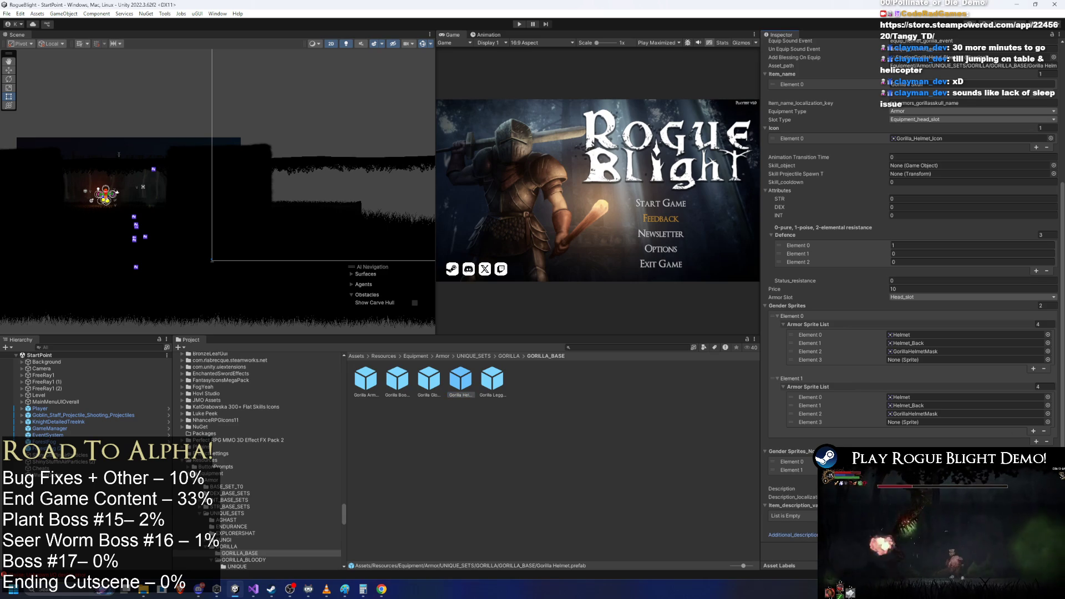
key("Right")
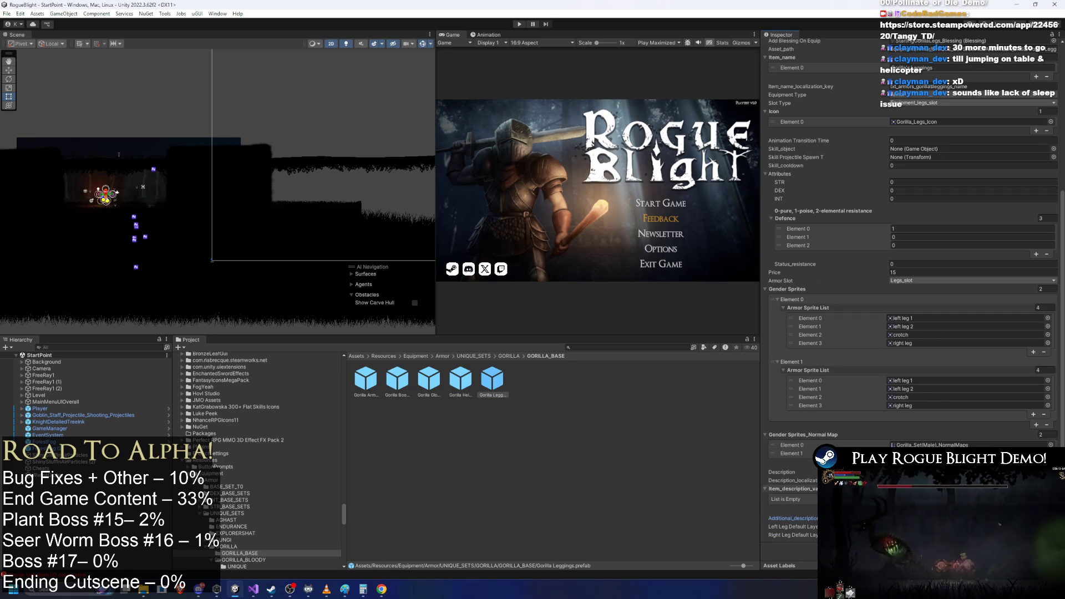
left_click(353, 381)
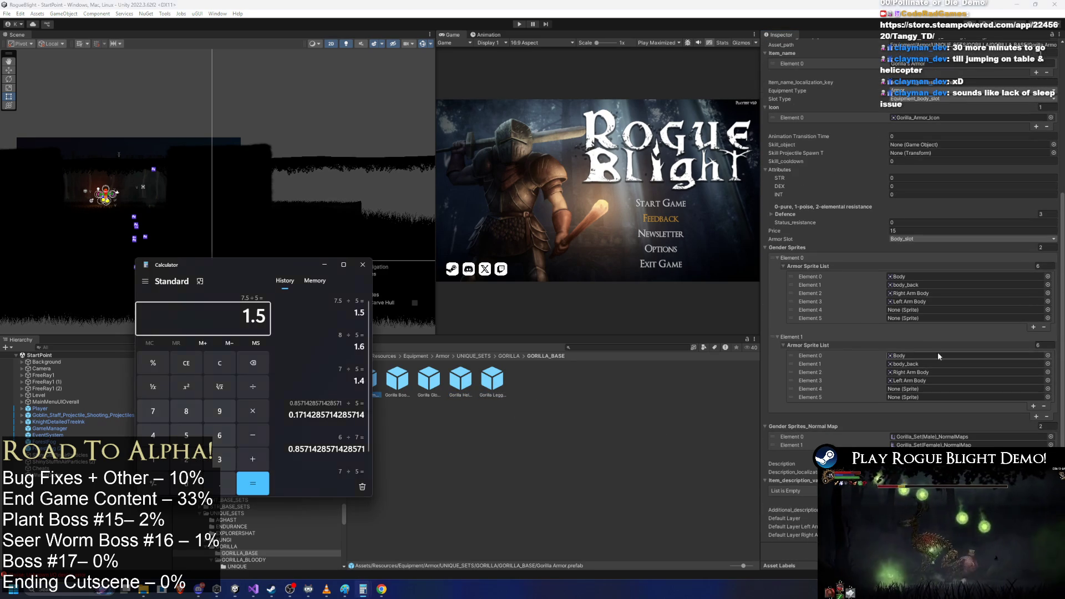
mouse_move(382, 589)
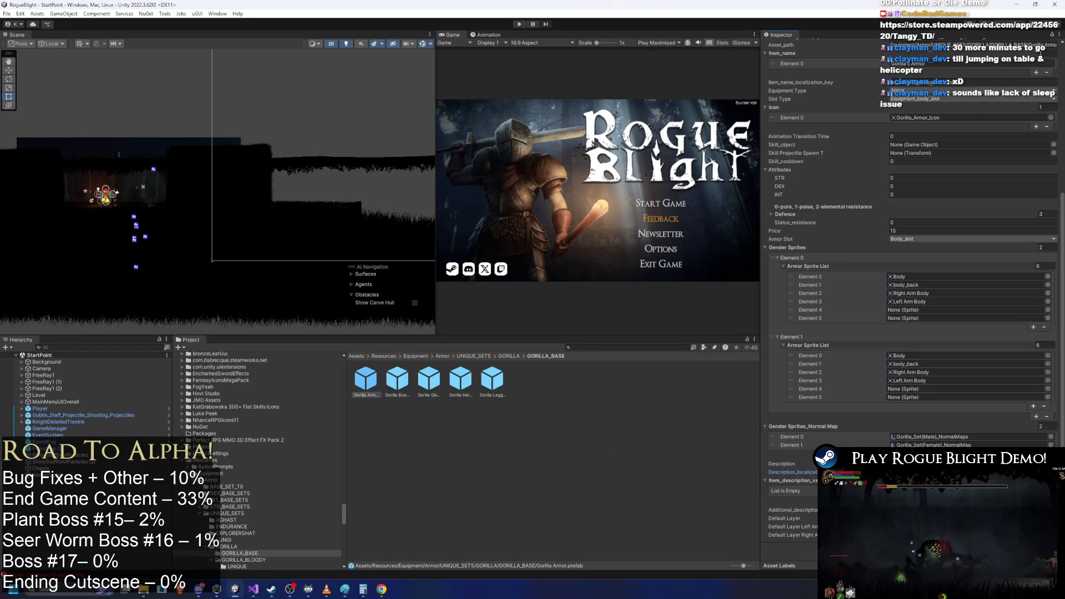
- Review the Gorilla Boots, Gloves, Helmet and Leggings prefabs in the Inspector
left_click(397, 380)
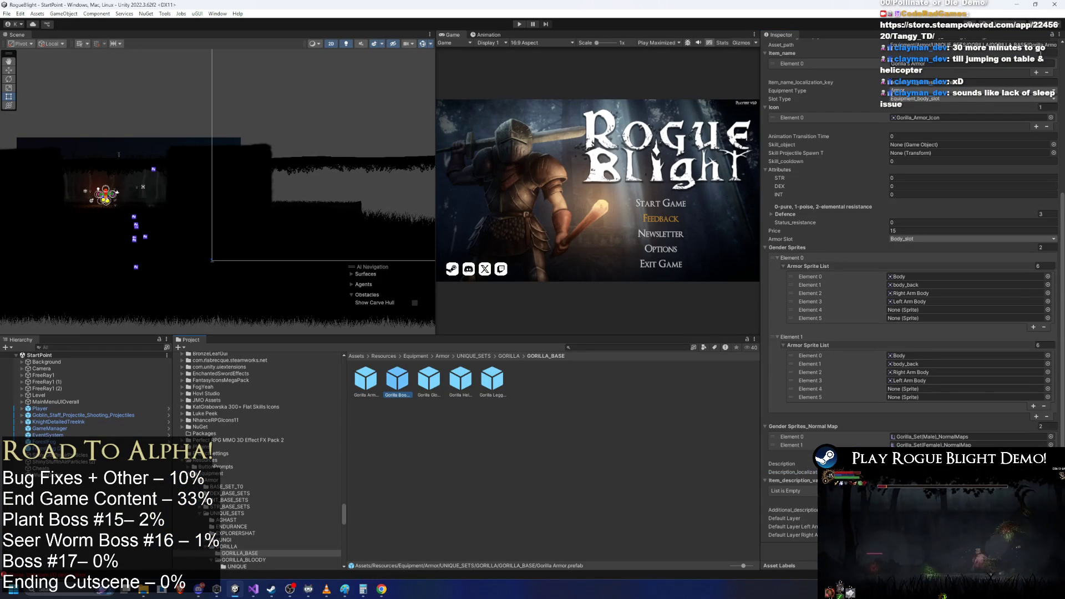
left_click(434, 384)
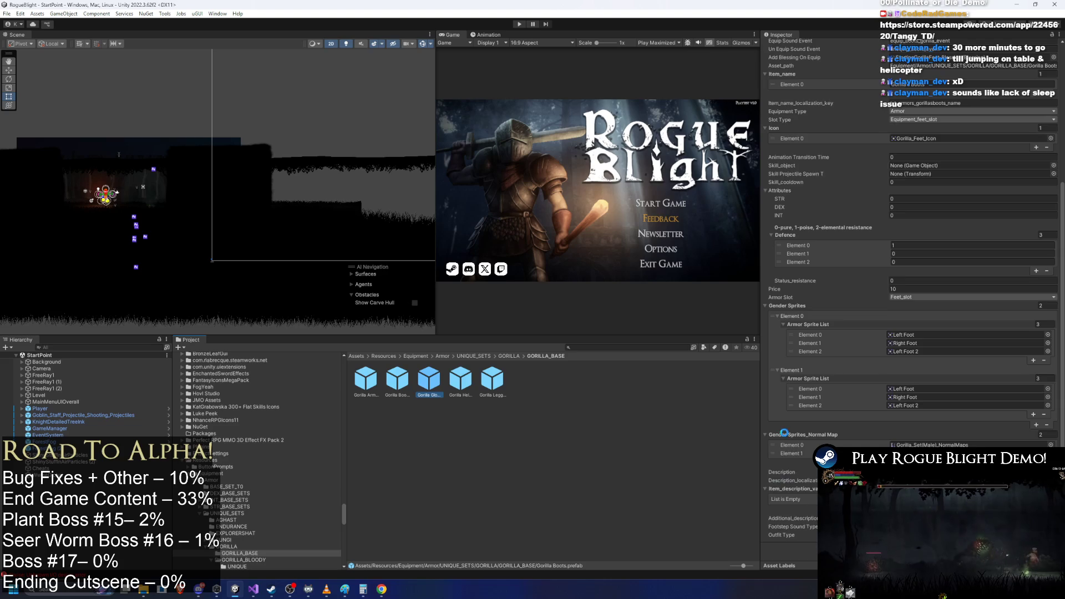
left_click(461, 380)
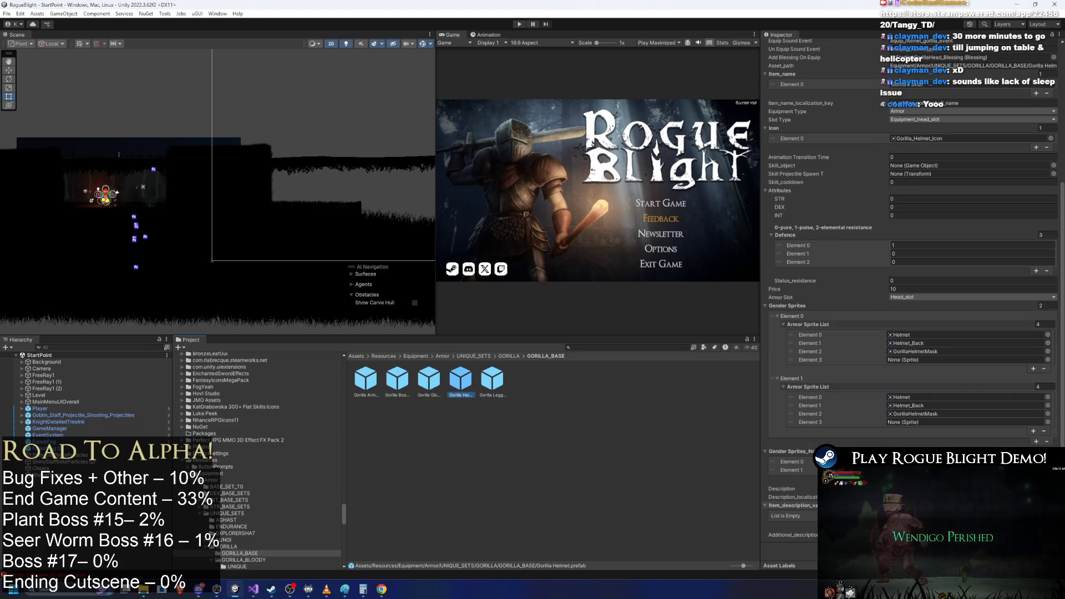
left_click(492, 380)
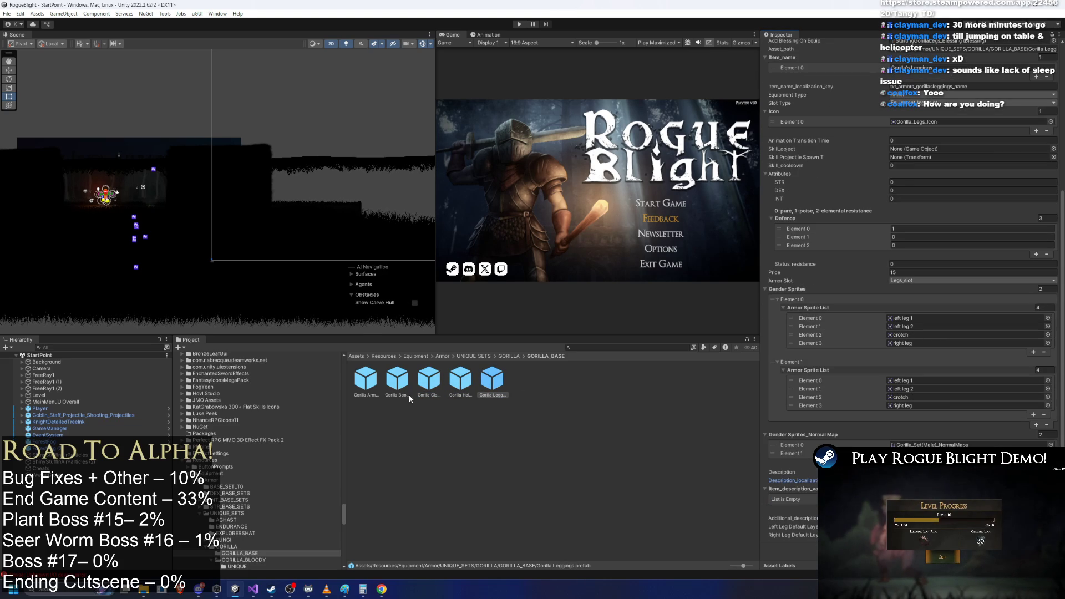
- Add an Item_description entry to the Gorilla Armor, Boots and Gloves, then check Helmet and Leggings
left_click(363, 380)
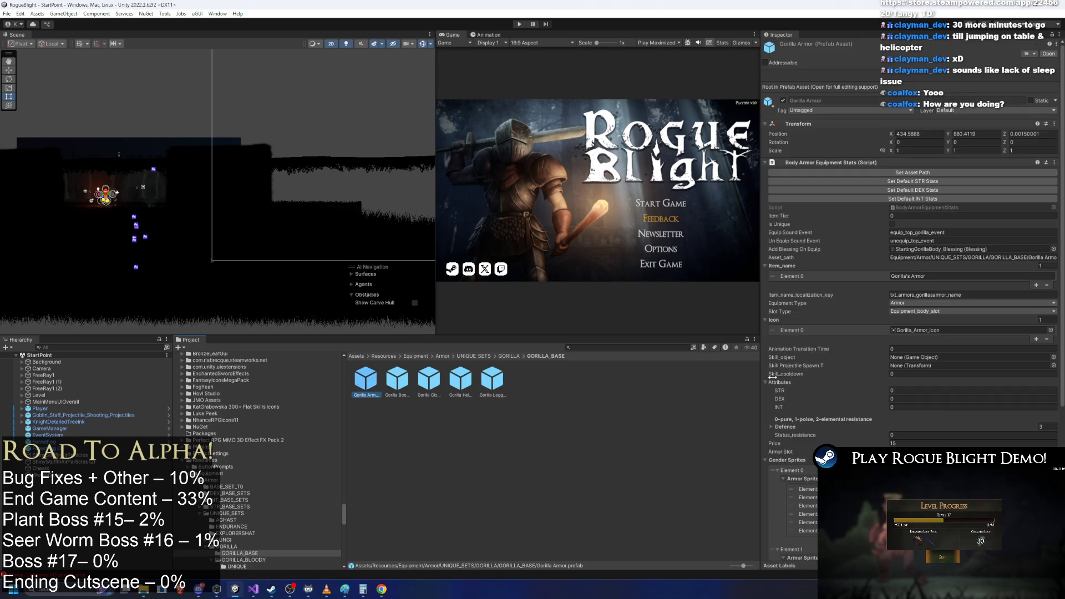
left_click(1035, 501)
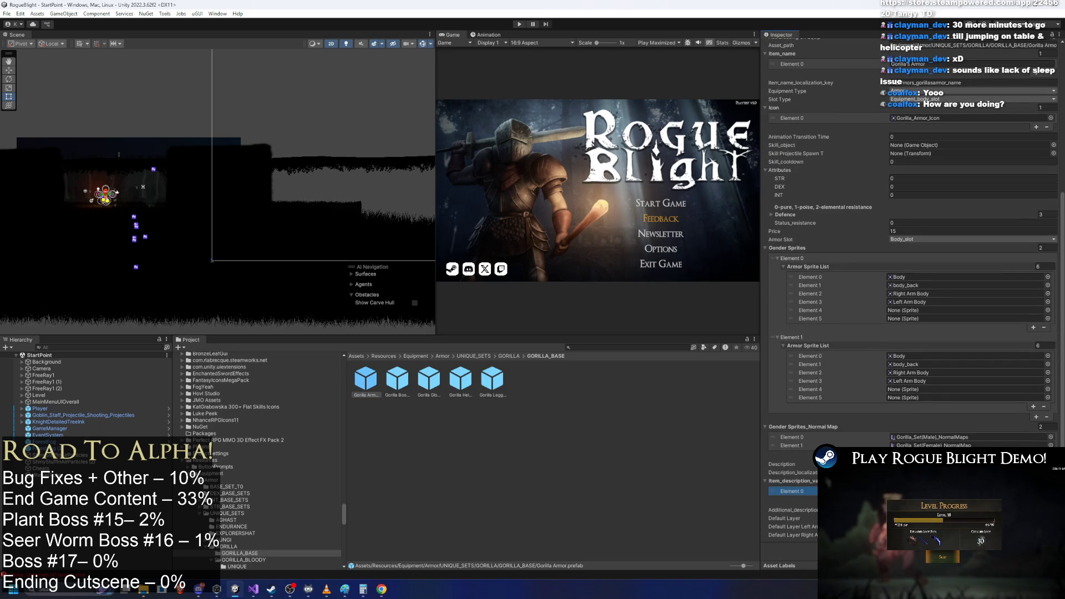
left_click(396, 383)
left_click(1036, 501)
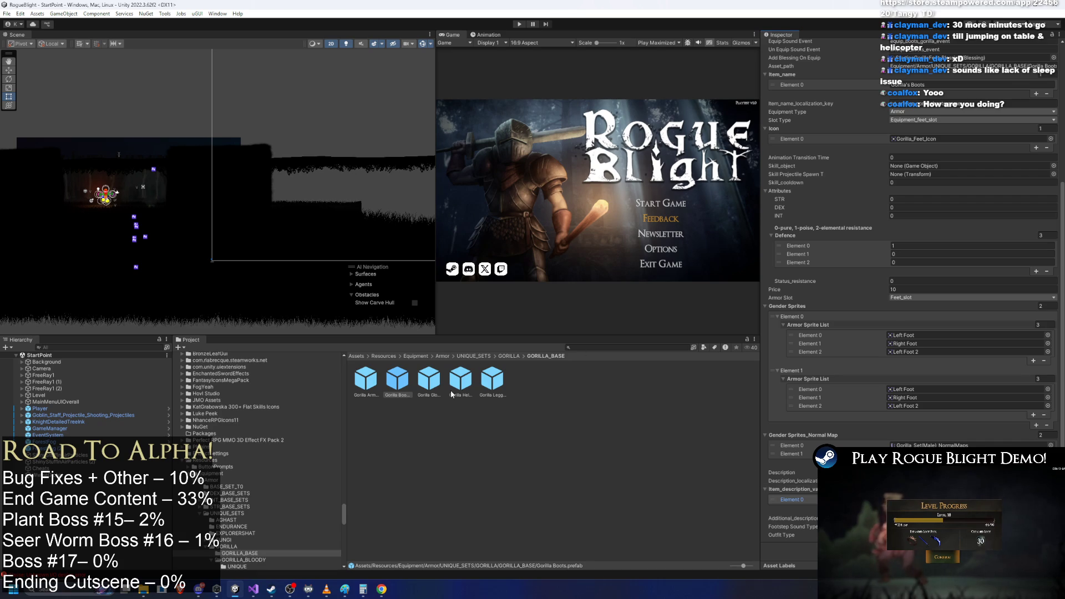
left_click(429, 380)
left_click(1036, 525)
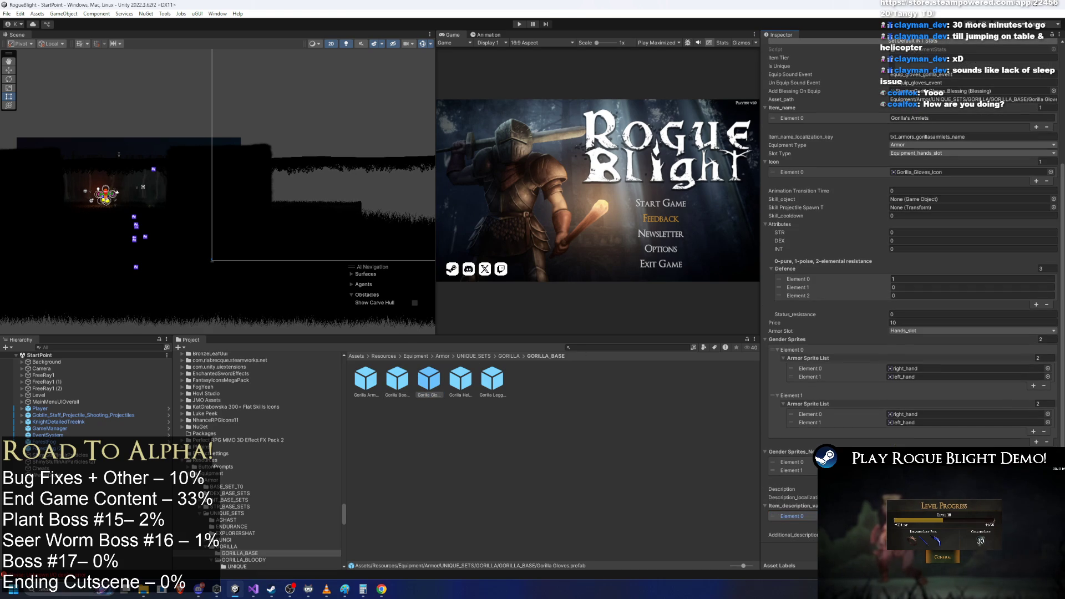
left_click(460, 381)
scroll(910, 278, "down", 2)
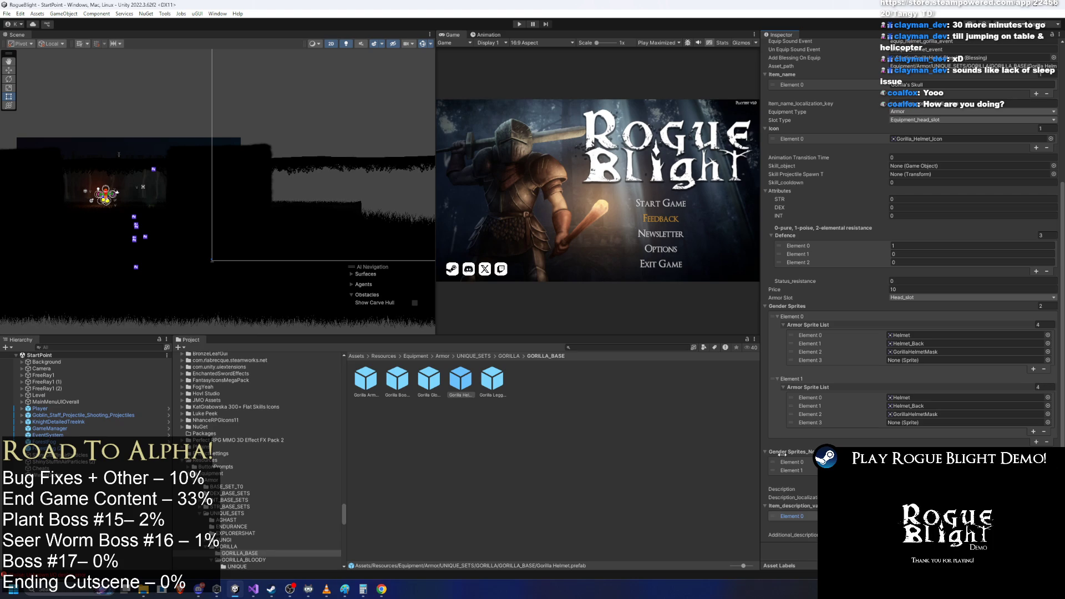
key("Right")
scroll(940, 435, "down", 1)
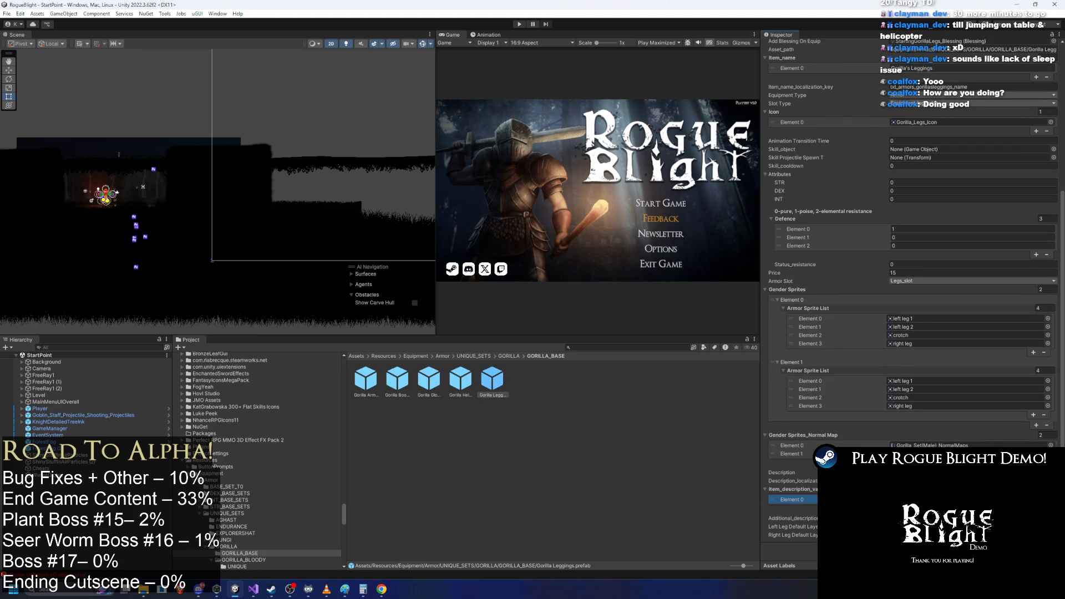